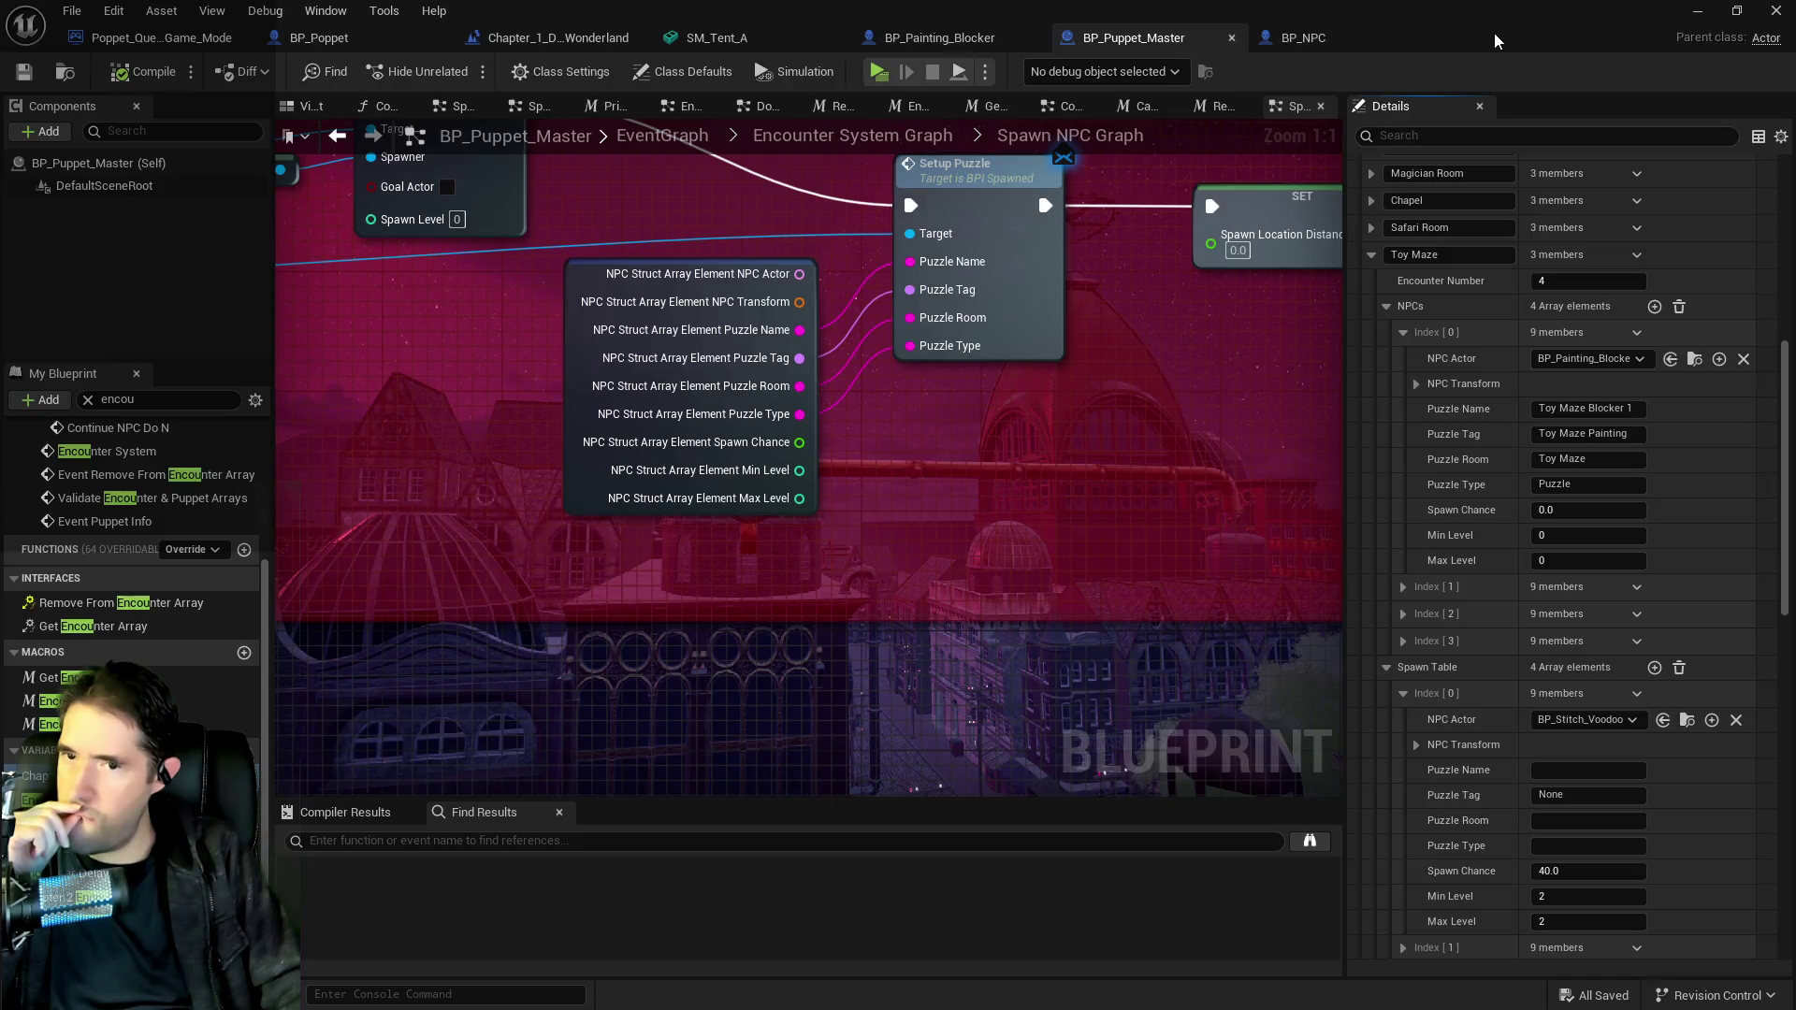
Expand BP_Poppet's Collectible Info Bank Puzzle entry, then close the Blueprint to the Wonderland level.
left_click(356, 38)
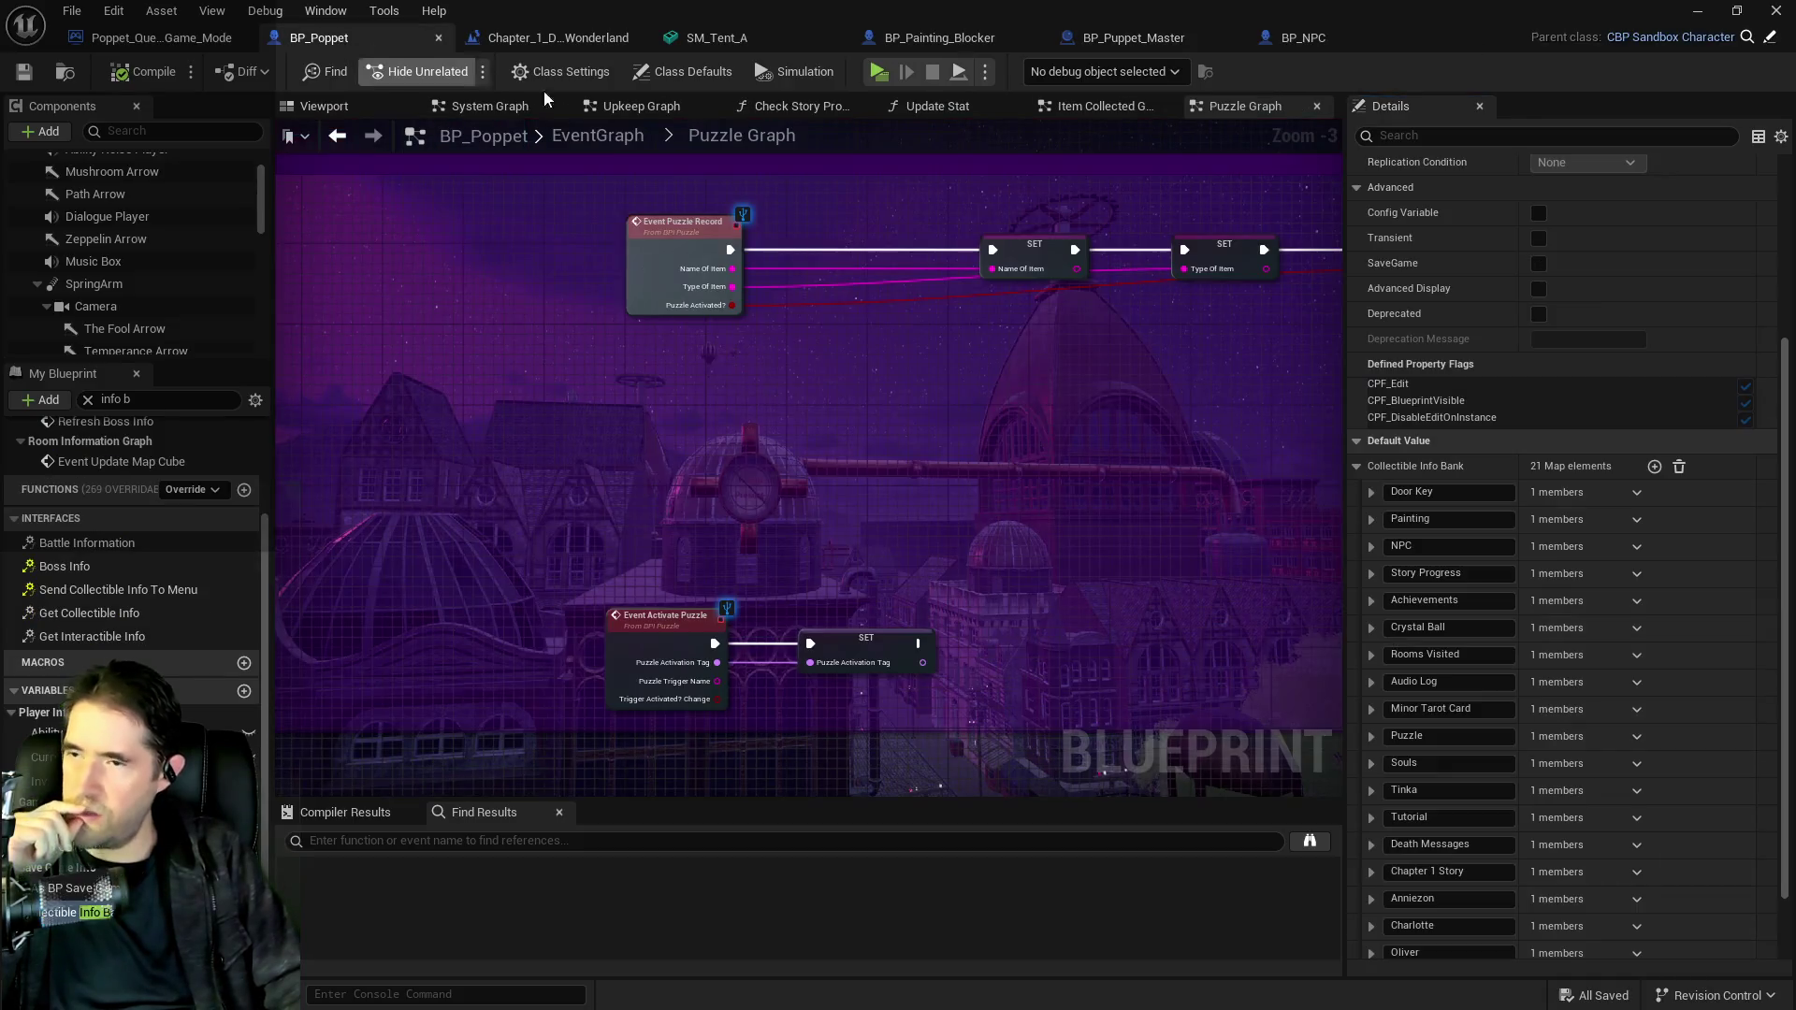
scroll(1373, 748, "down", 2)
left_click(1372, 647)
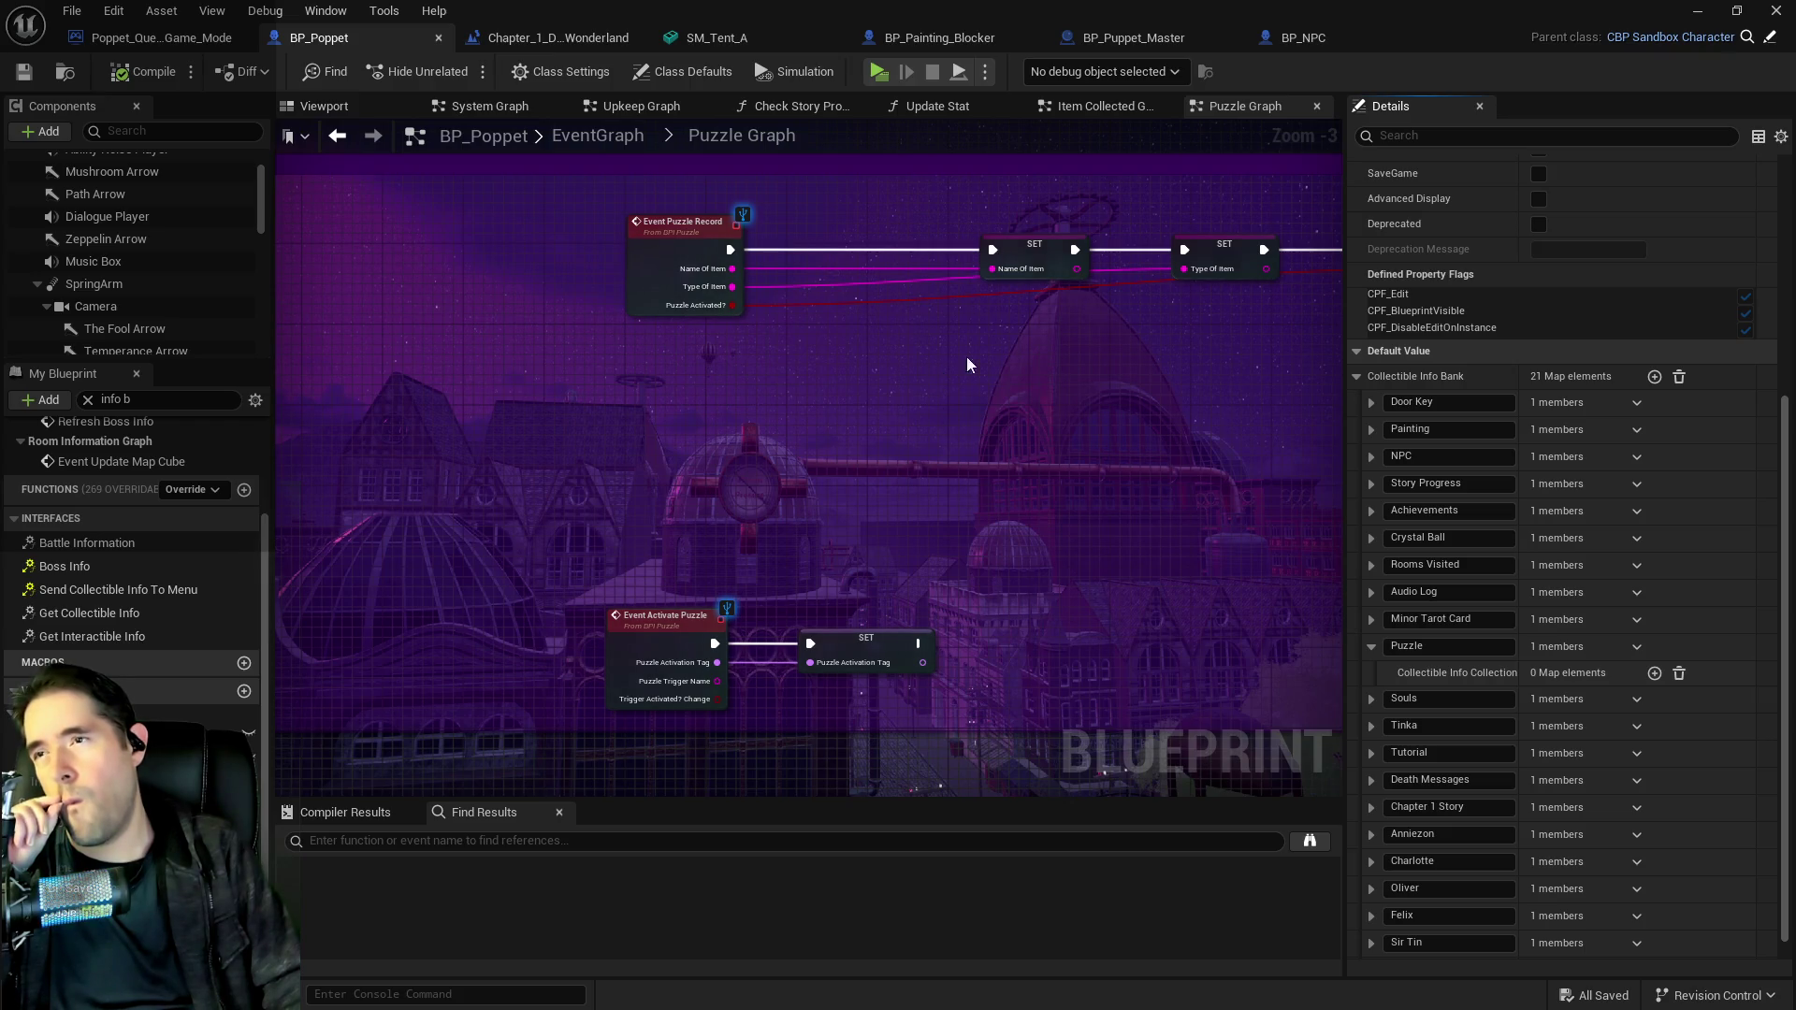
left_click(1697, 10)
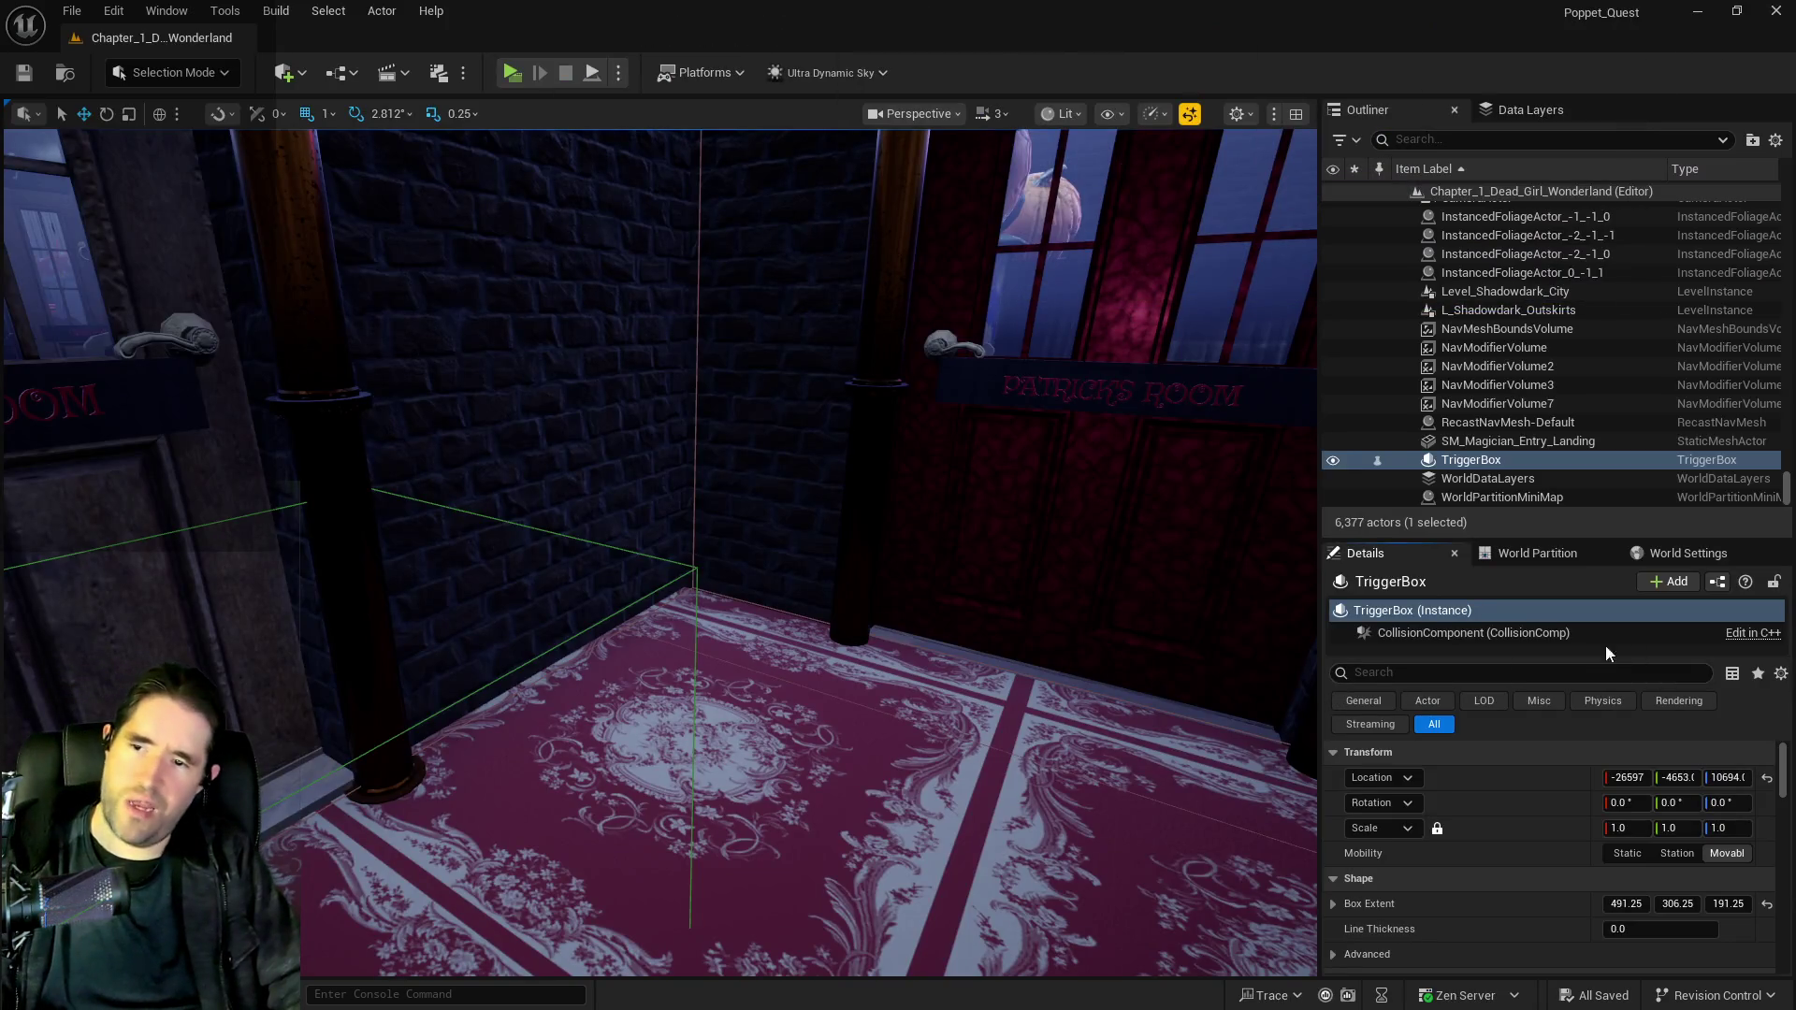
Frame the TriggerBox, select Tinkas_Painting_Blueprint4, and open BP_Tinkas_Painting in the Blueprint editor.
key("f")
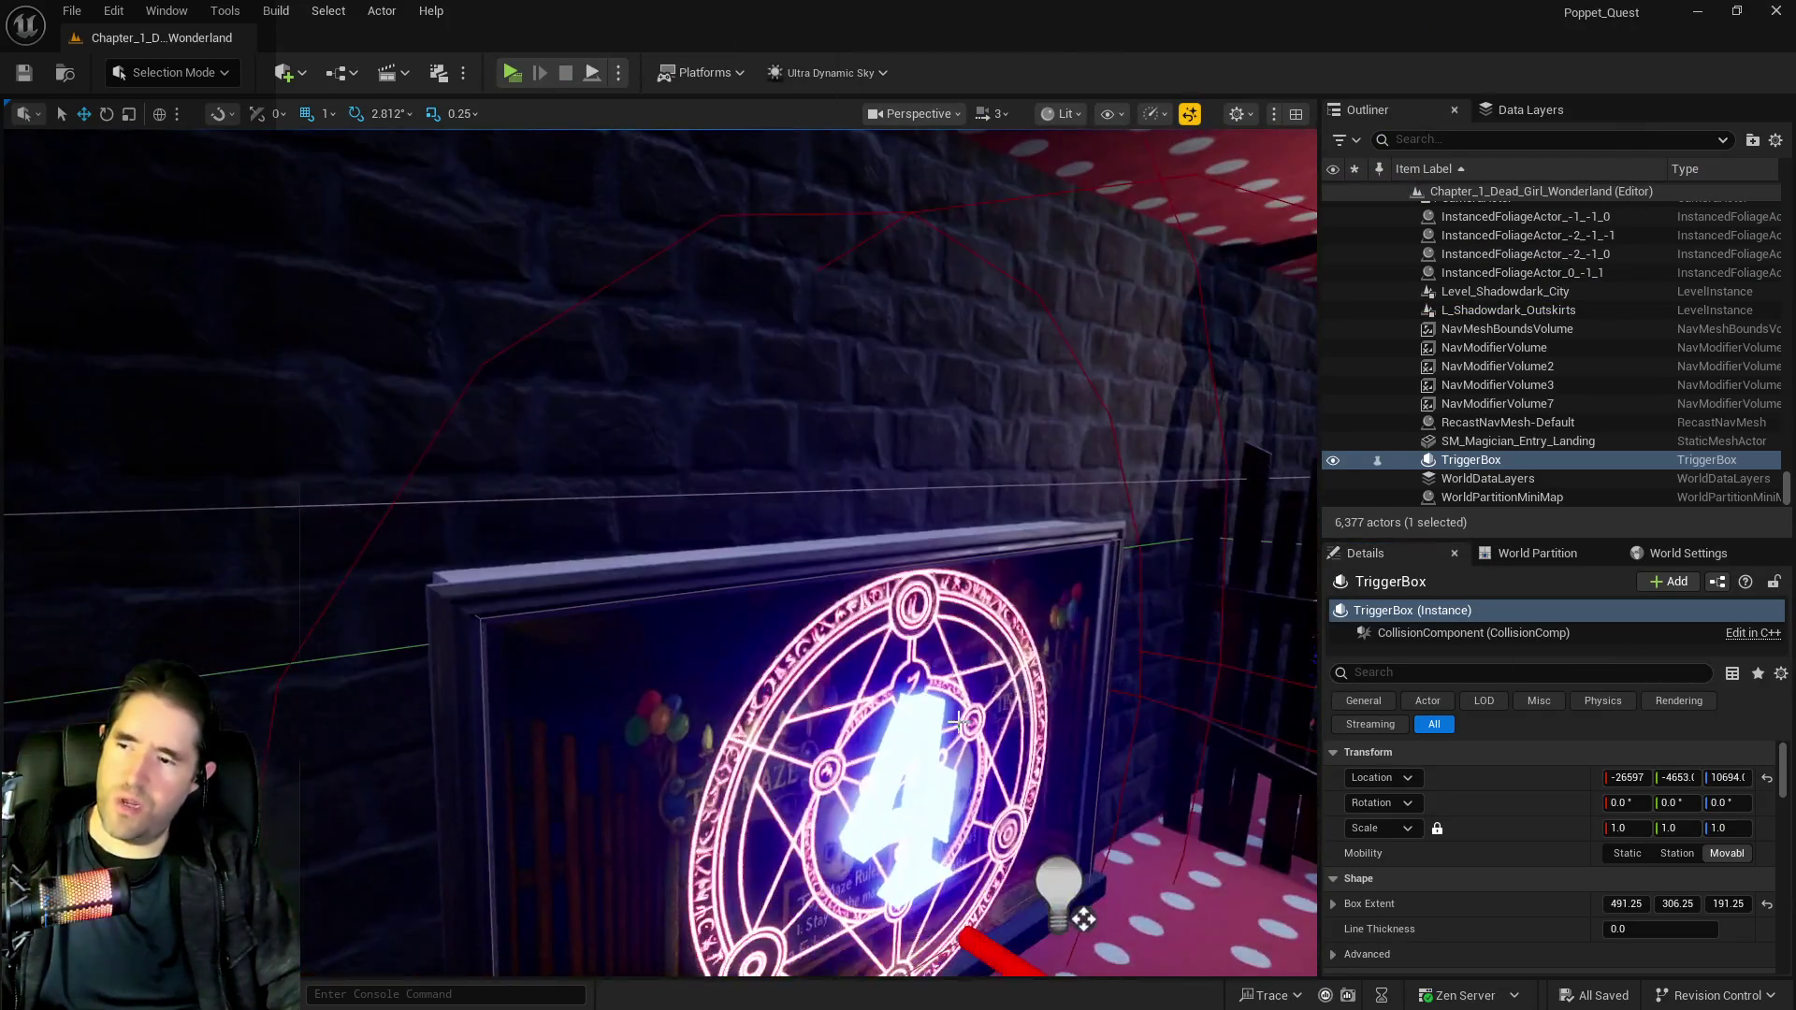
left_click(958, 719)
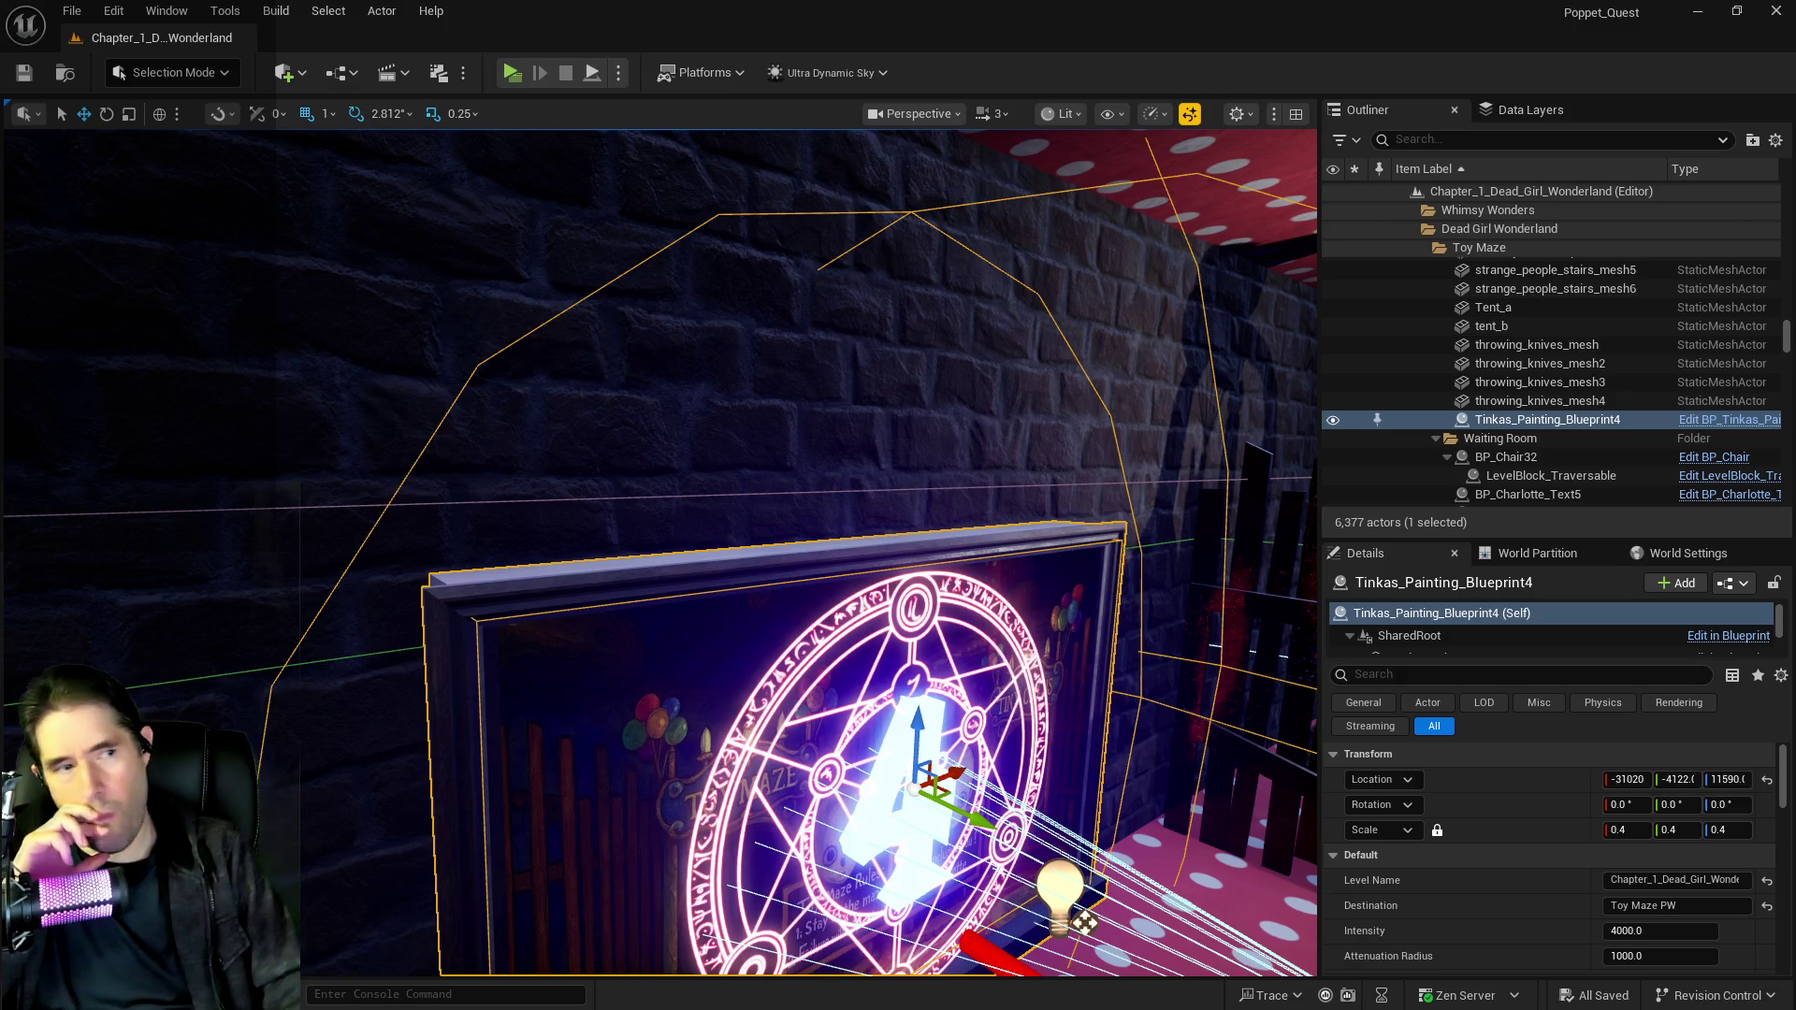
left_click_drag(1795, 333, 1267, 412)
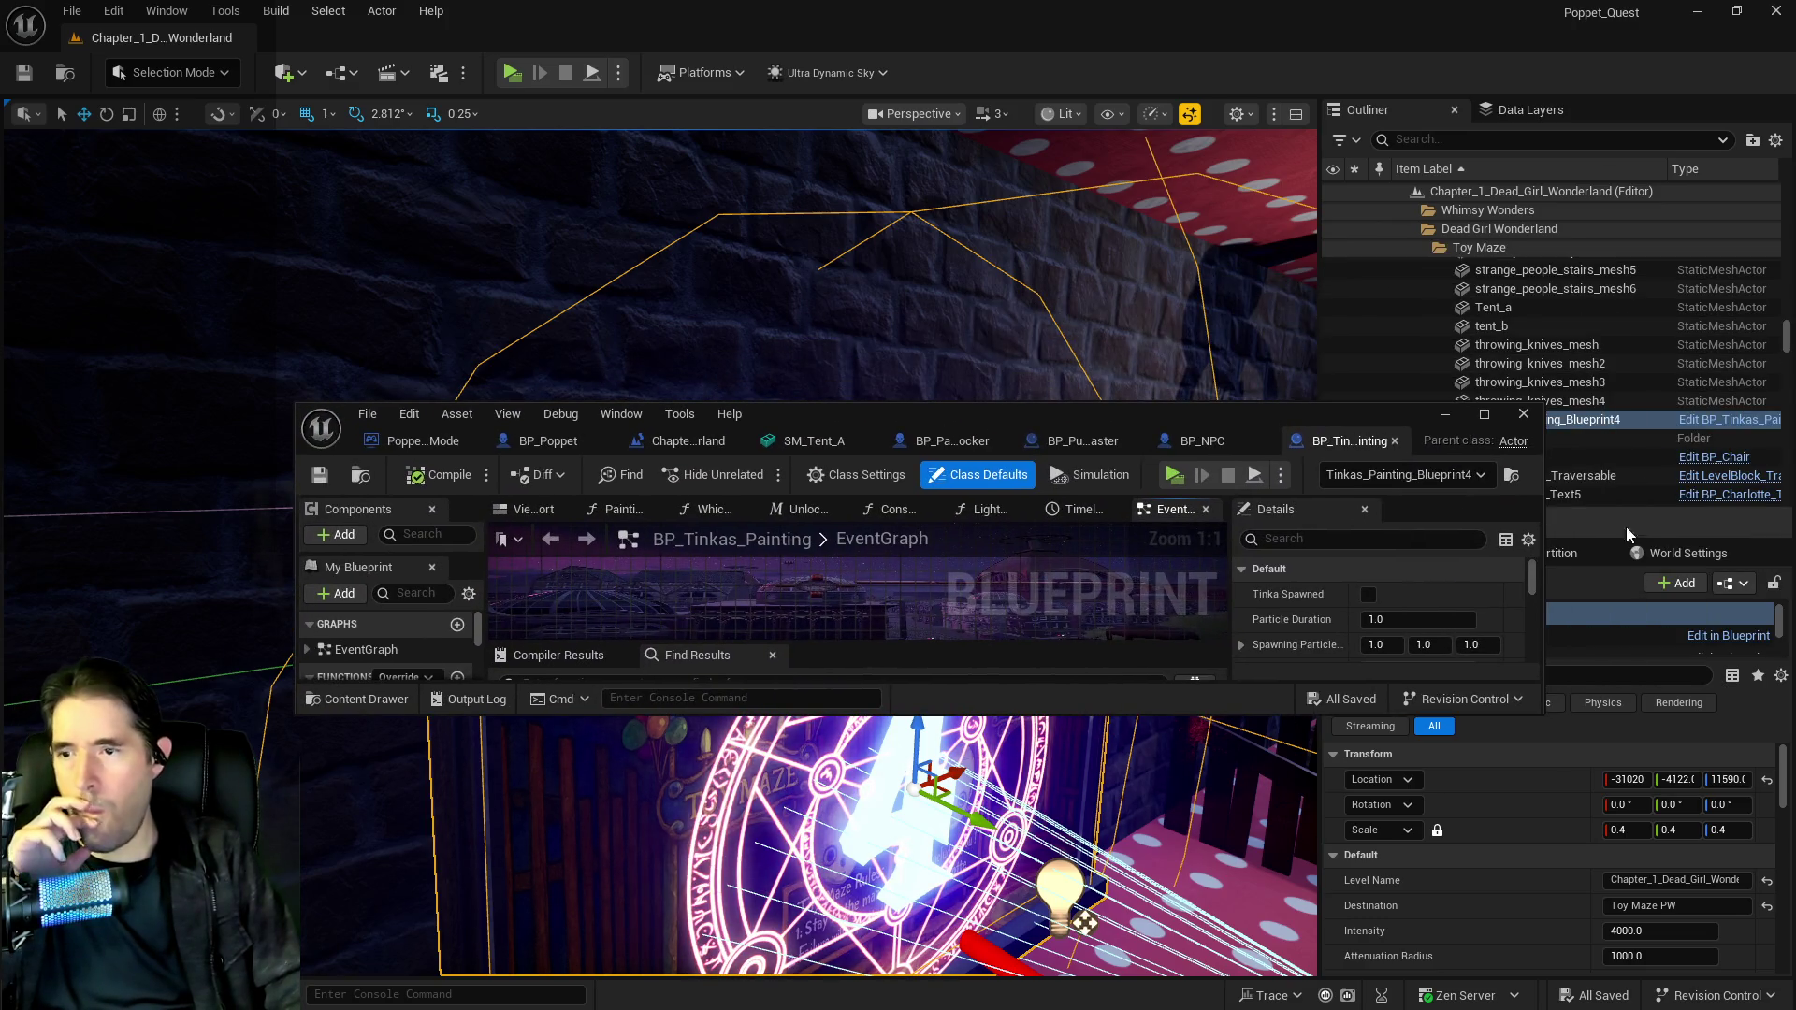
Maximize BP_Tinkas_Painting and inspect the Puzzle Item Type and Item Name Array getters feeding Puzzle Check.
double_click(1276, 412)
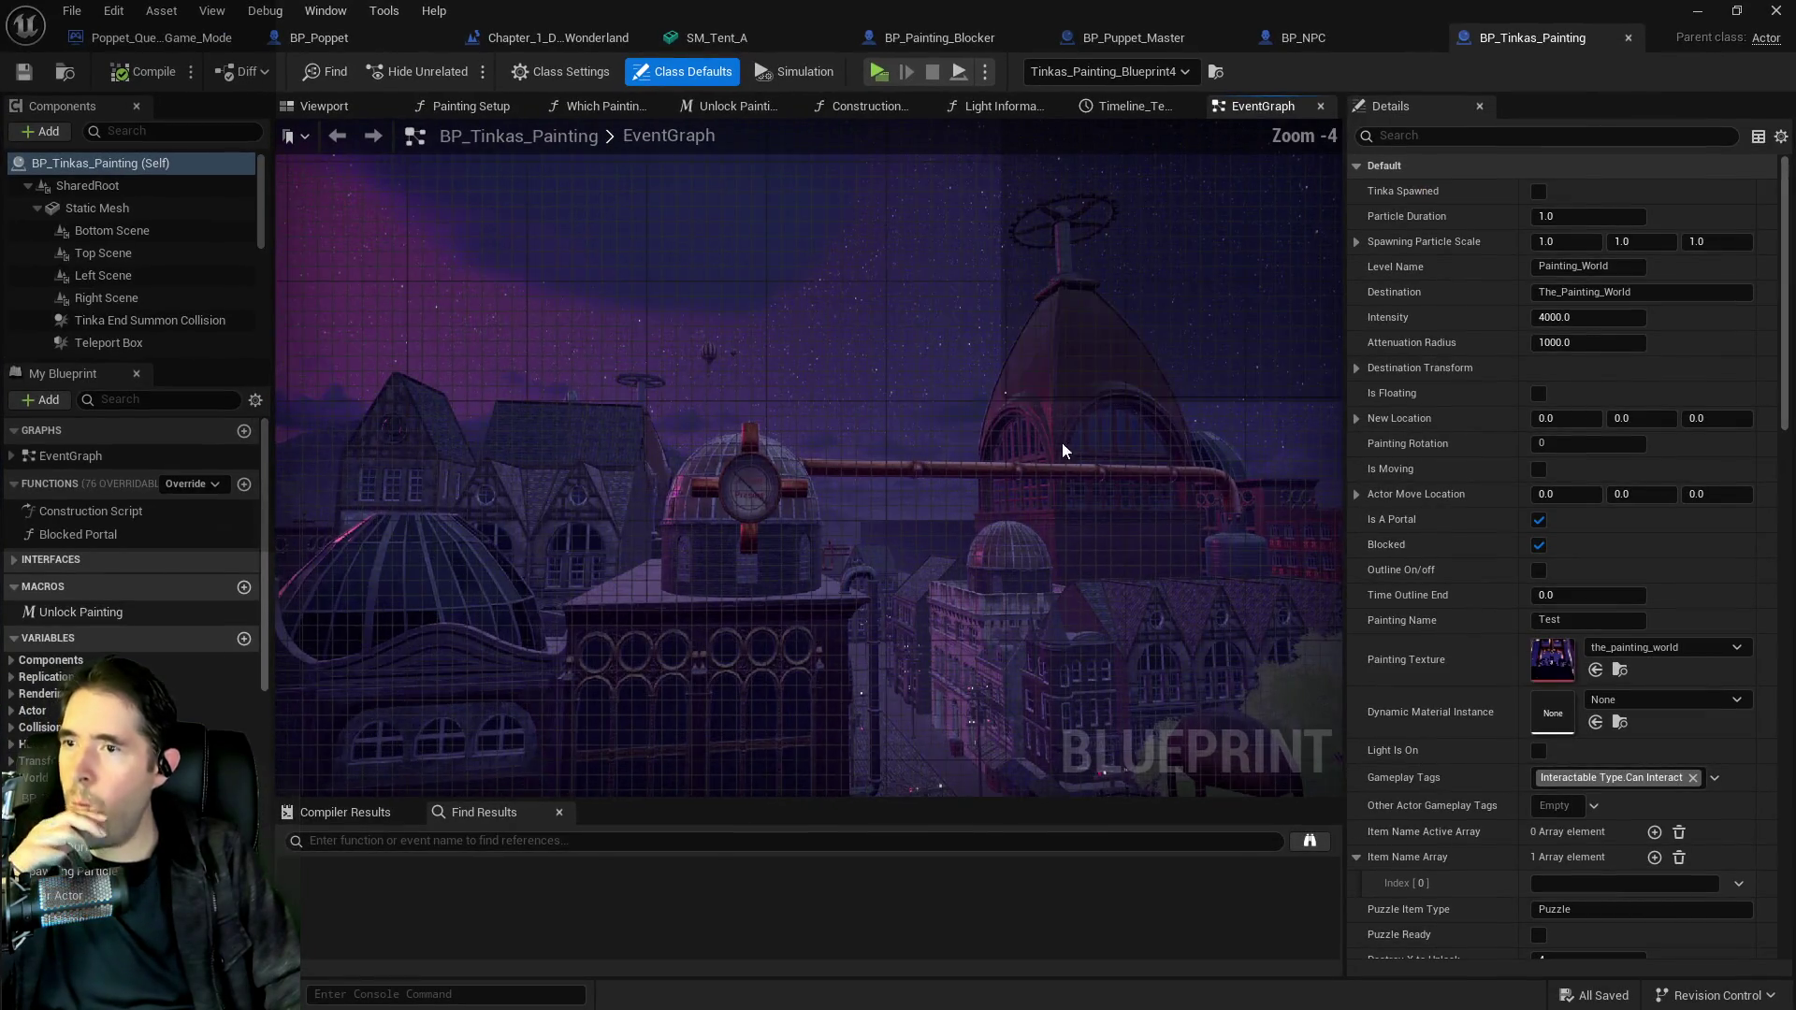
scroll(946, 619, "up", 7)
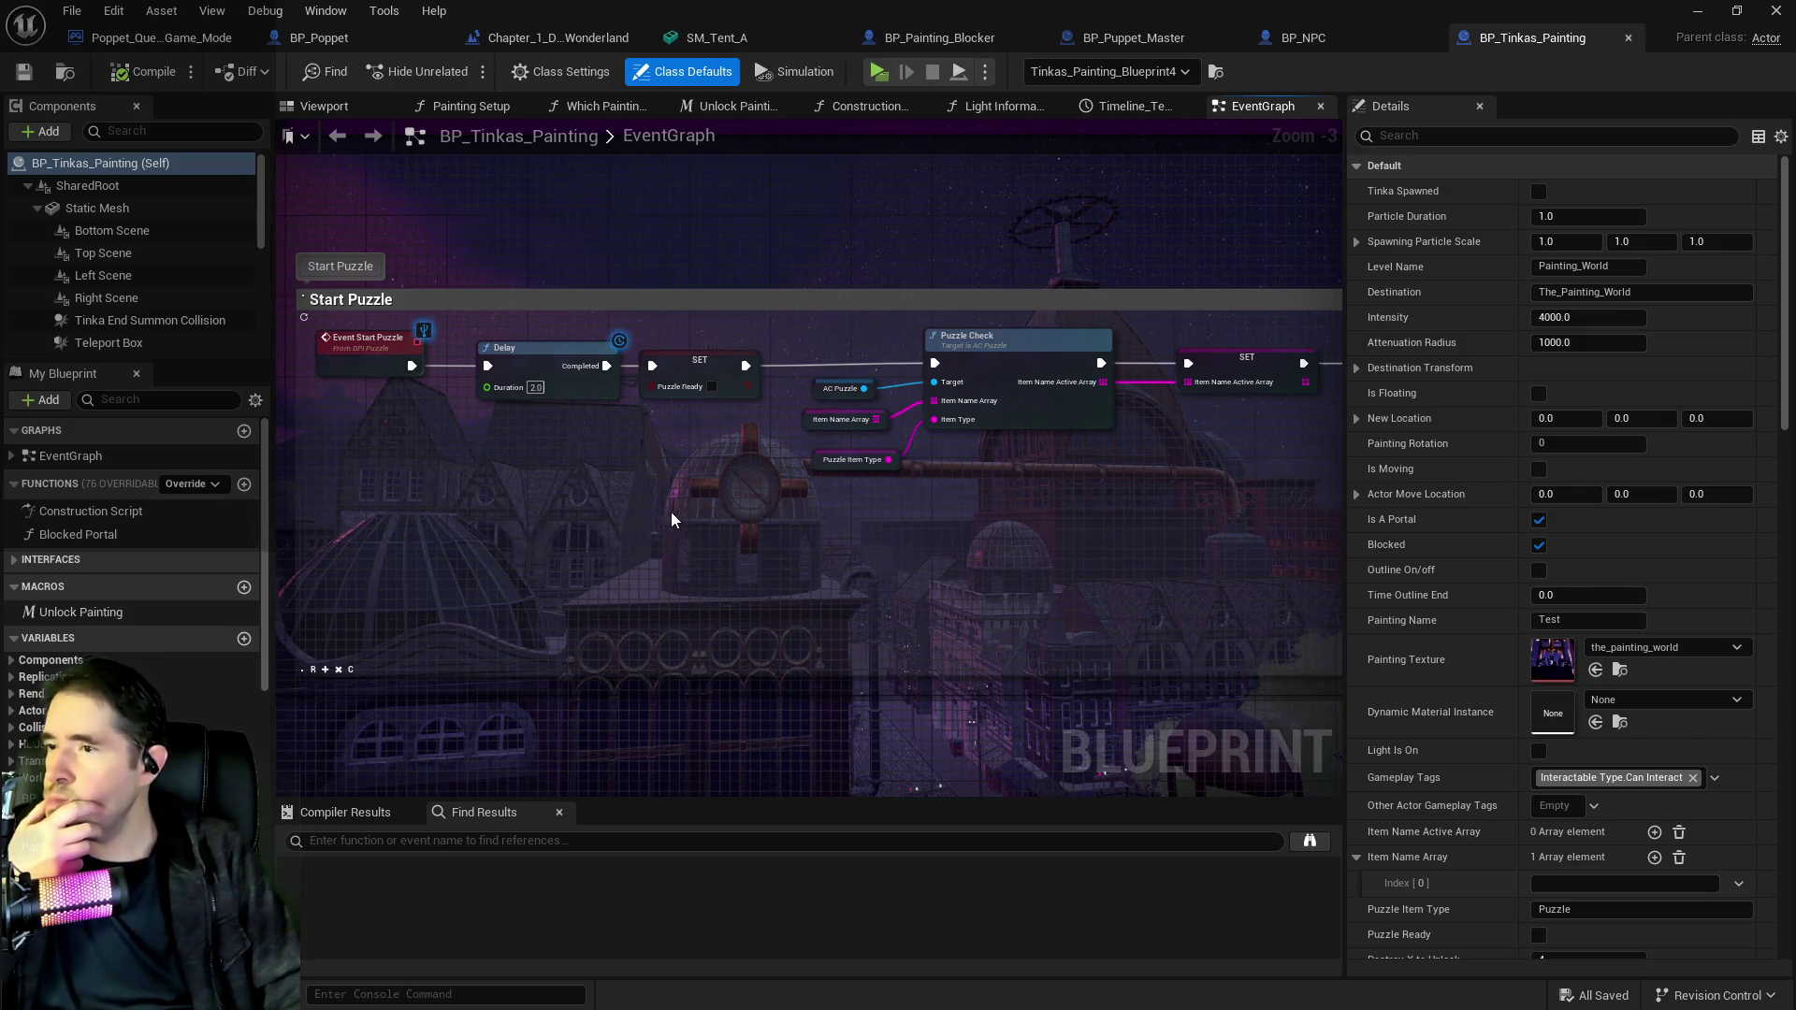
mouse_move(670, 513)
left_mouse_down()
mouse_move(686, 468)
mouse_move(563, 418)
mouse_move(650, 499)
left_mouse_up()
left_click(559, 412)
scroll(650, 498, "up", 1)
left_click(595, 462)
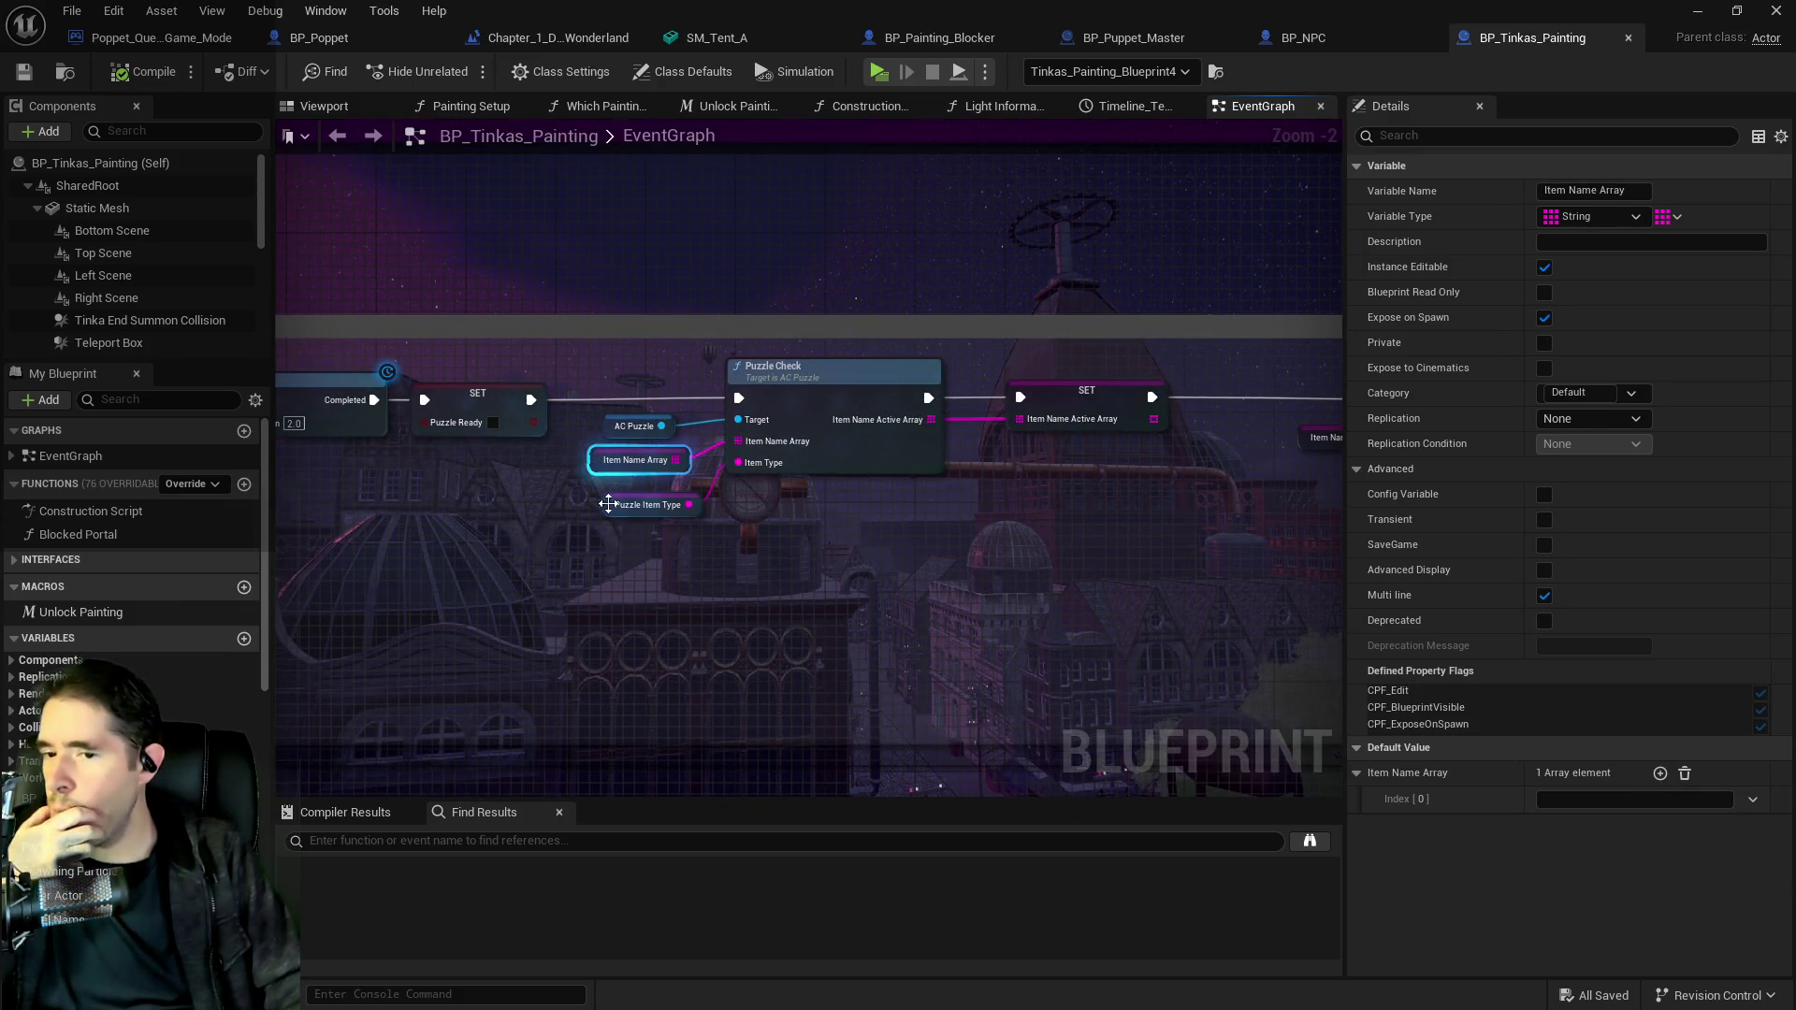
left_click(610, 507)
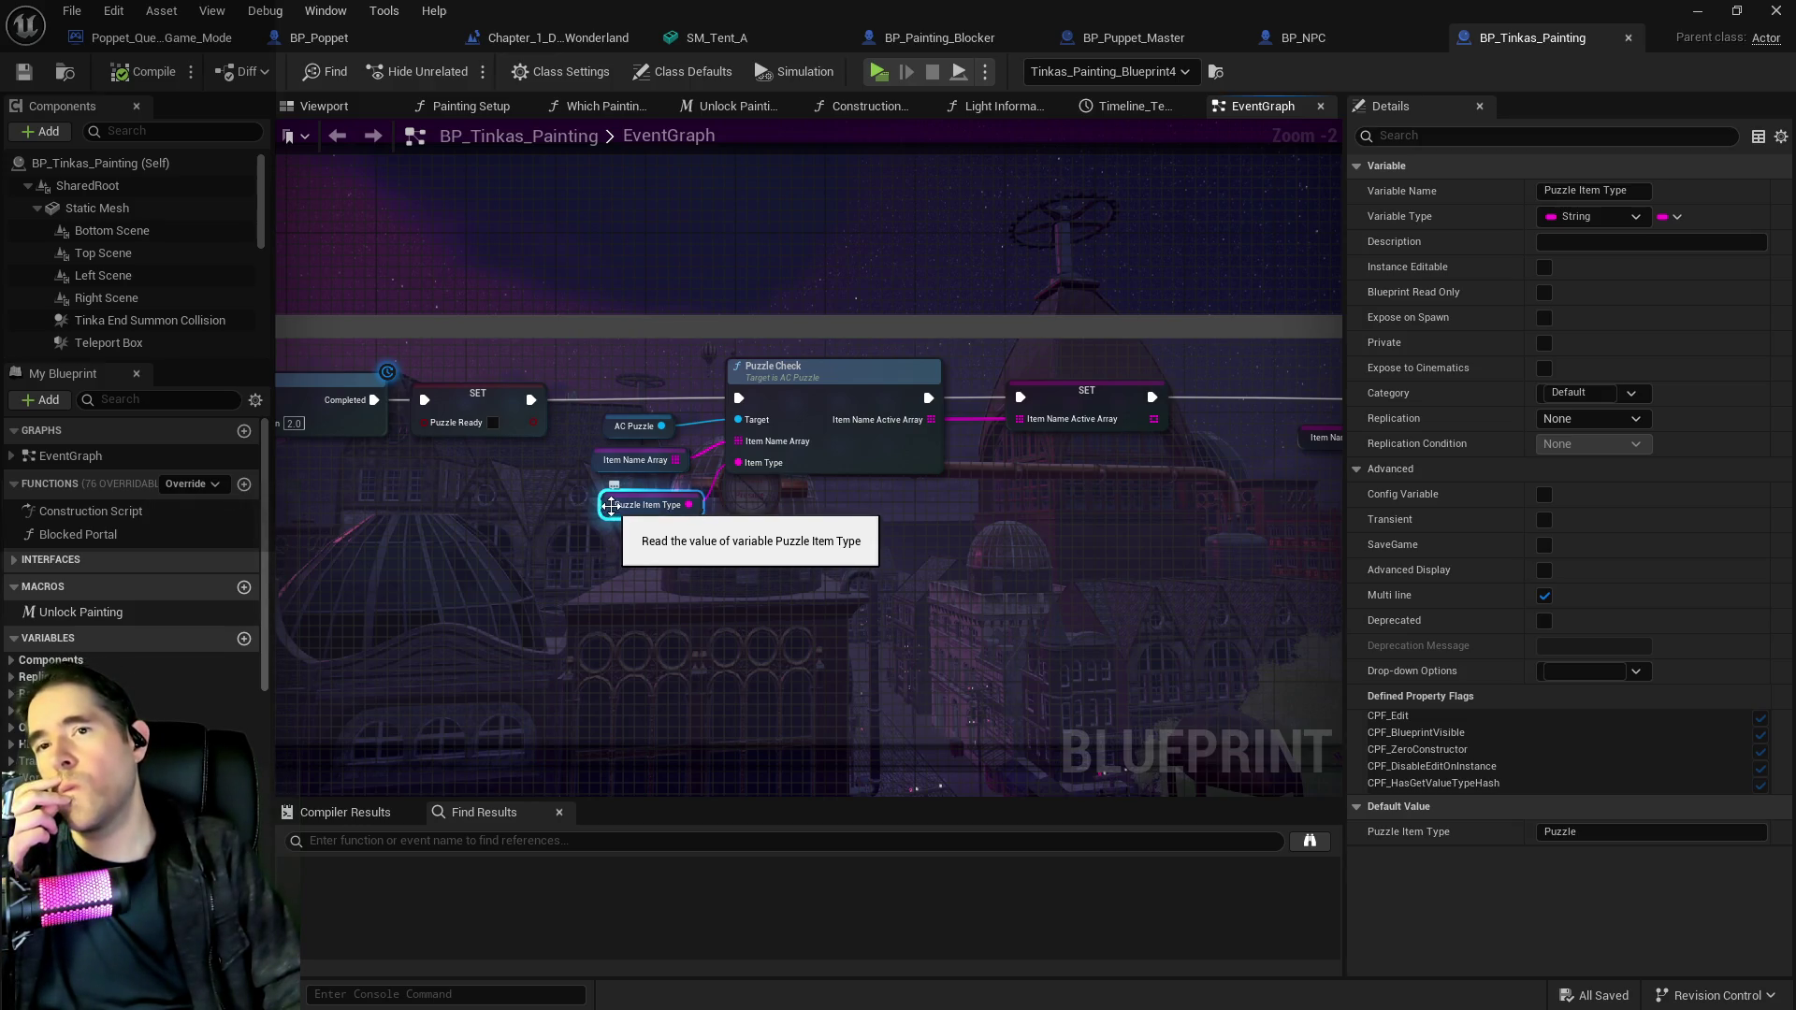
left_click_drag(859, 569, 361, 508)
mouse_move(688, 486)
left_mouse_down()
mouse_move(238, 486)
mouse_move(1069, 481)
left_mouse_up()
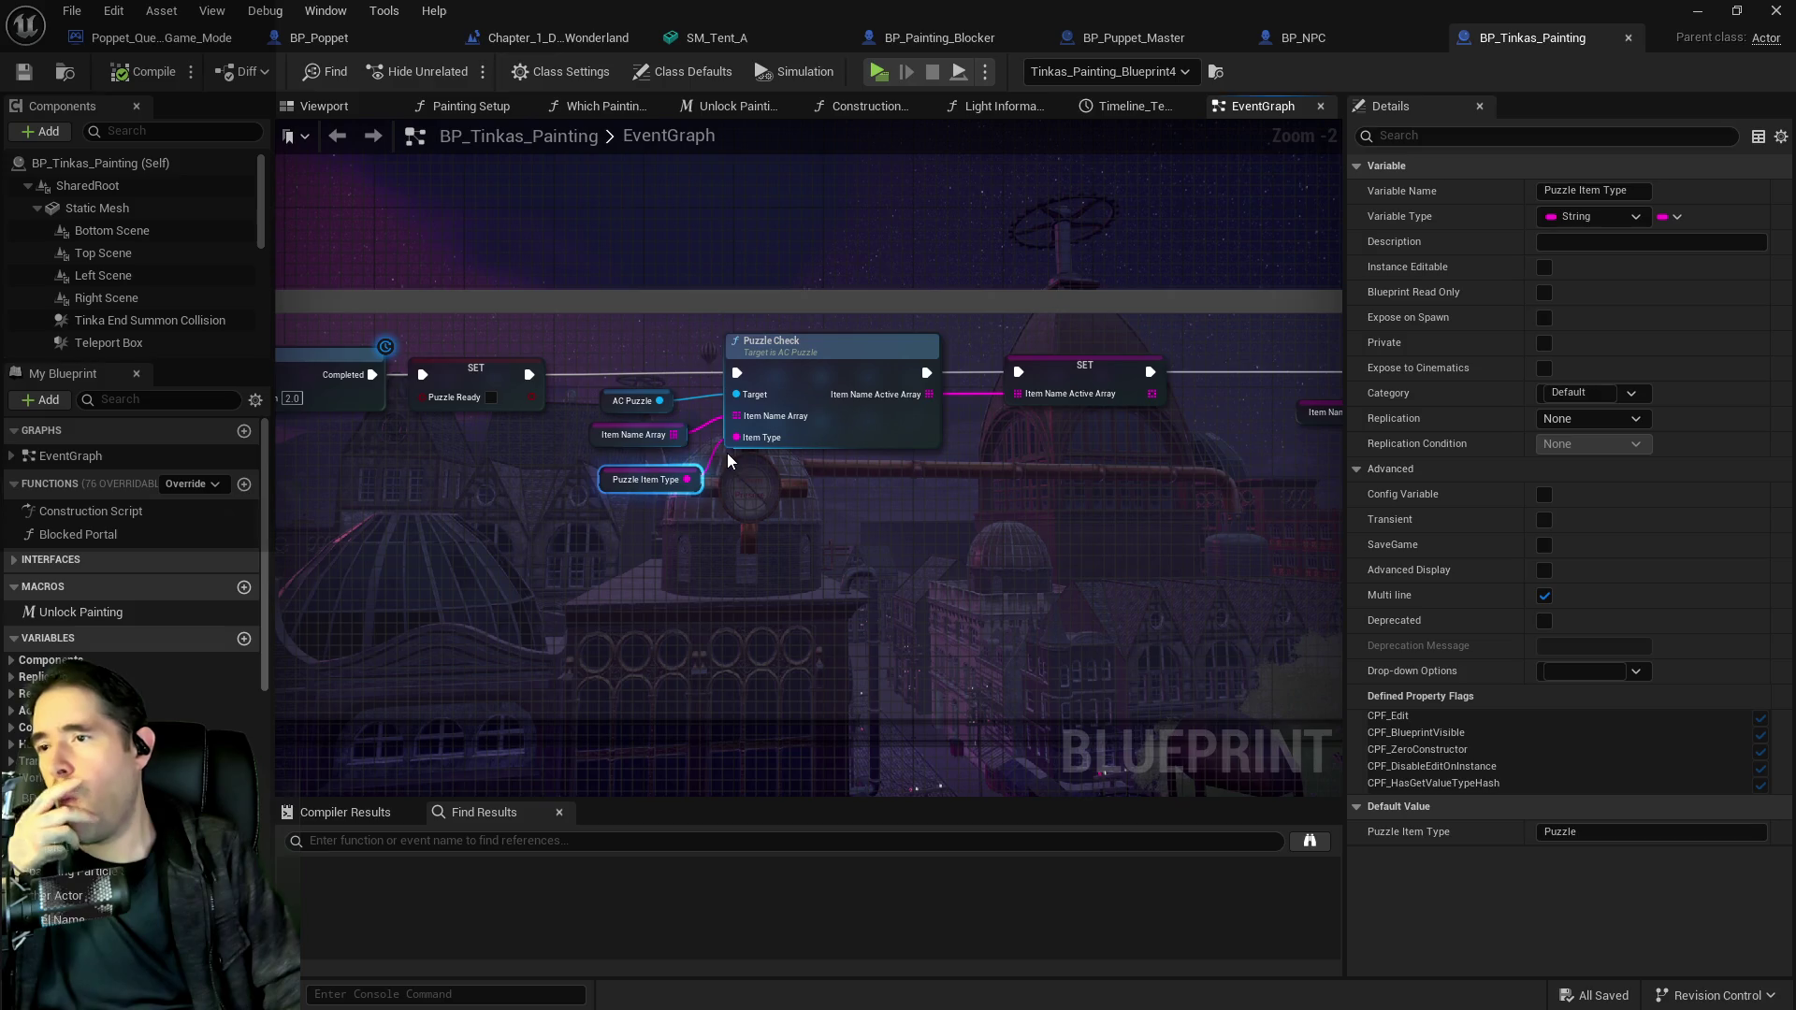
Select the AC_Puzzle component and open it with Edit AC_Puzzle.
scroll(103, 287, "down", 3)
scroll(102, 288, "down", 4)
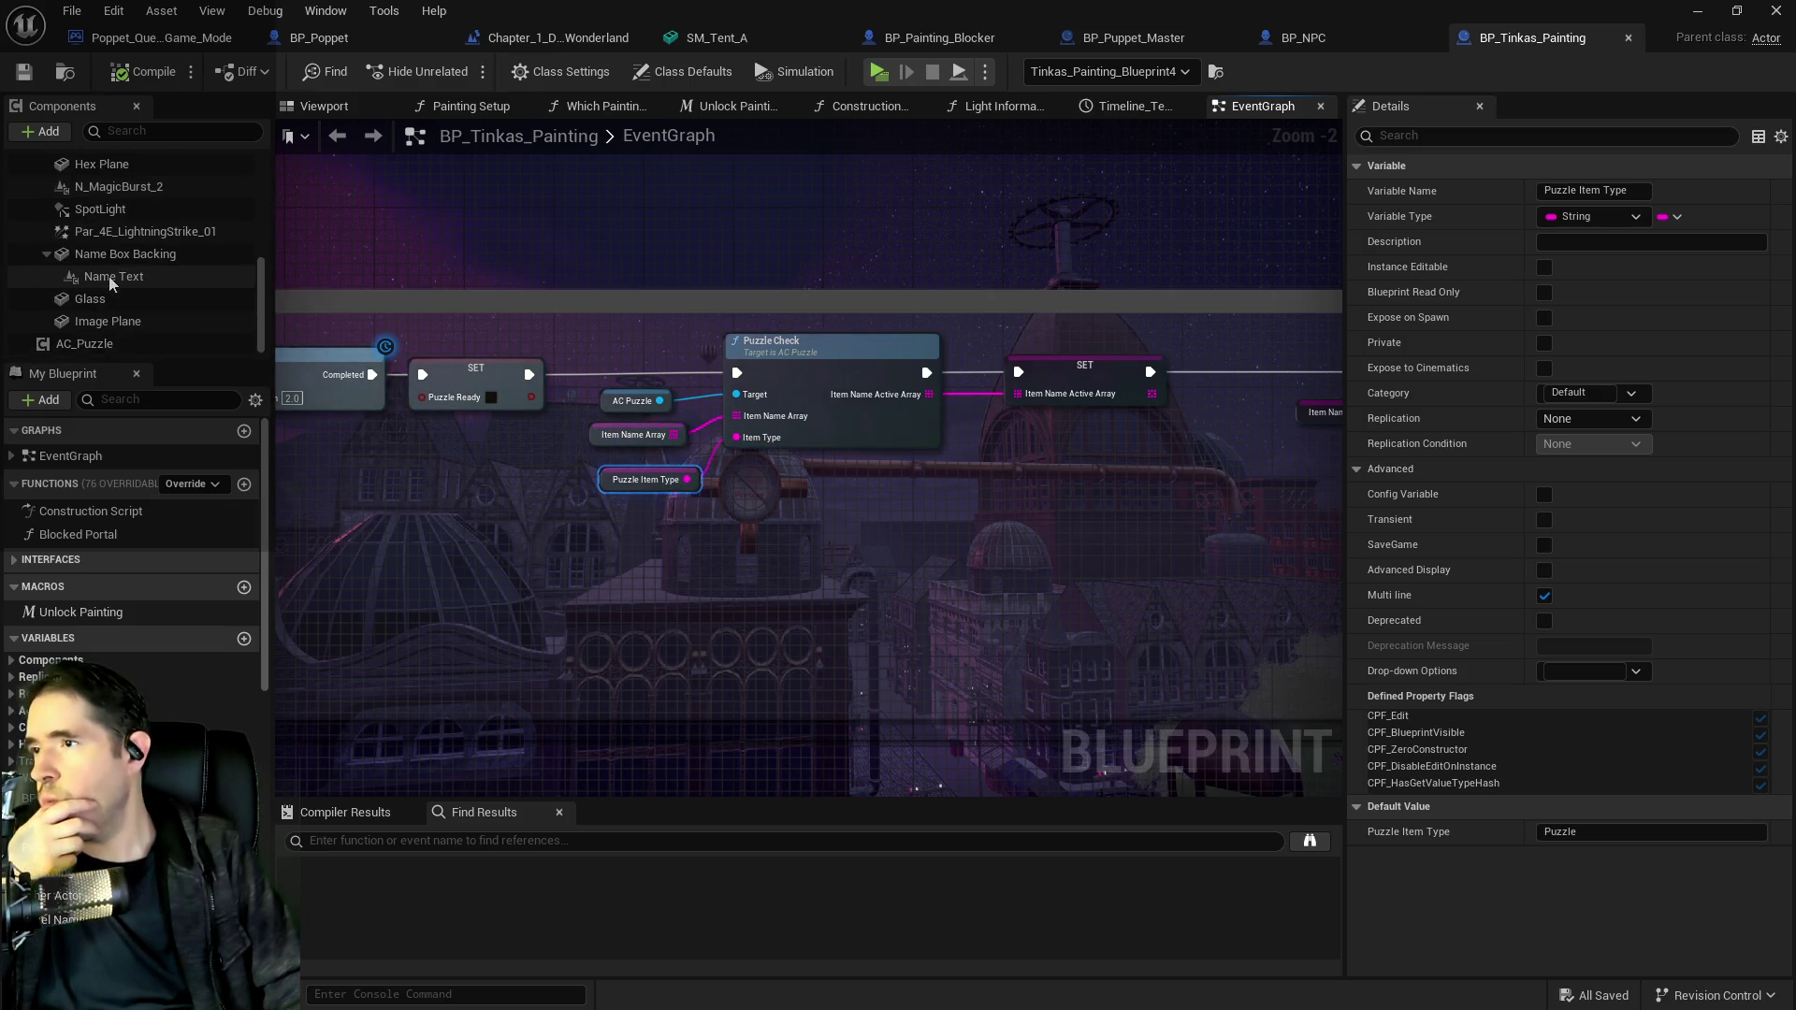
left_click(84, 344)
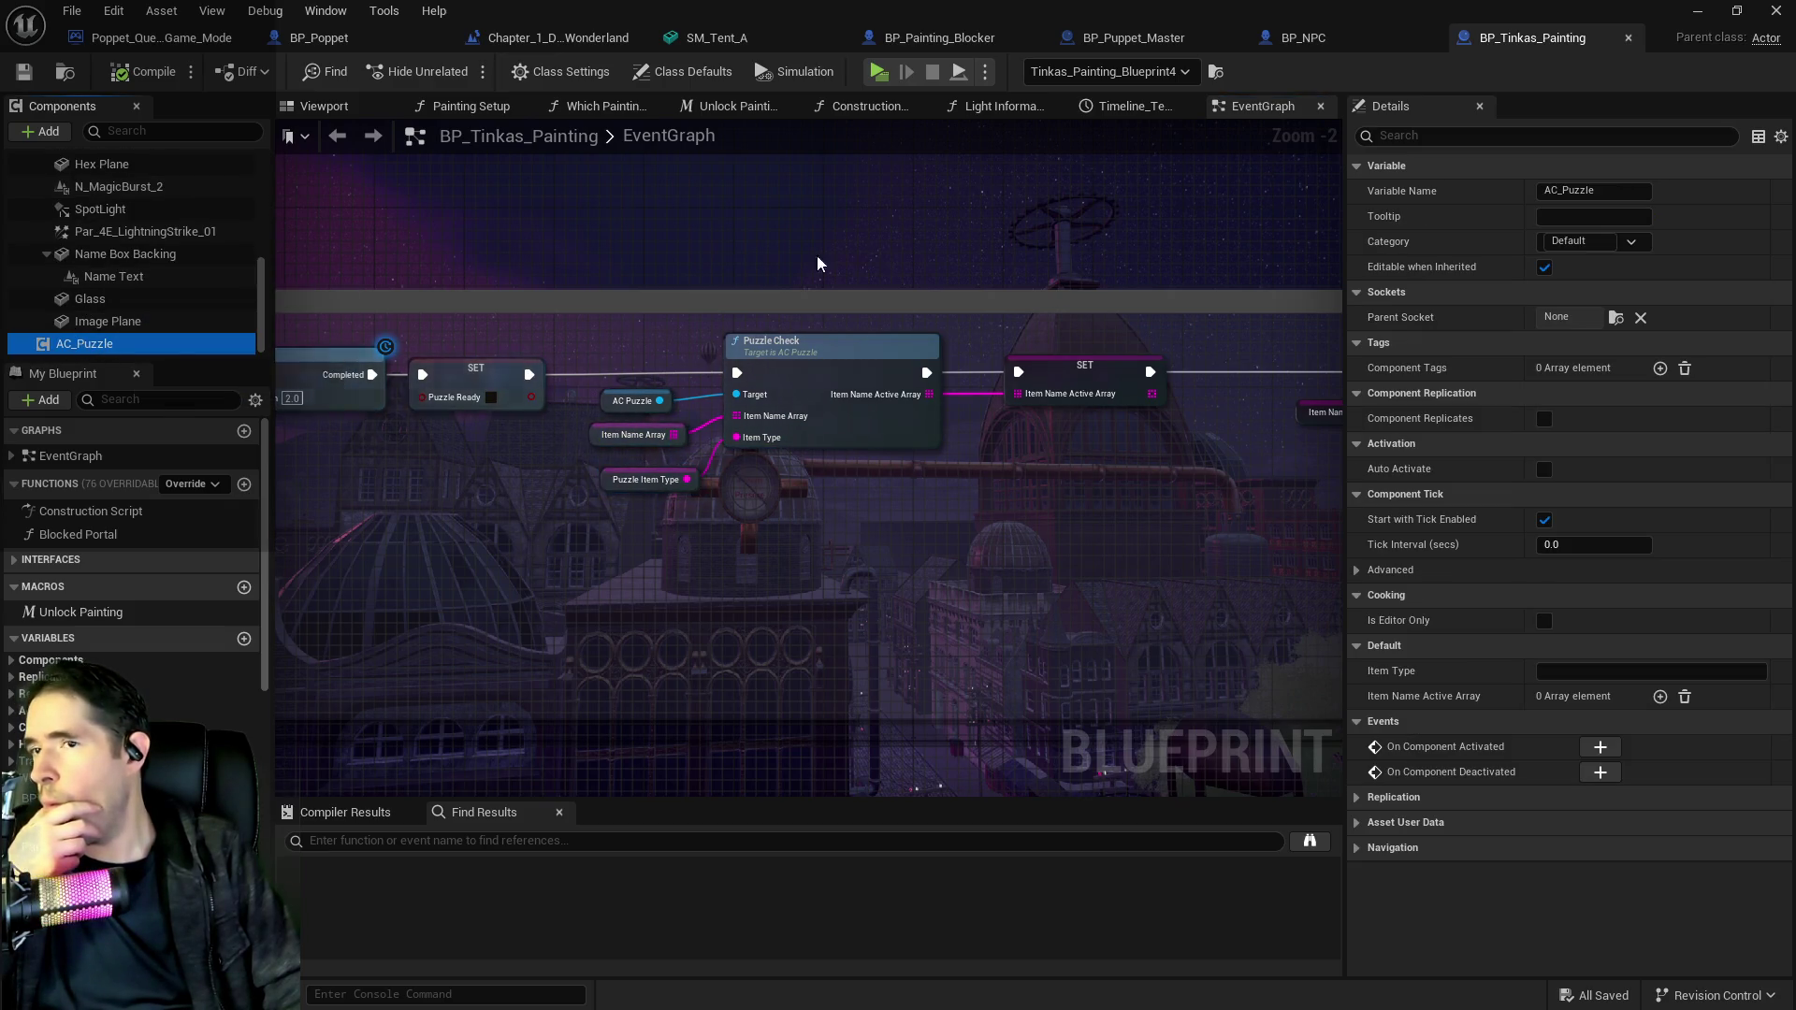
right_click(208, 343)
left_click(333, 611)
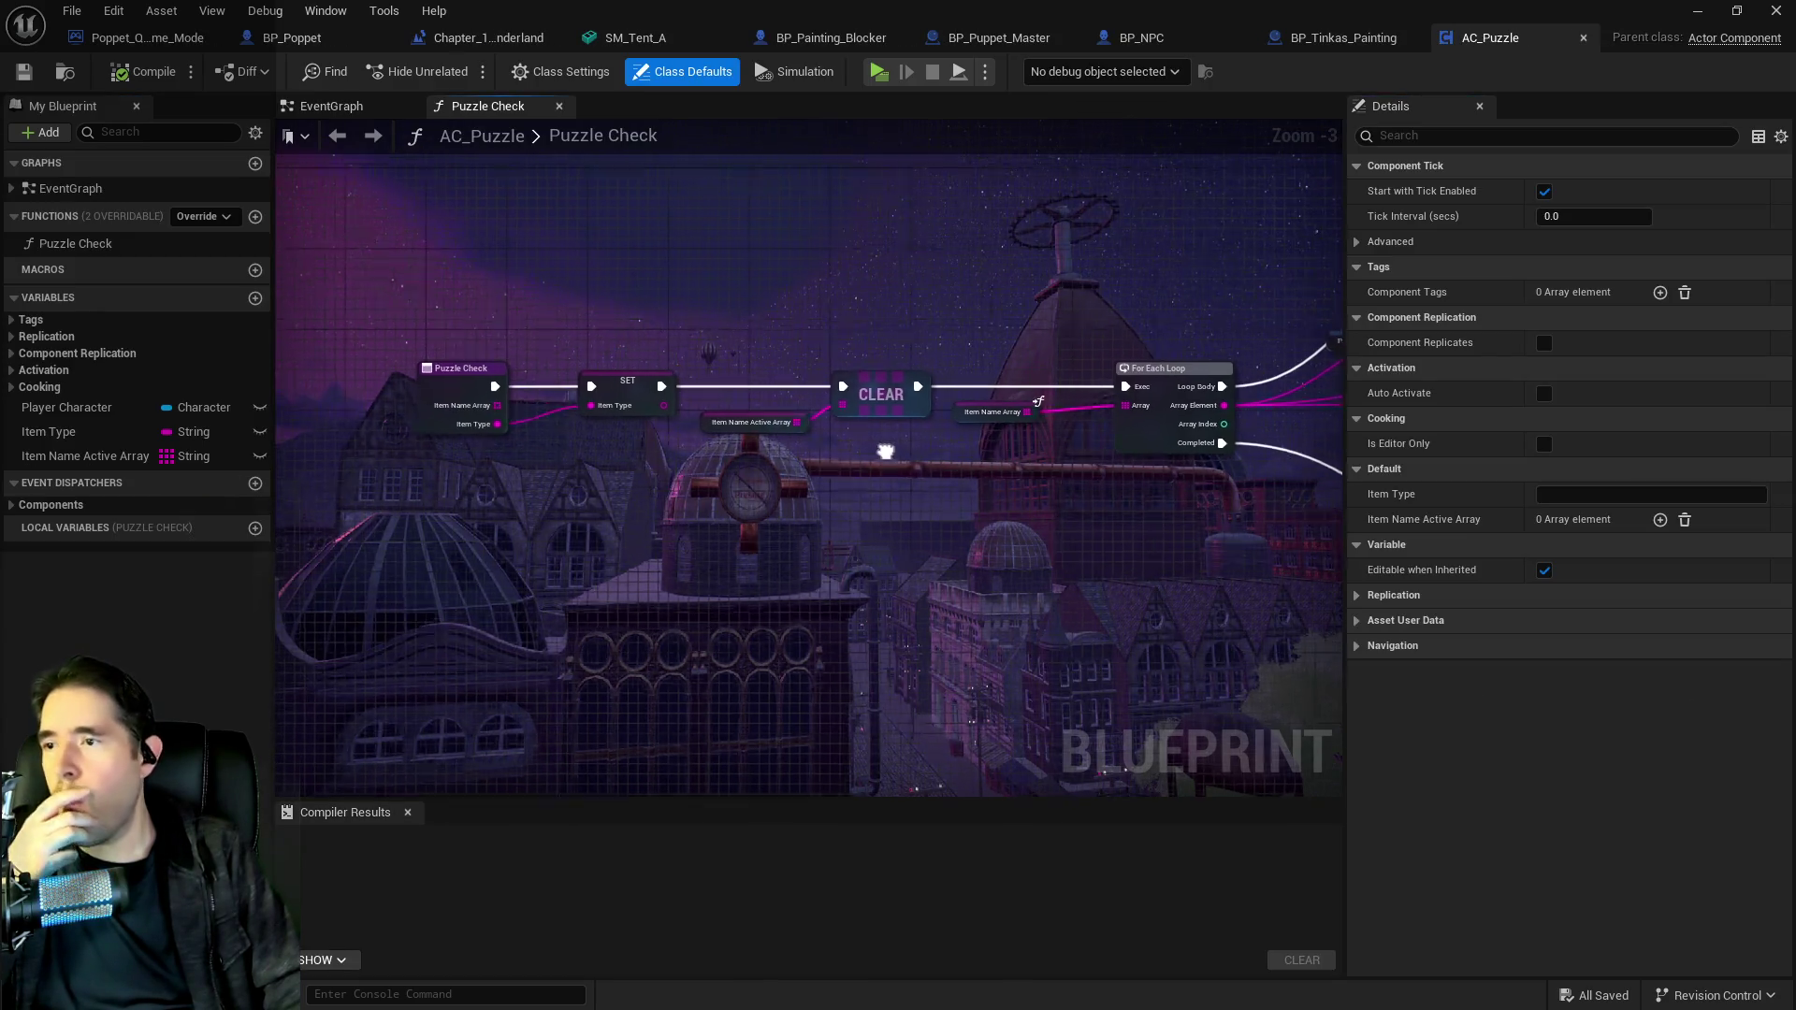
Trace Puzzle Check through its loop, Branch and AddUnique nodes, then go back to BP_Tinkas_Painting.
left_click_drag(883, 475, 659, 463)
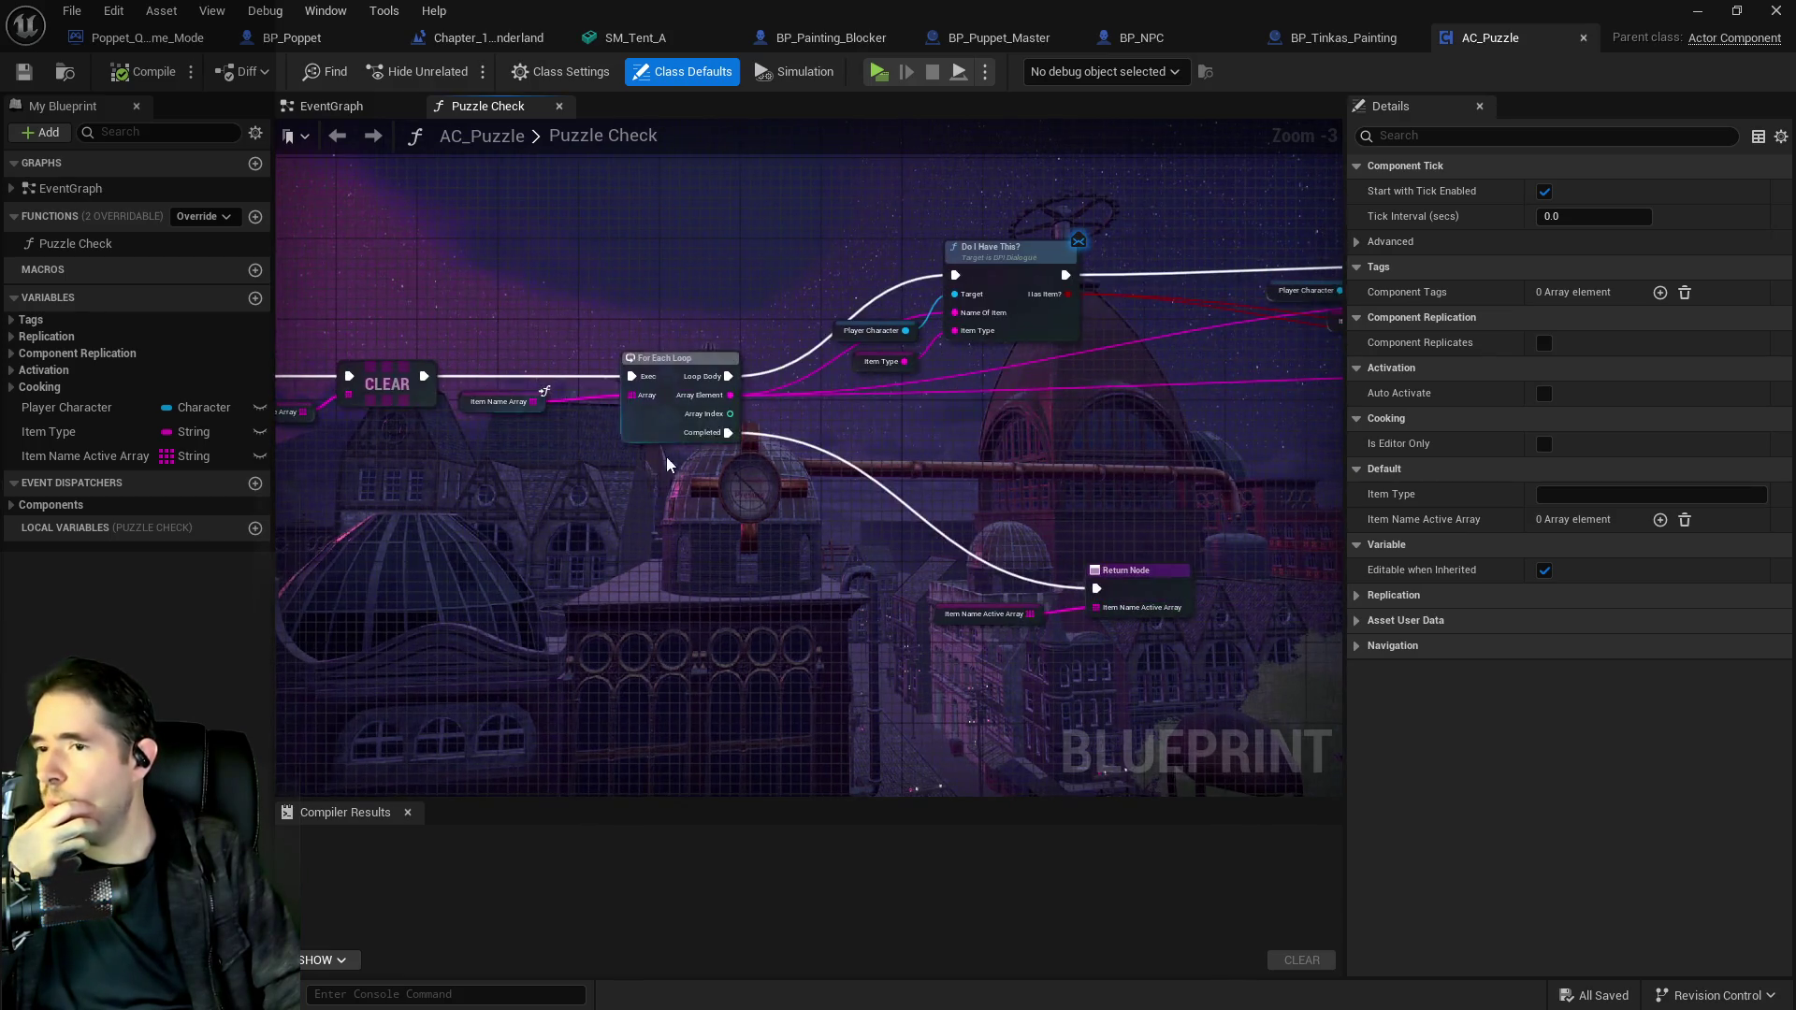
left_click_drag(1018, 456, 655, 440)
left_click_drag(954, 444, 773, 409)
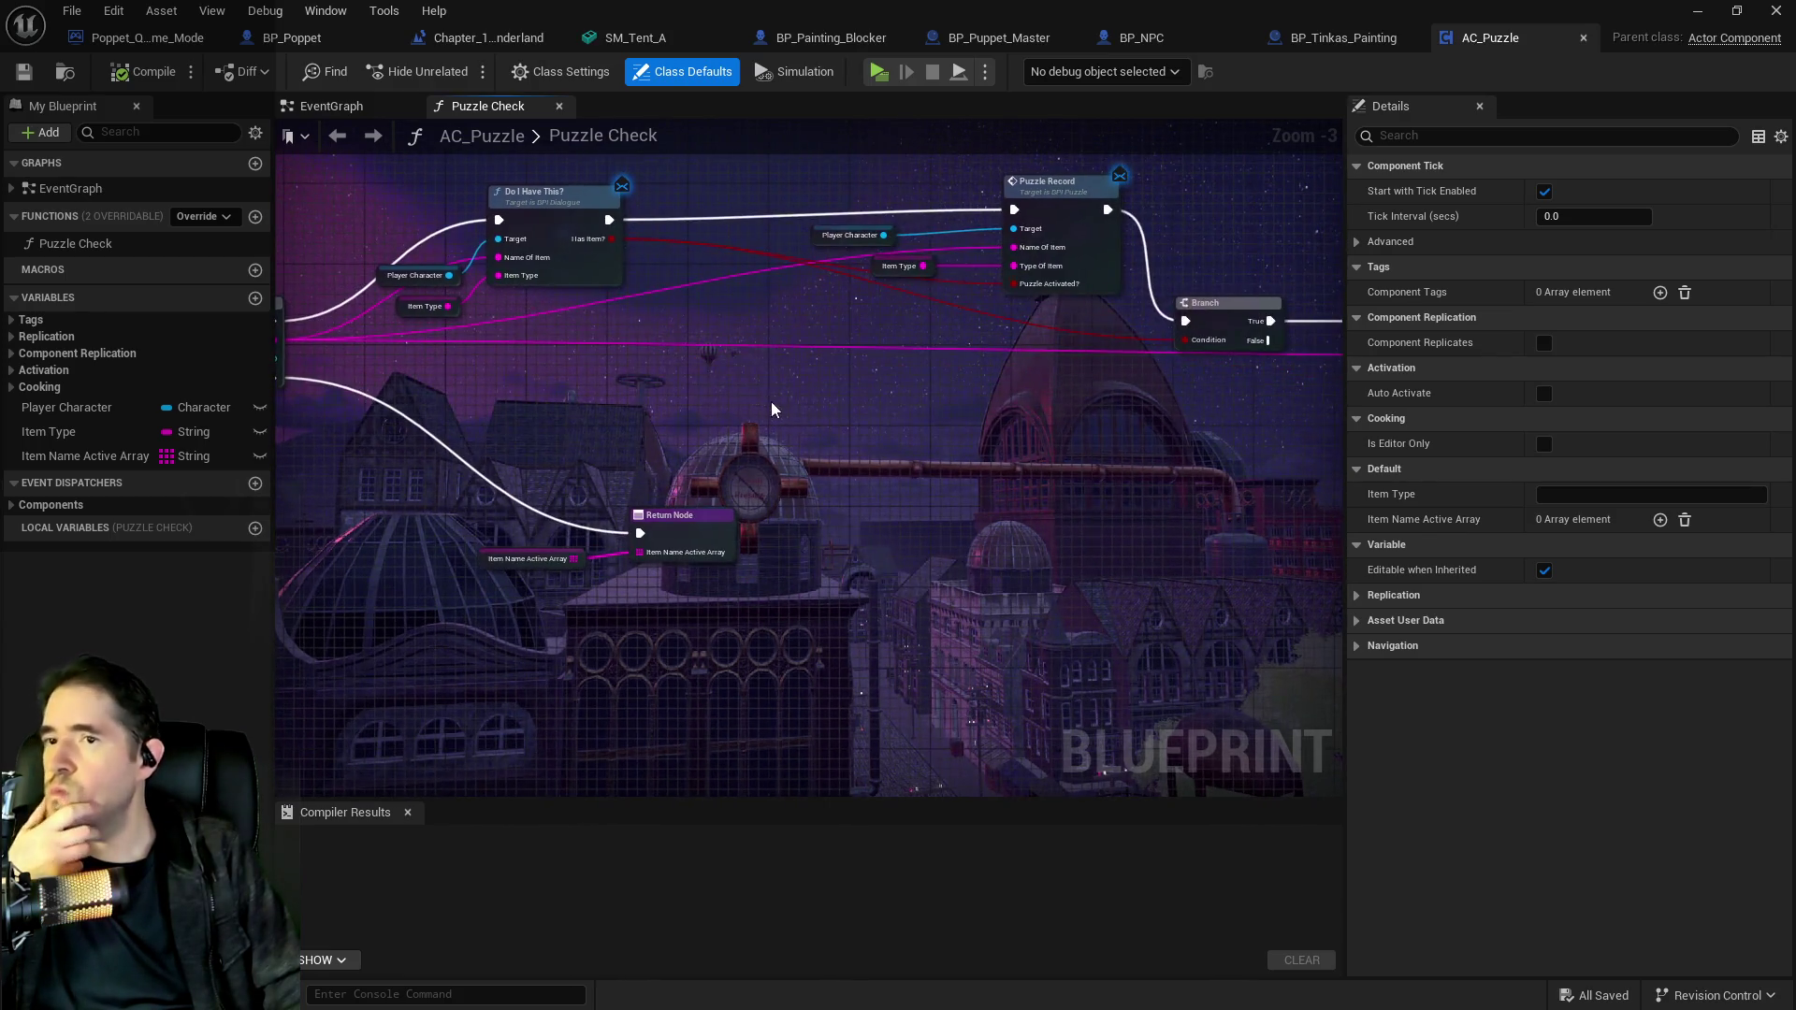
left_click_drag(896, 449, 355, 393)
left_click(1343, 37)
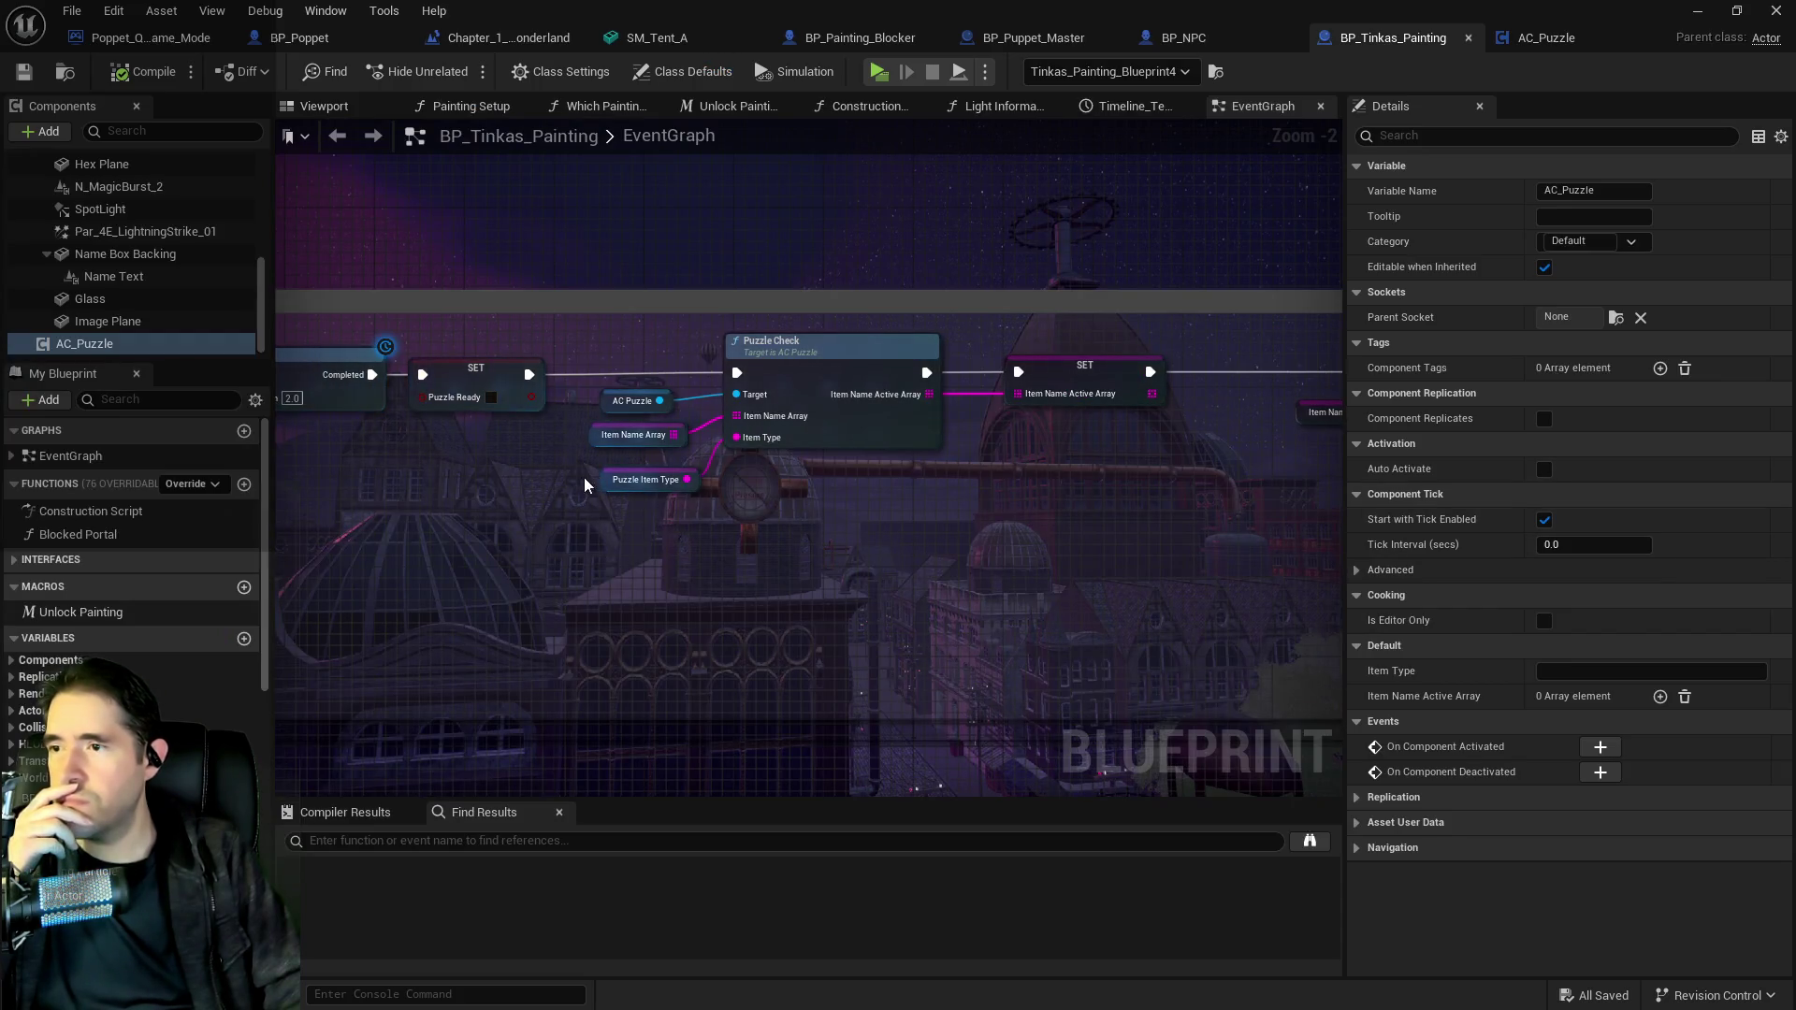
Change the Puzzle Item Type variable's default value to Painting Blocker.
left_click(616, 483)
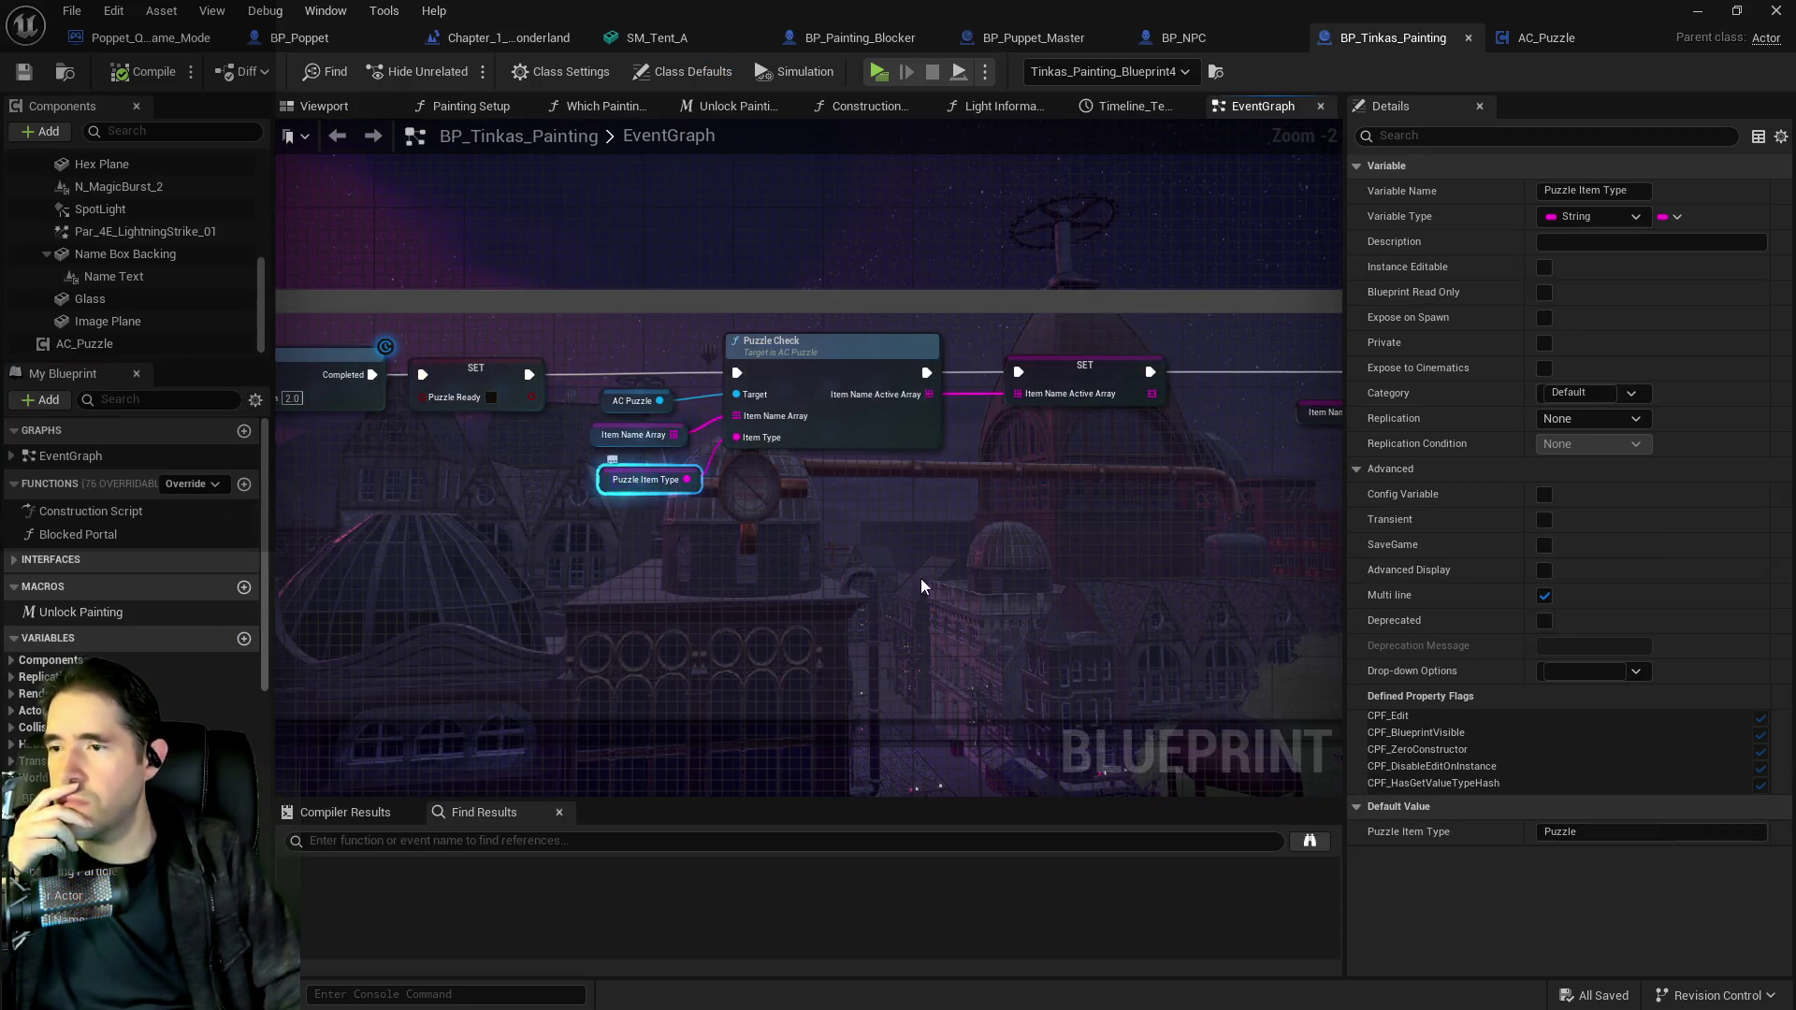
left_click(1622, 830)
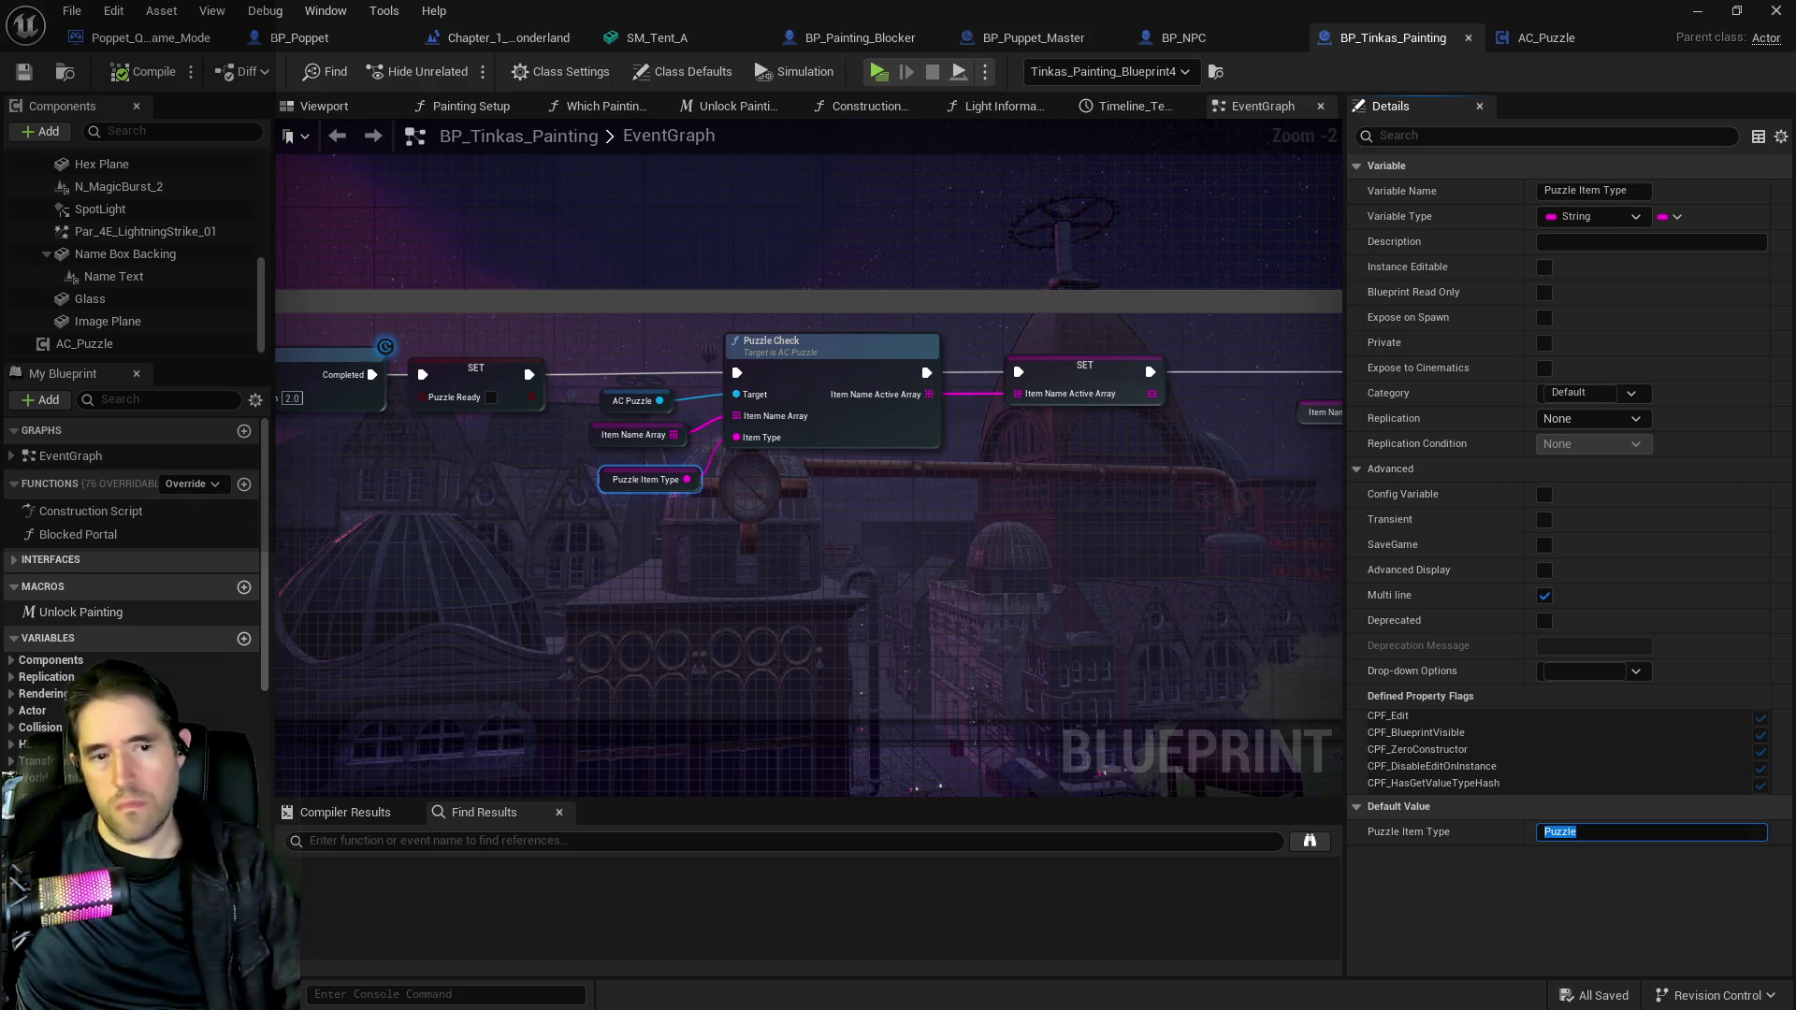
left_click(1565, 832)
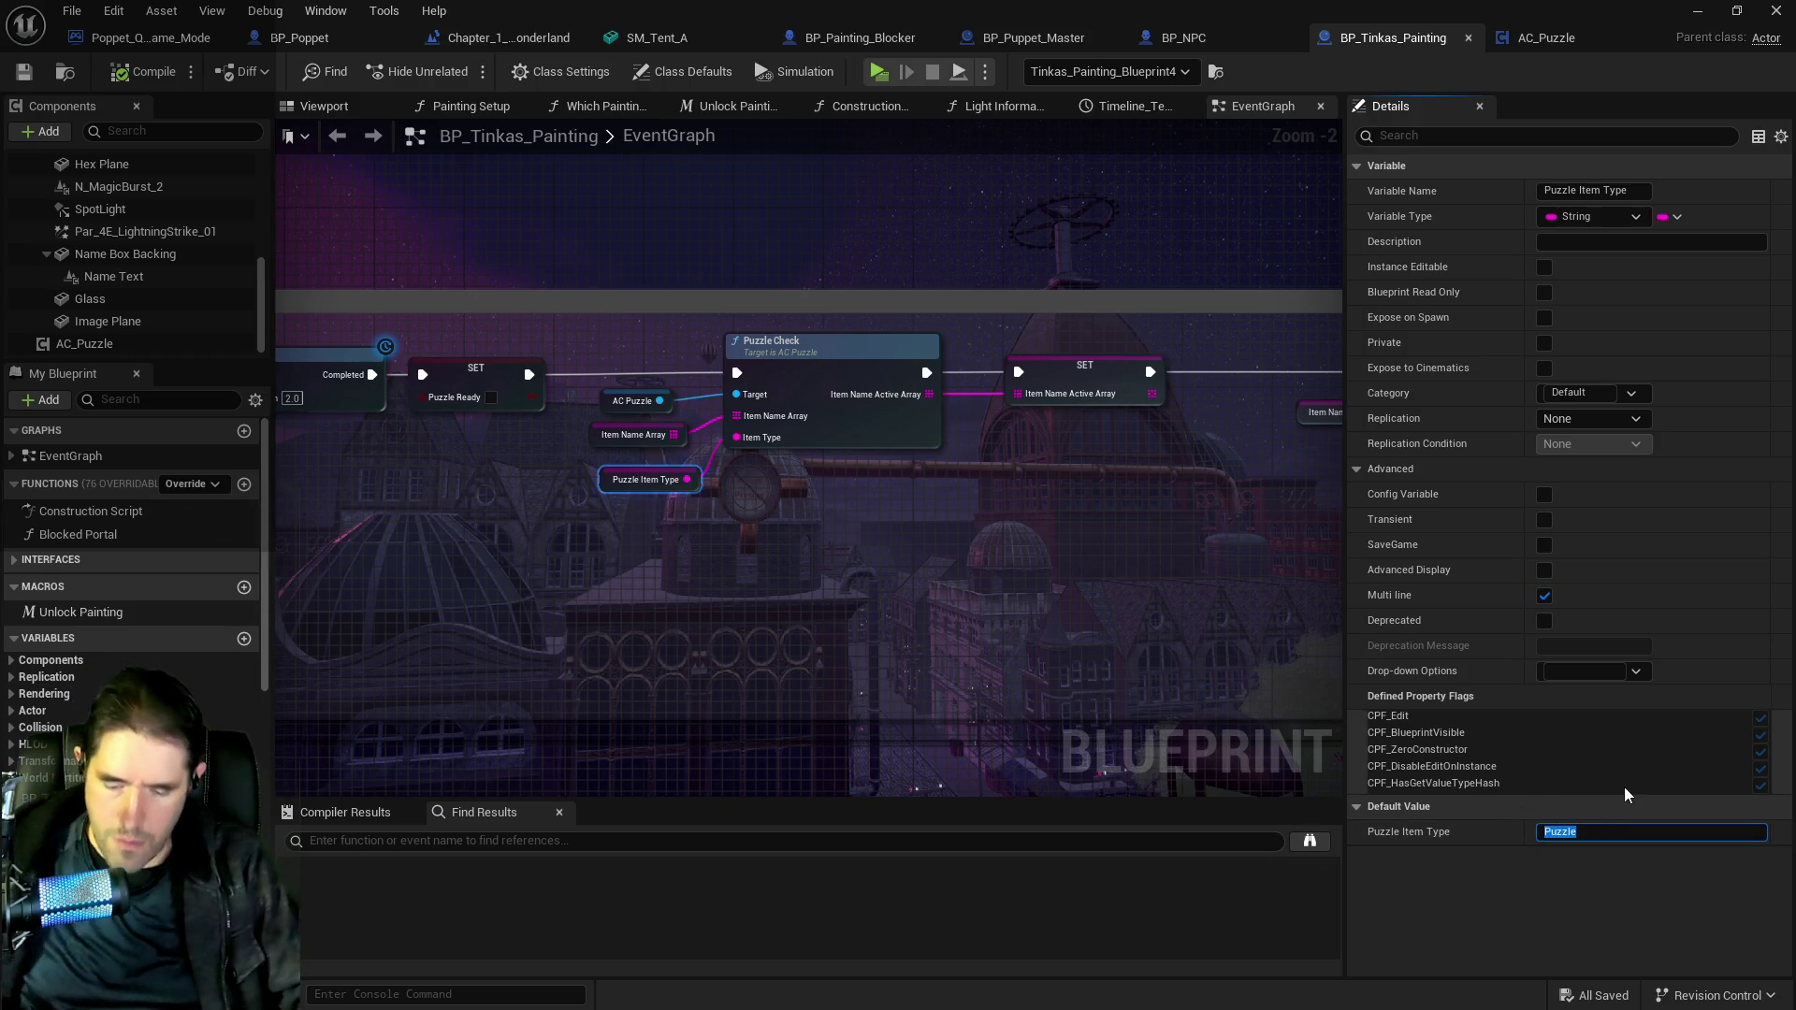
type("Painting Blocker")
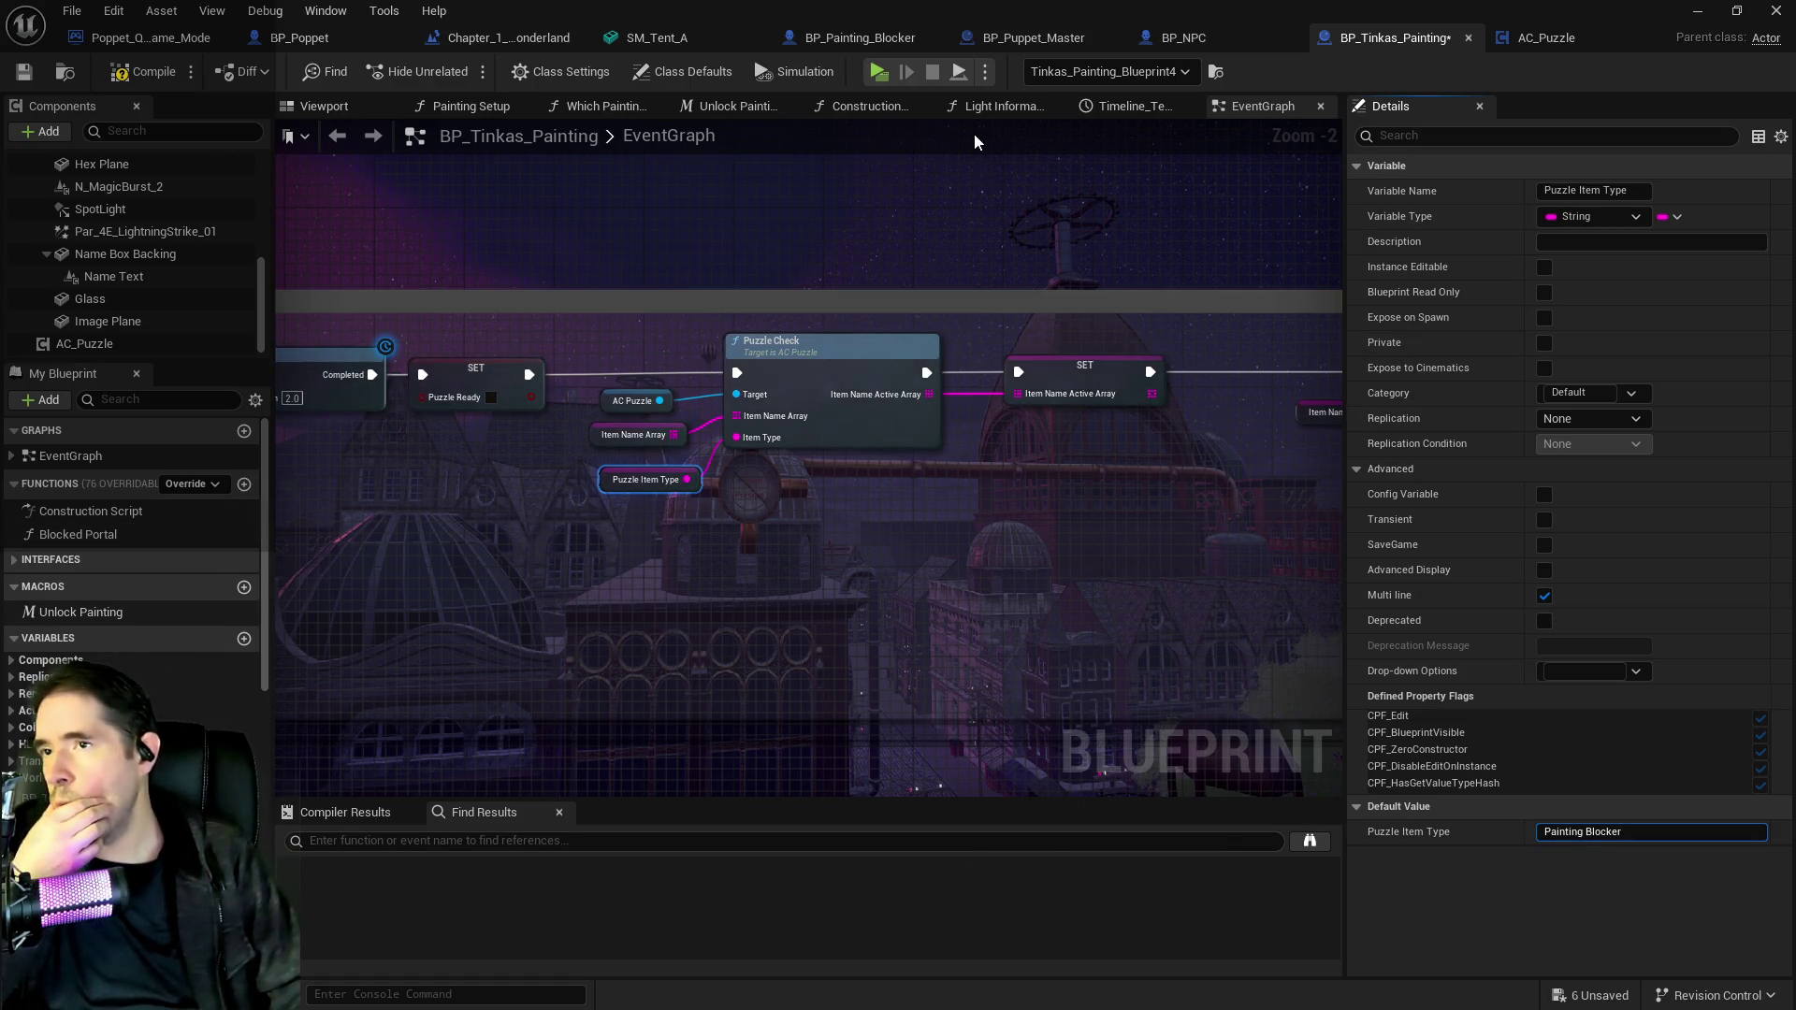
left_click(1166, 37)
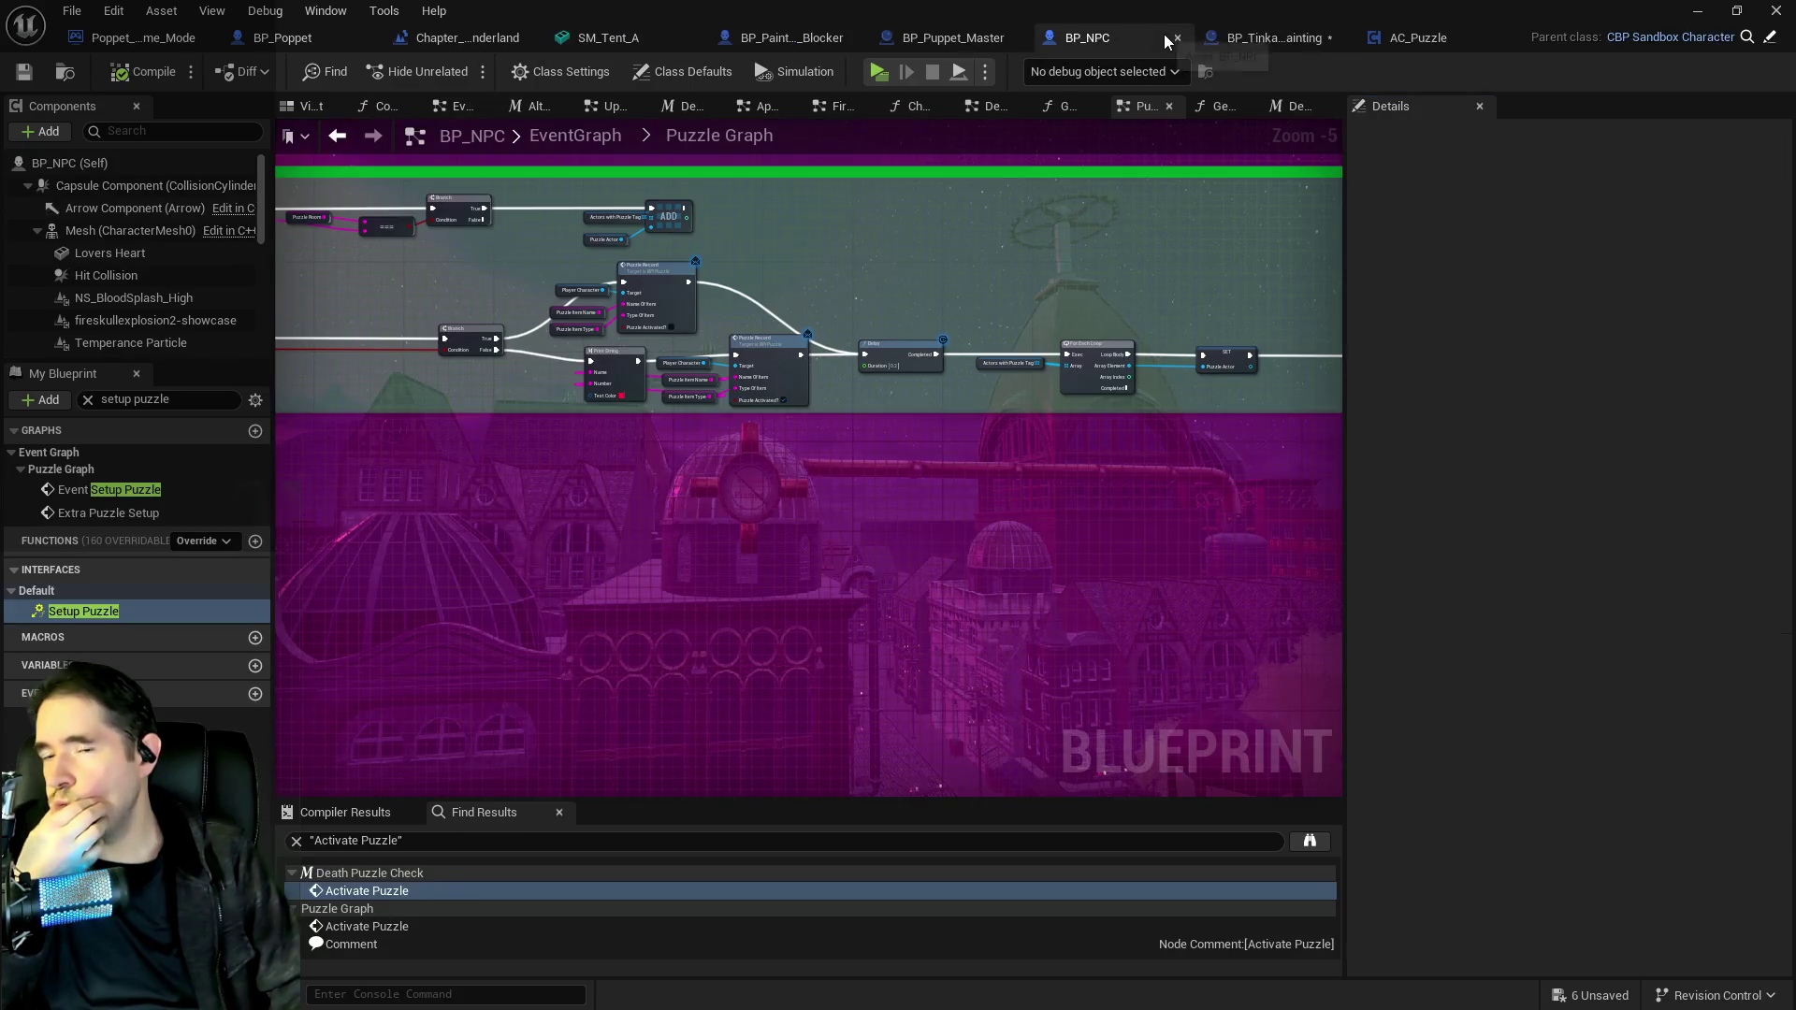
left_click(1323, 38)
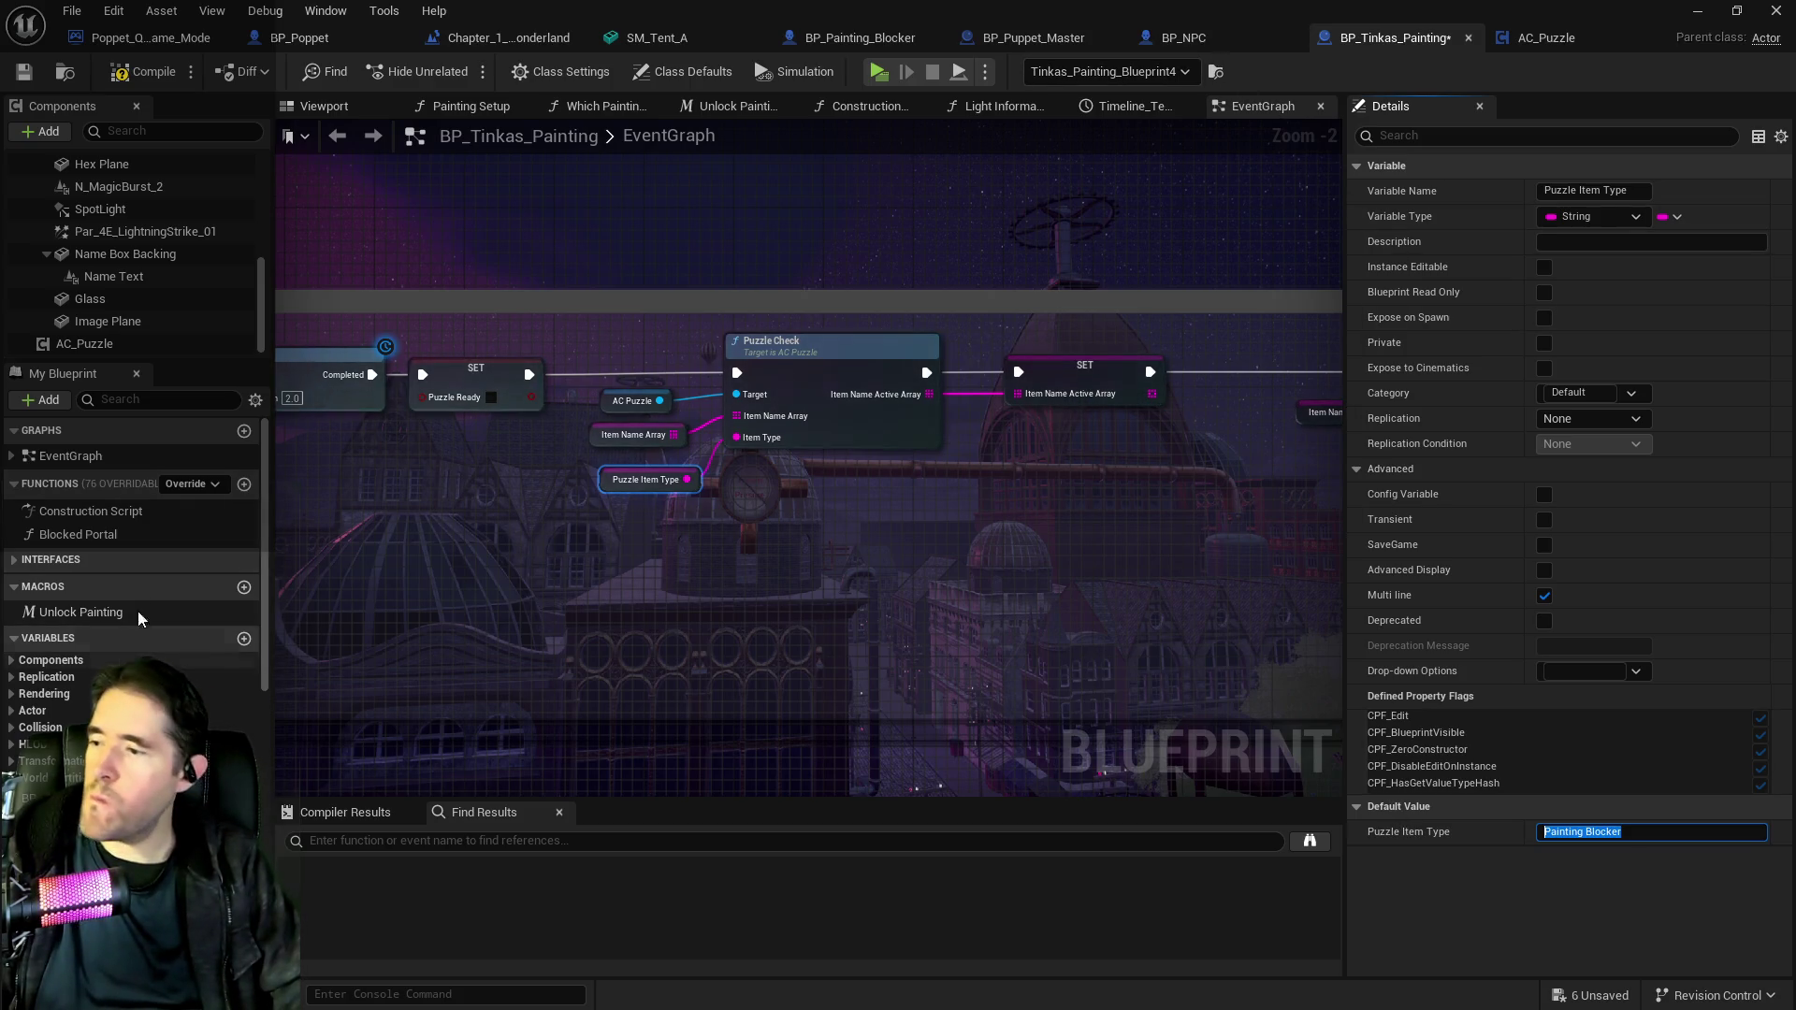
Search My Blueprint for 'puzzle', undo a stray Puzzle Check node move, then view BP_NPC's Puzzle Graph.
left_click(131, 404)
type("puzzle")
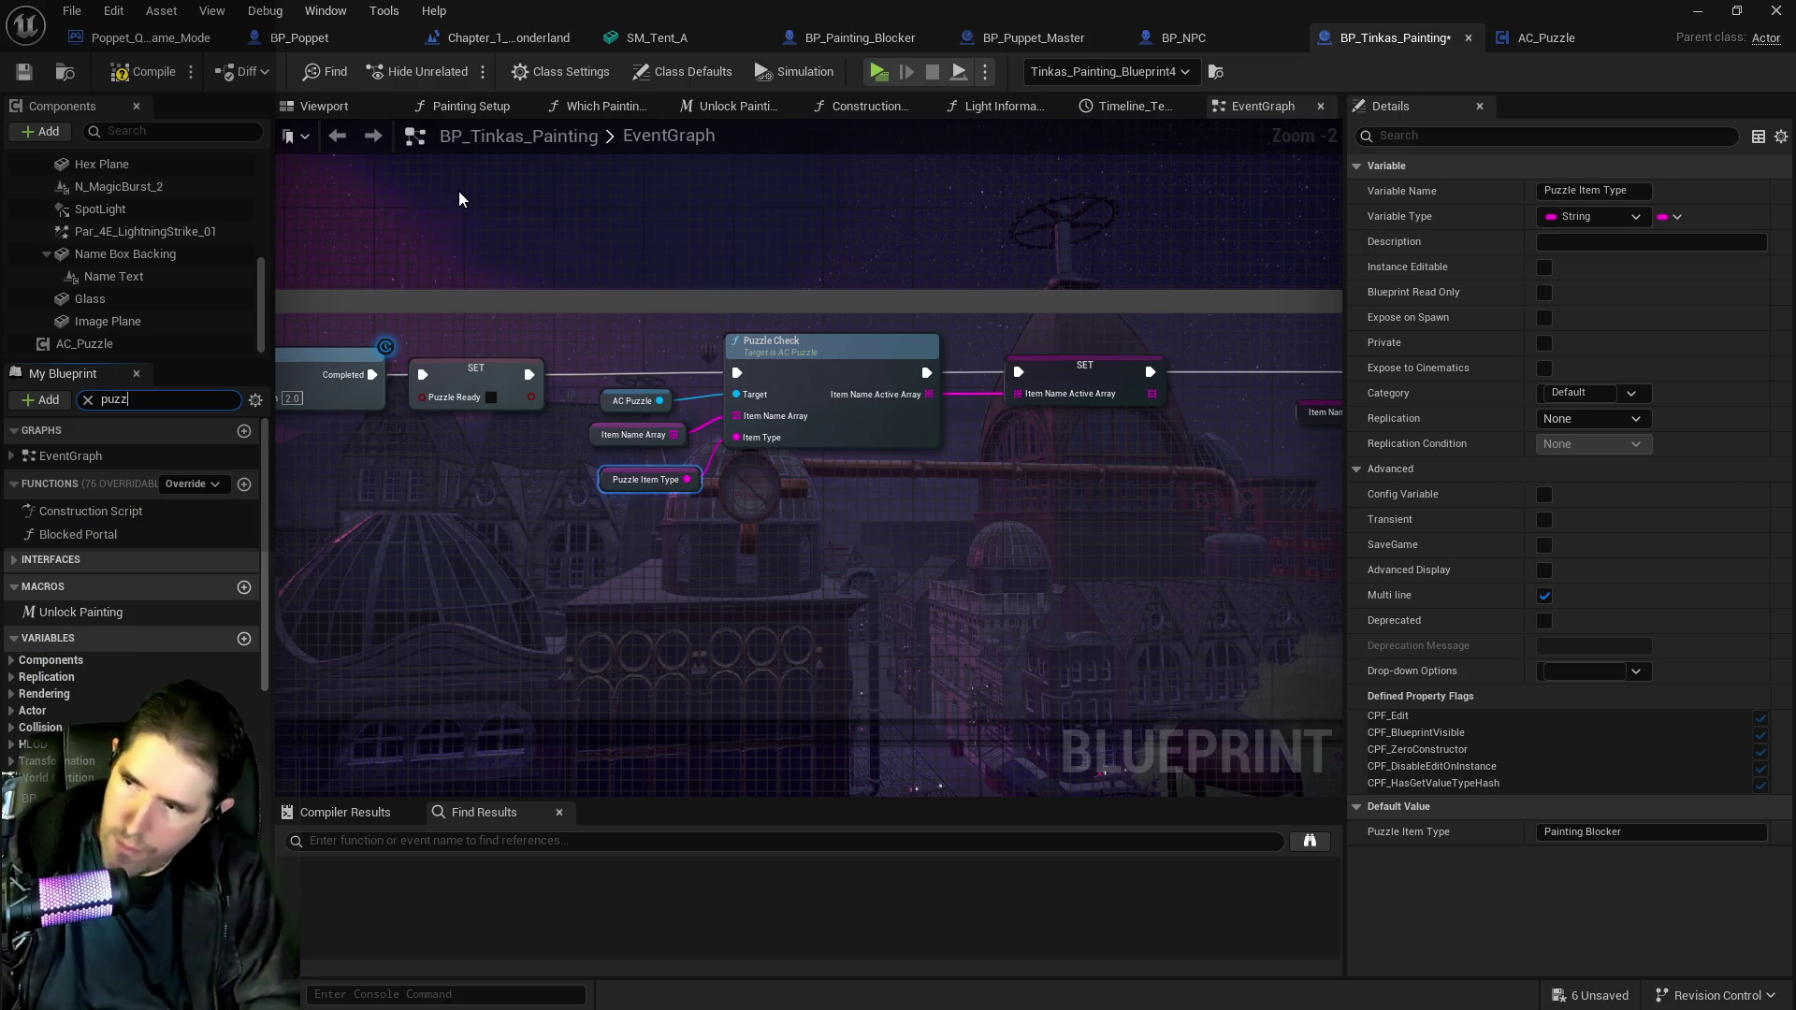
left_click_drag(821, 449, 840, 515)
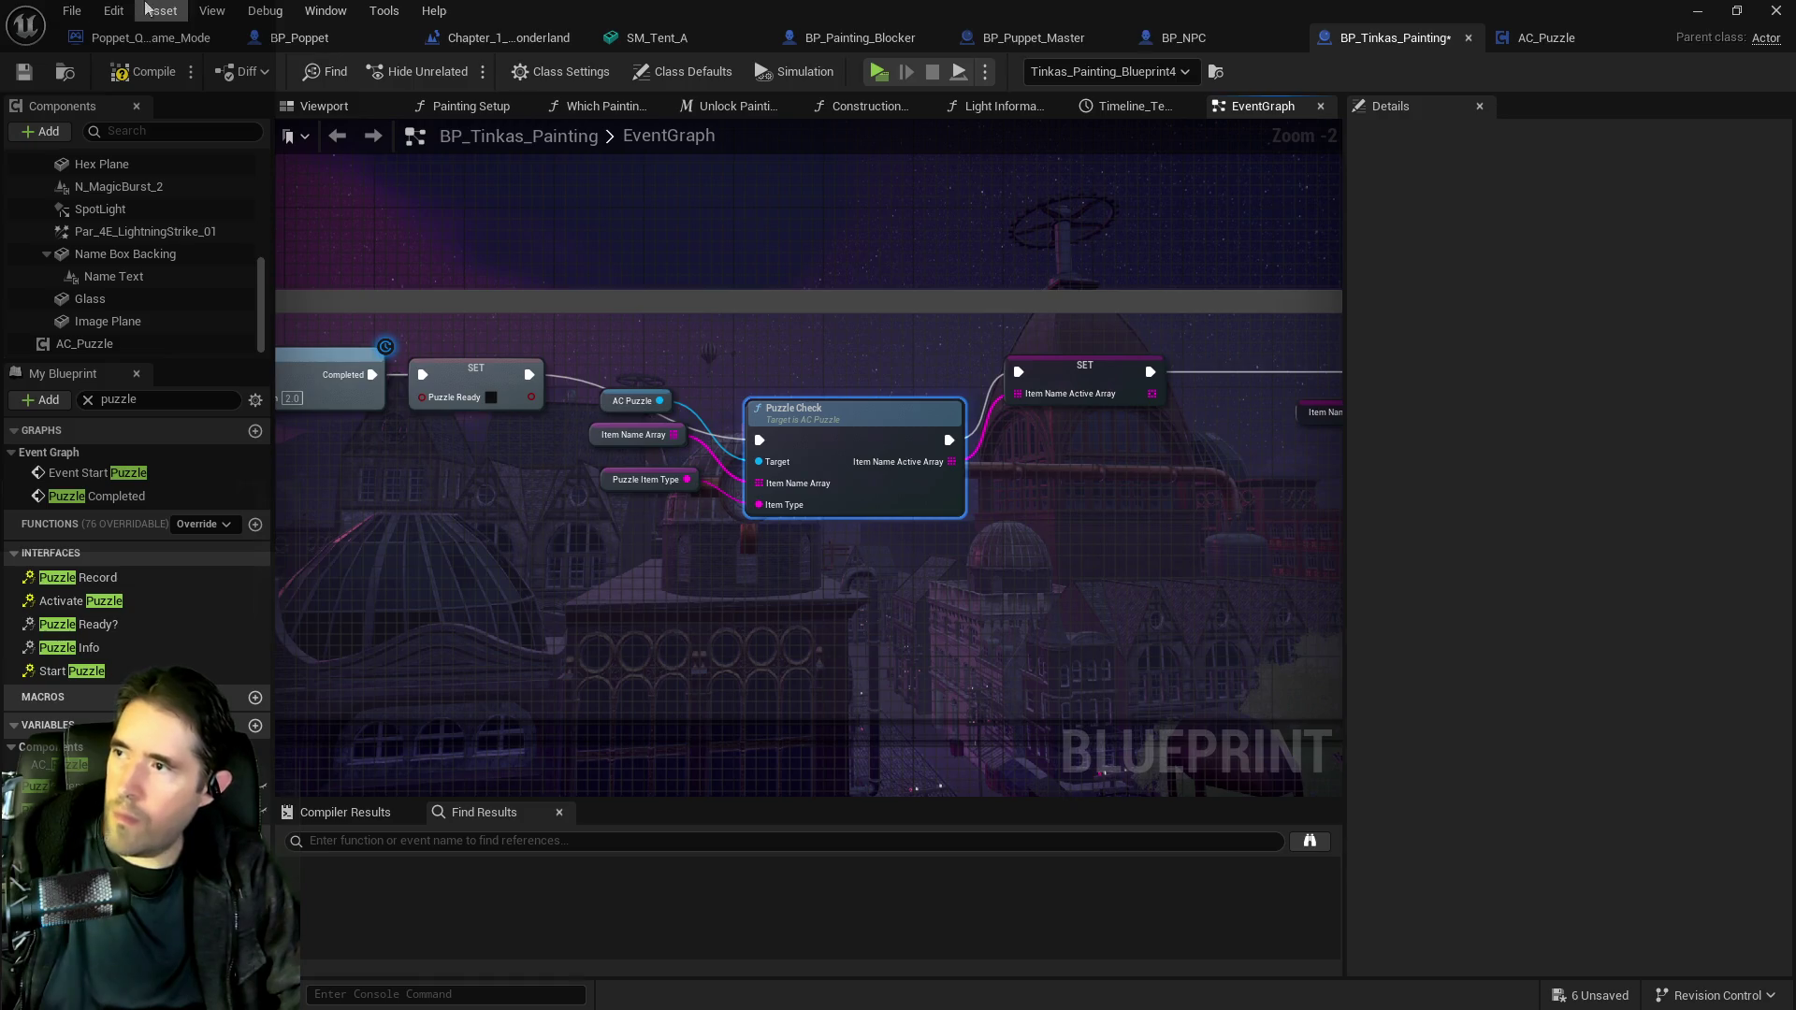
left_click(113, 10)
key("ctrl+z")
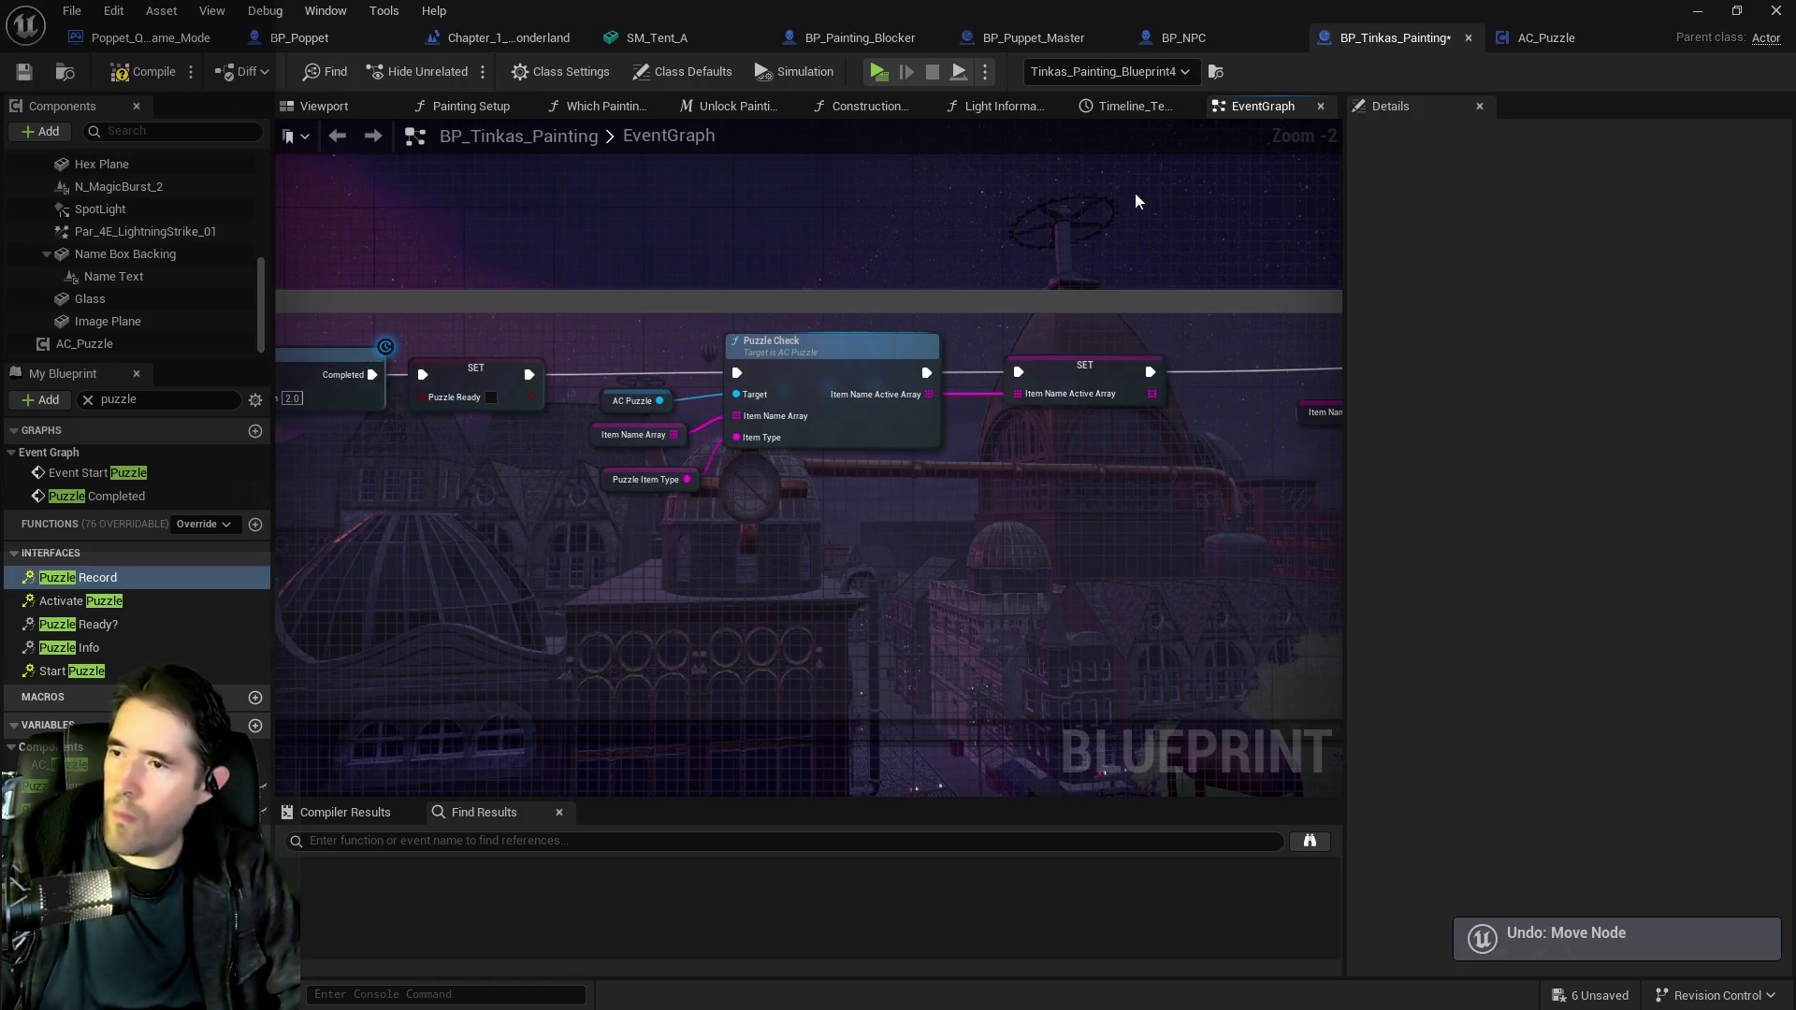
left_click(1183, 45)
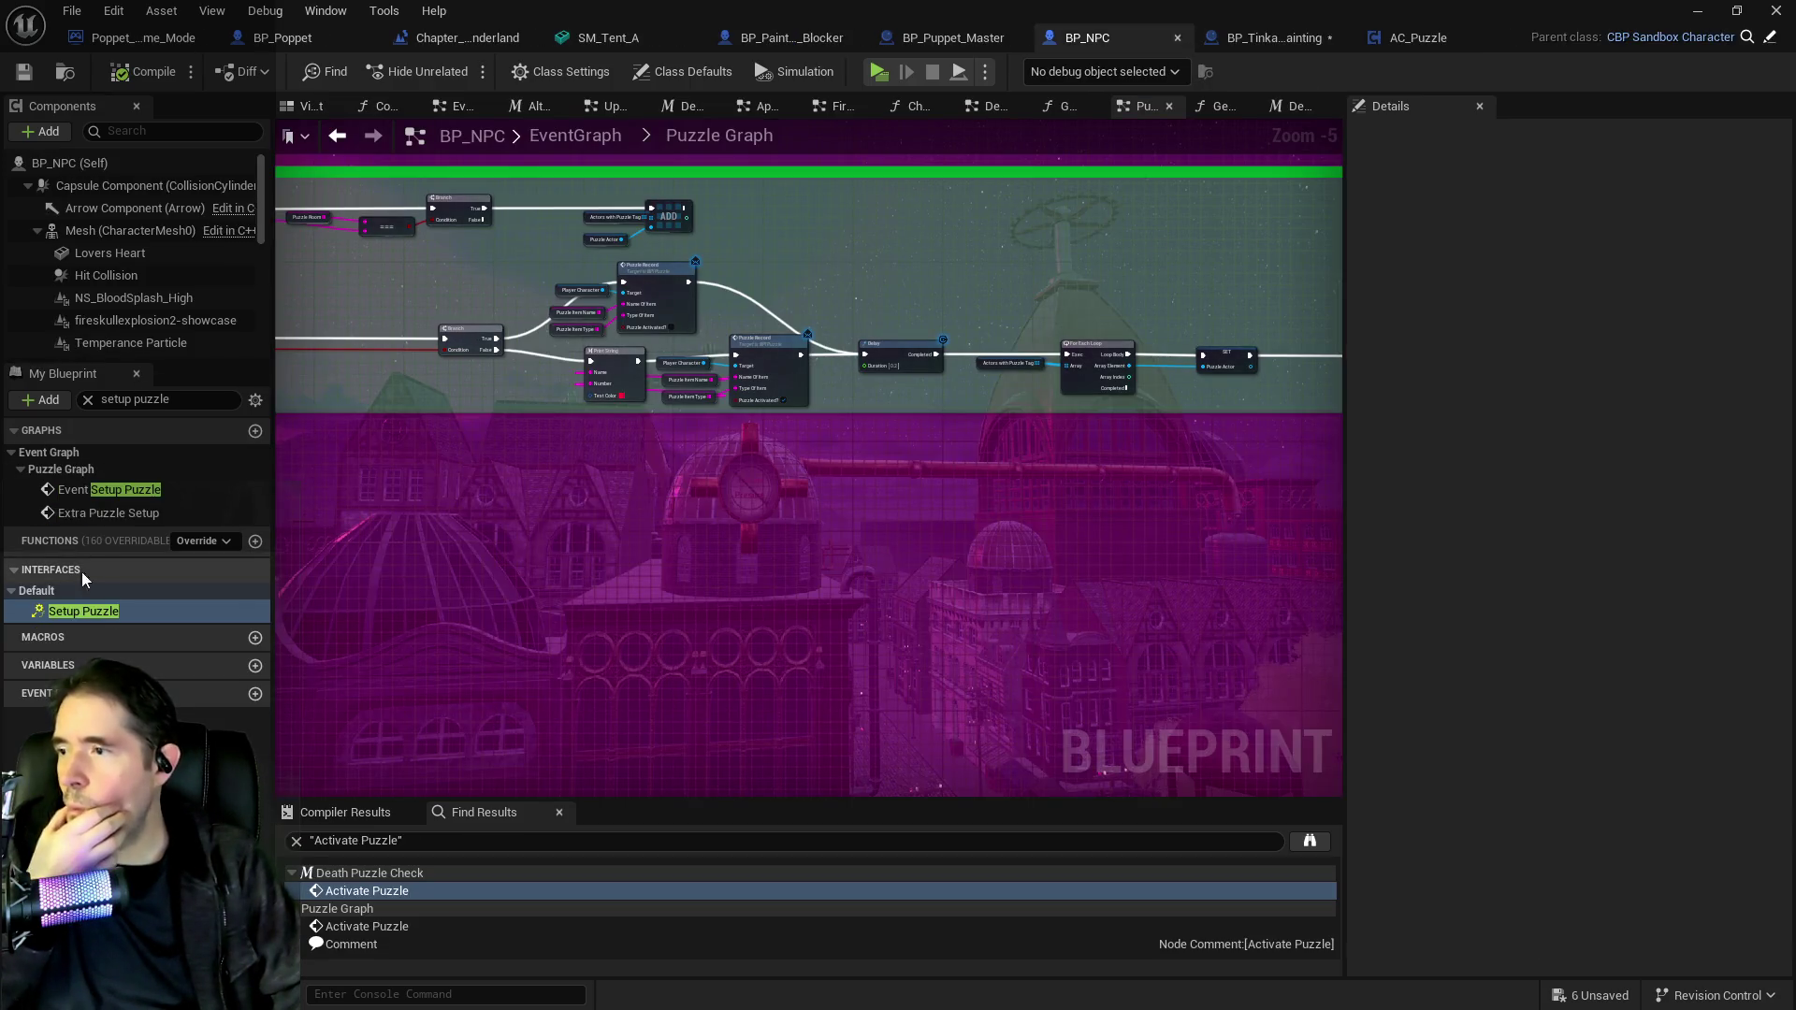
In BP_Puppet_Master, set Toy Maze NPCs Index 0 and 1 Puzzle Type to Painting Blocker.
left_click(889, 38)
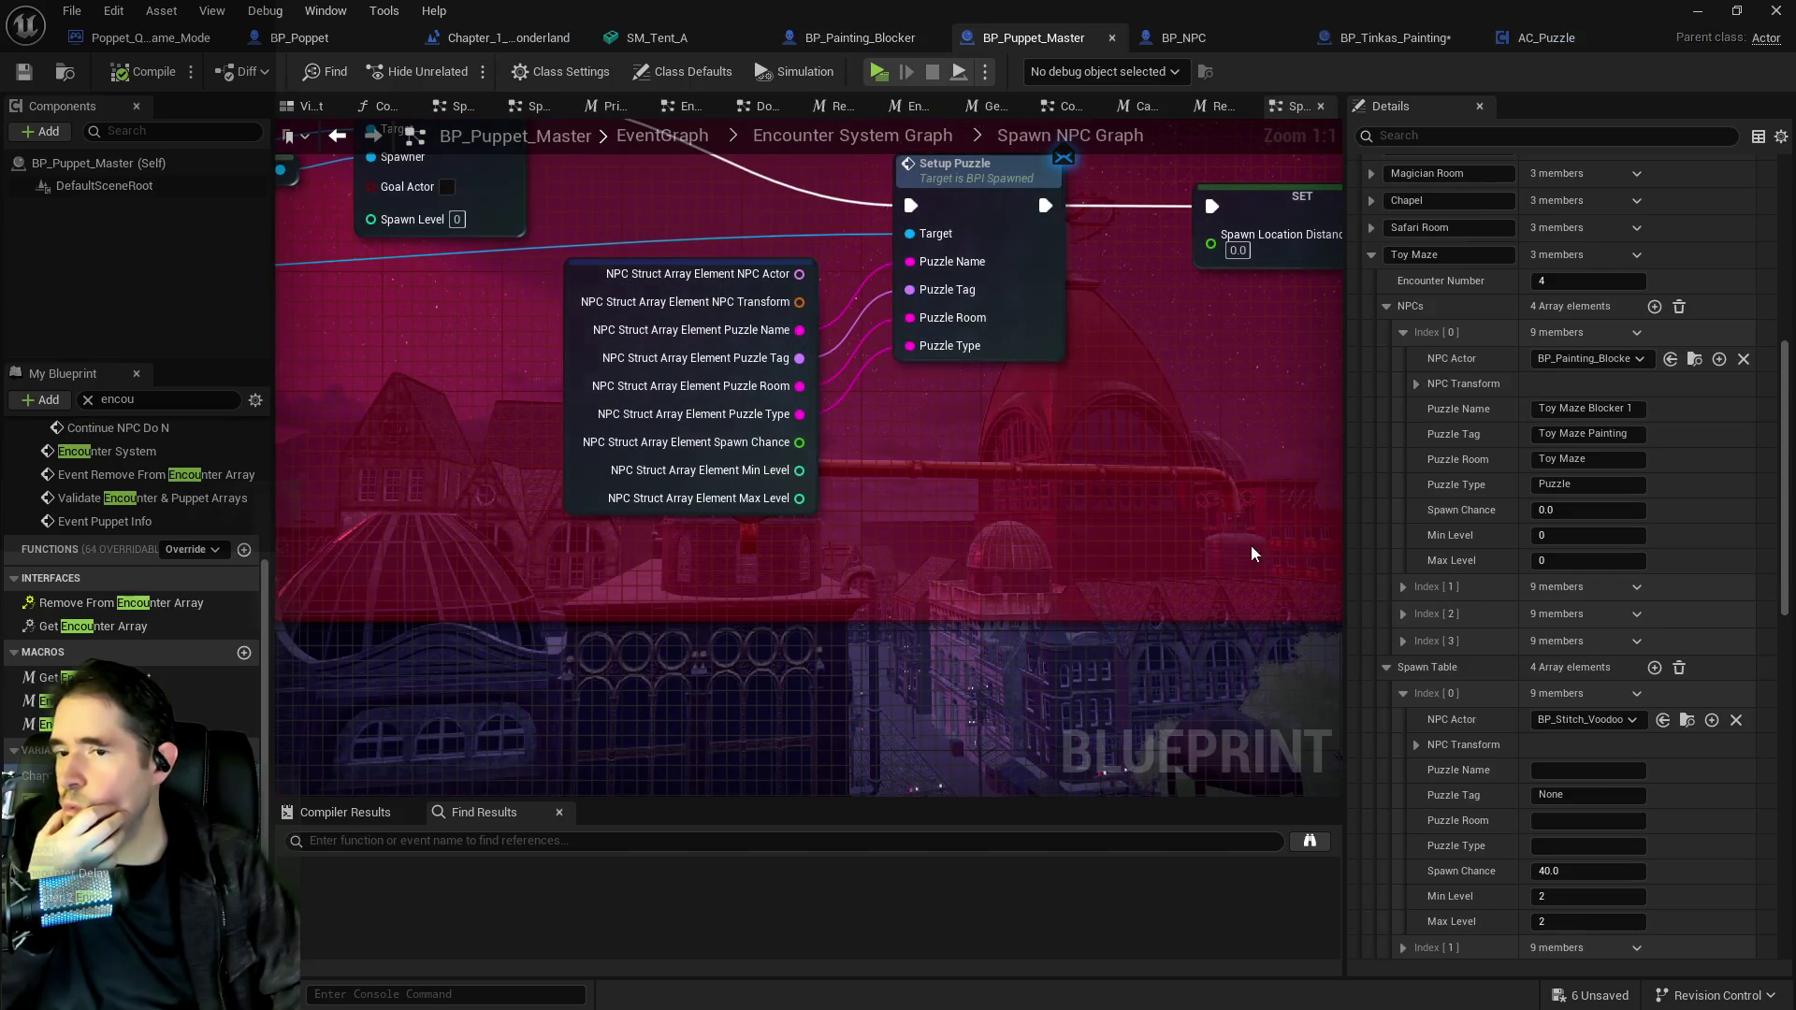
left_click(1595, 483)
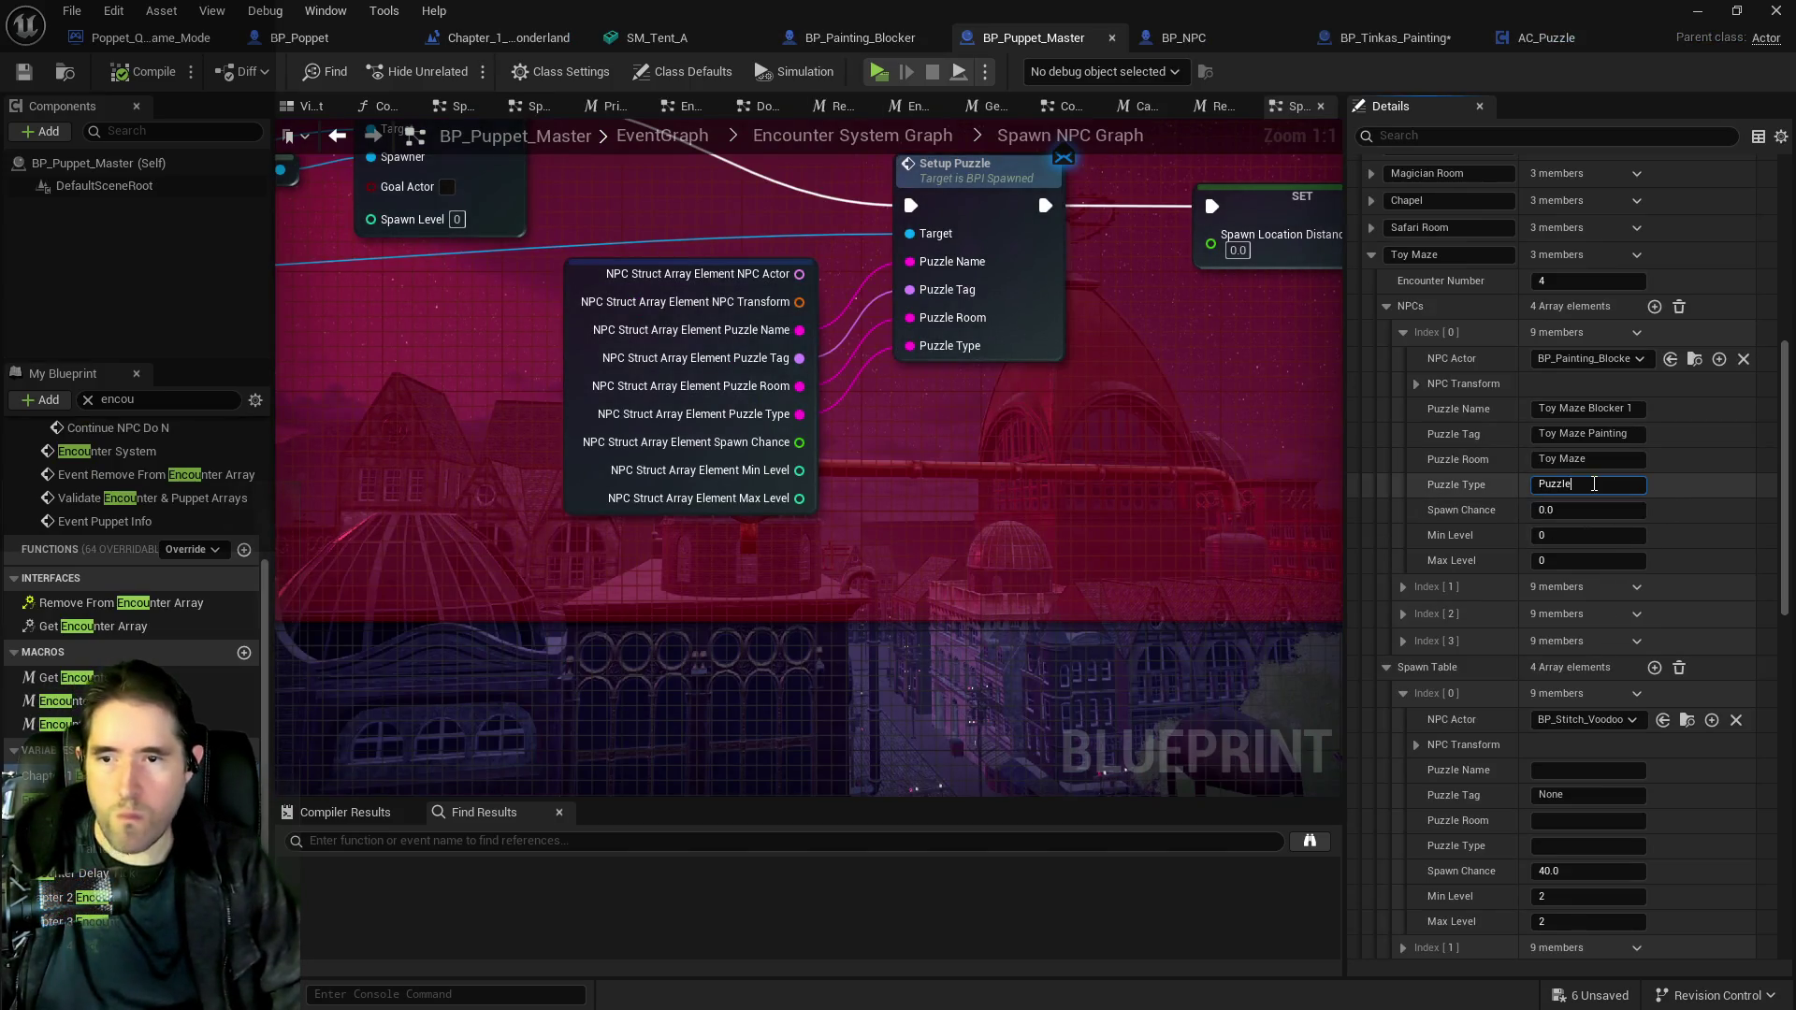
type("Painting Blocker")
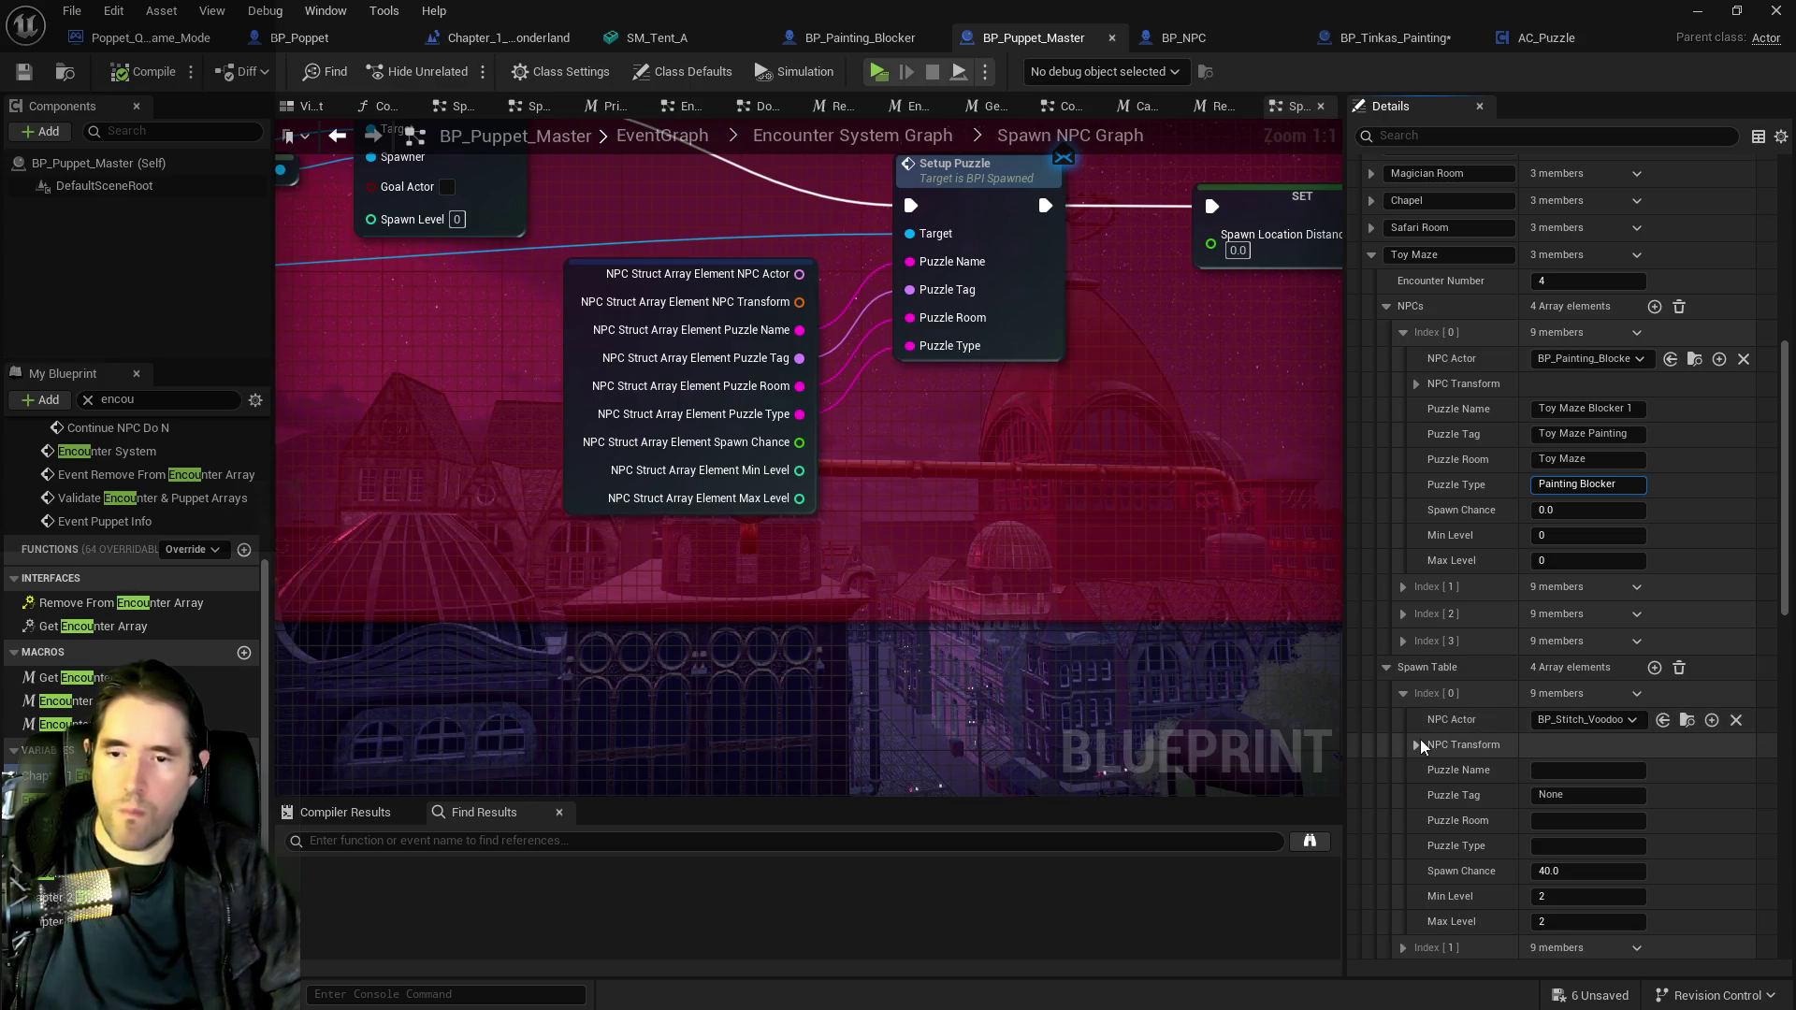
scroll(1448, 748, "down", 2)
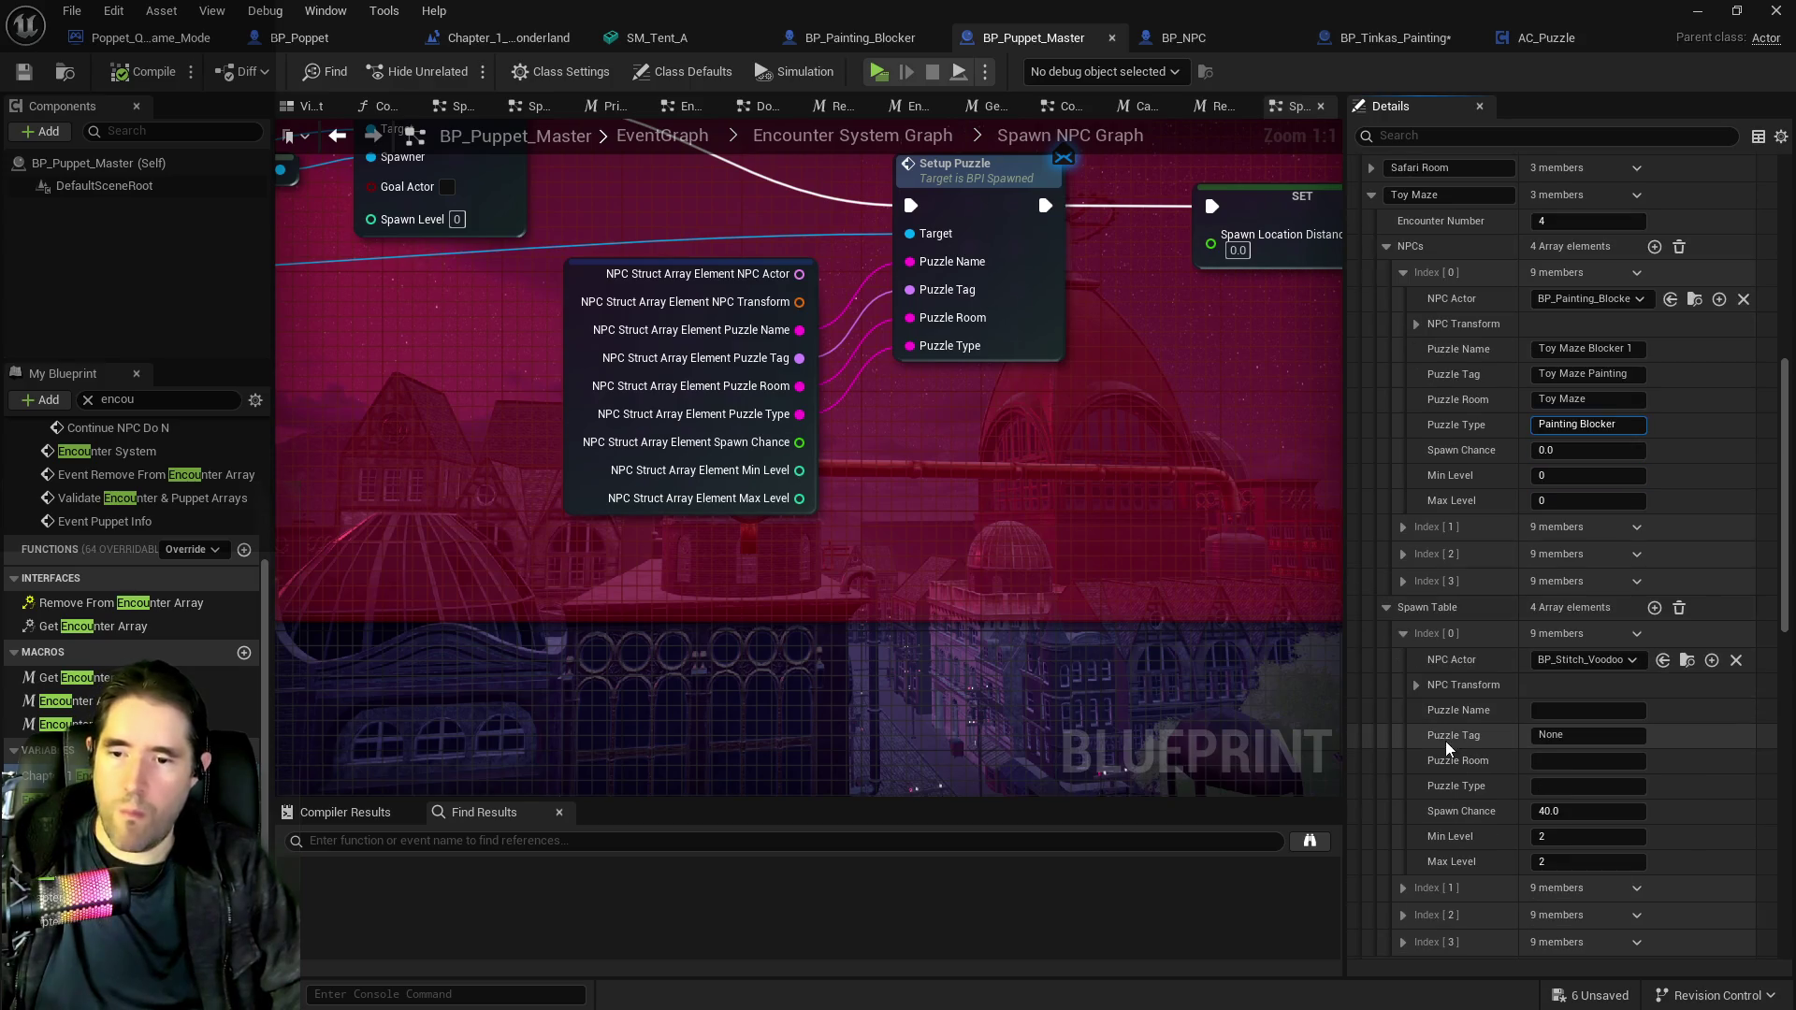
left_click(1404, 526)
type("Painting Blocker")
Set Toy Maze NPCs Index 2 and 3 Puzzle Type to Painting Blocker too.
left_click(1404, 782)
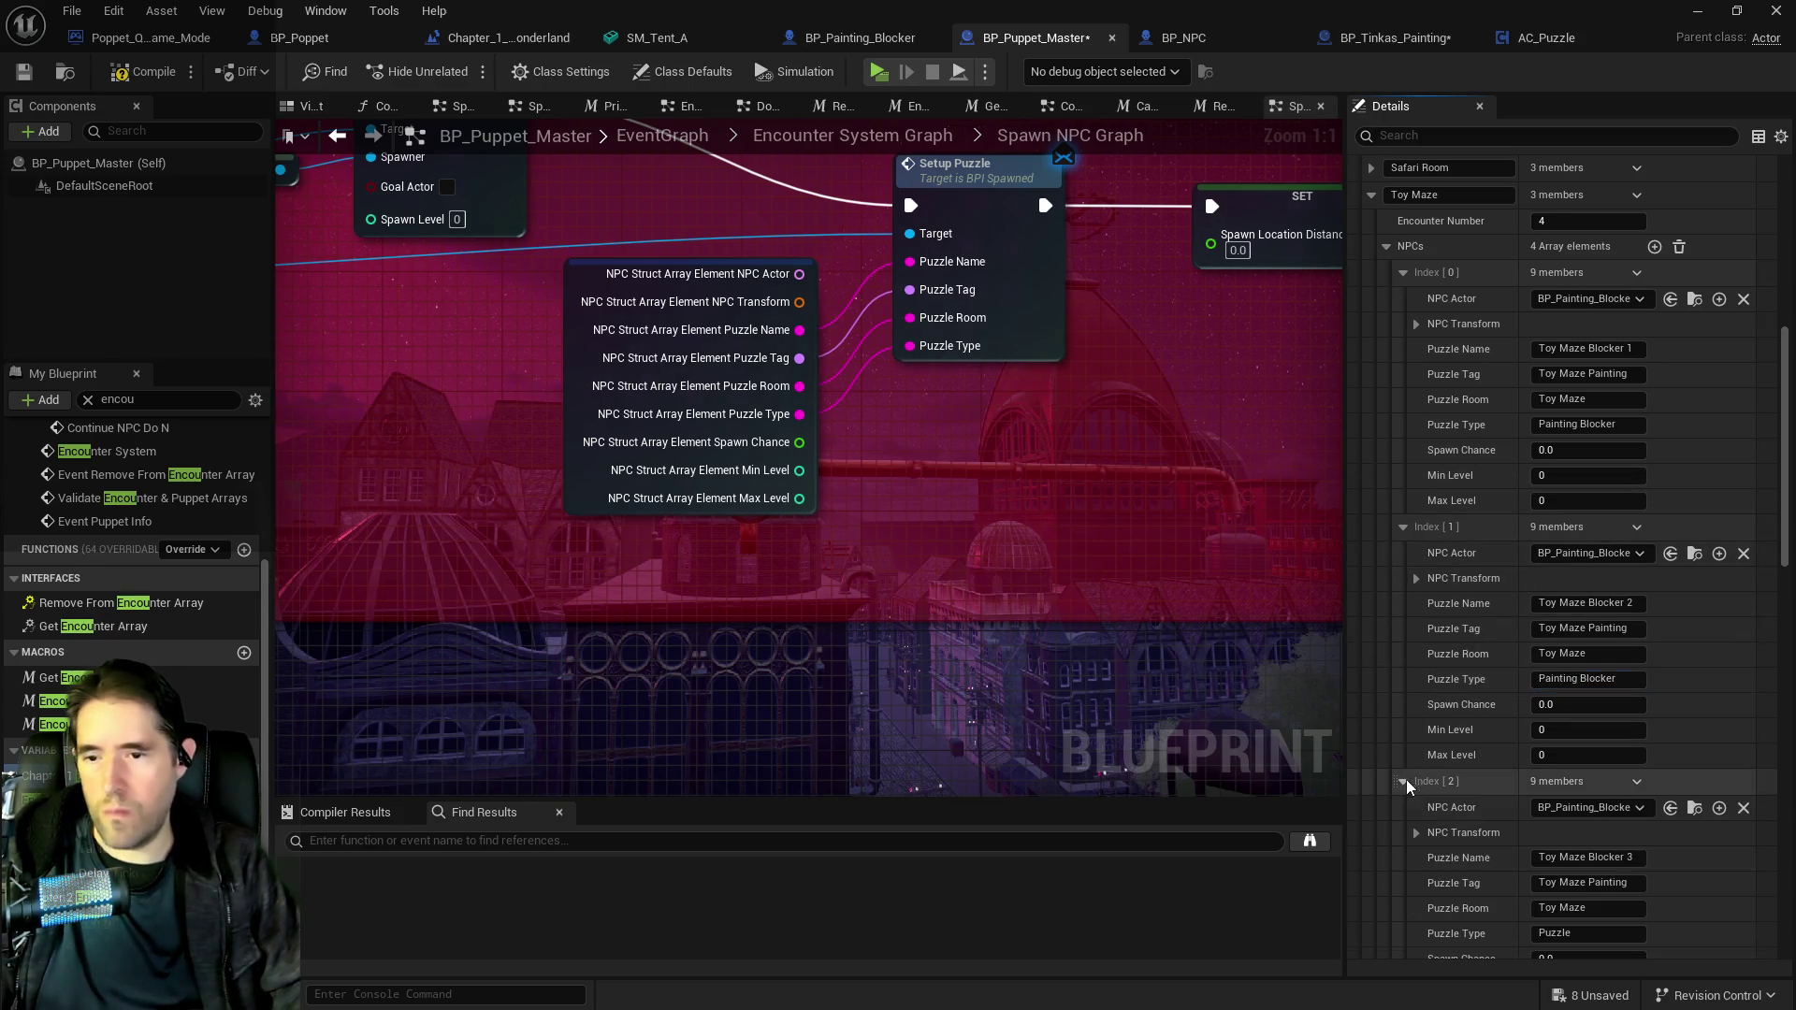
scroll(1478, 795, "down", 3)
type("Painting Blocker")
scroll(1478, 814, "down", 5)
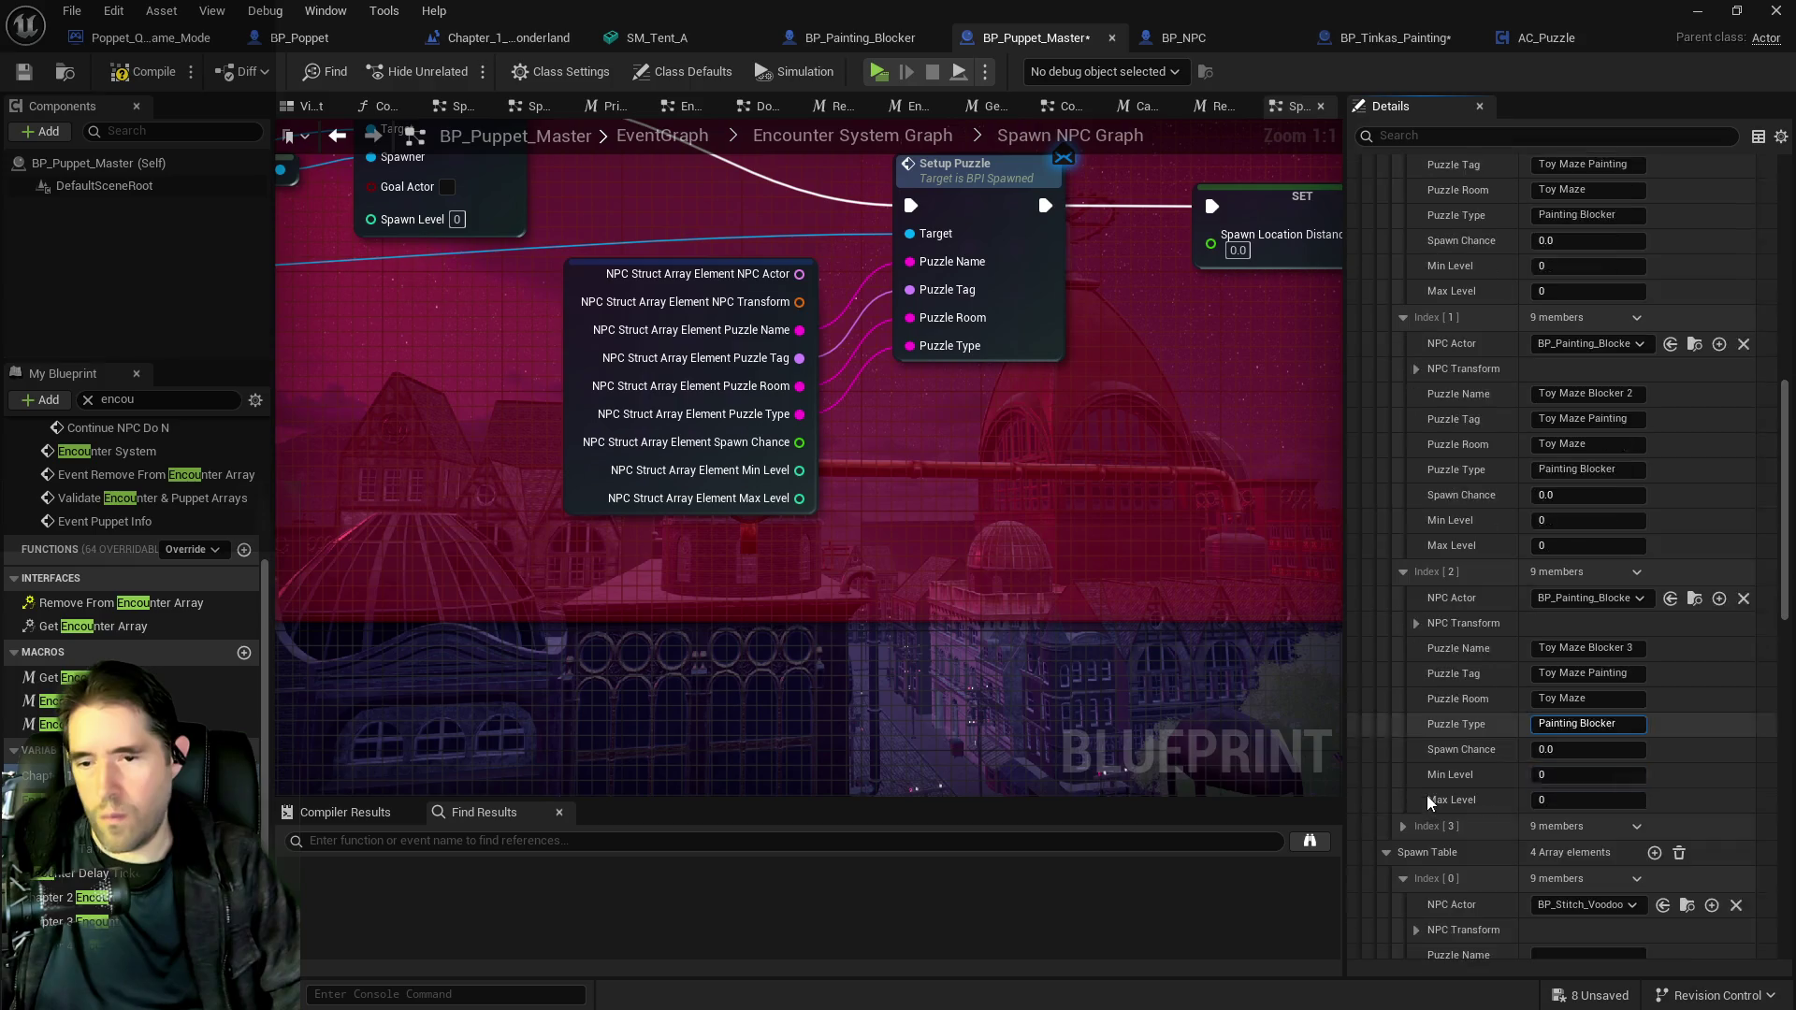
left_click(1403, 707)
left_click(1587, 858)
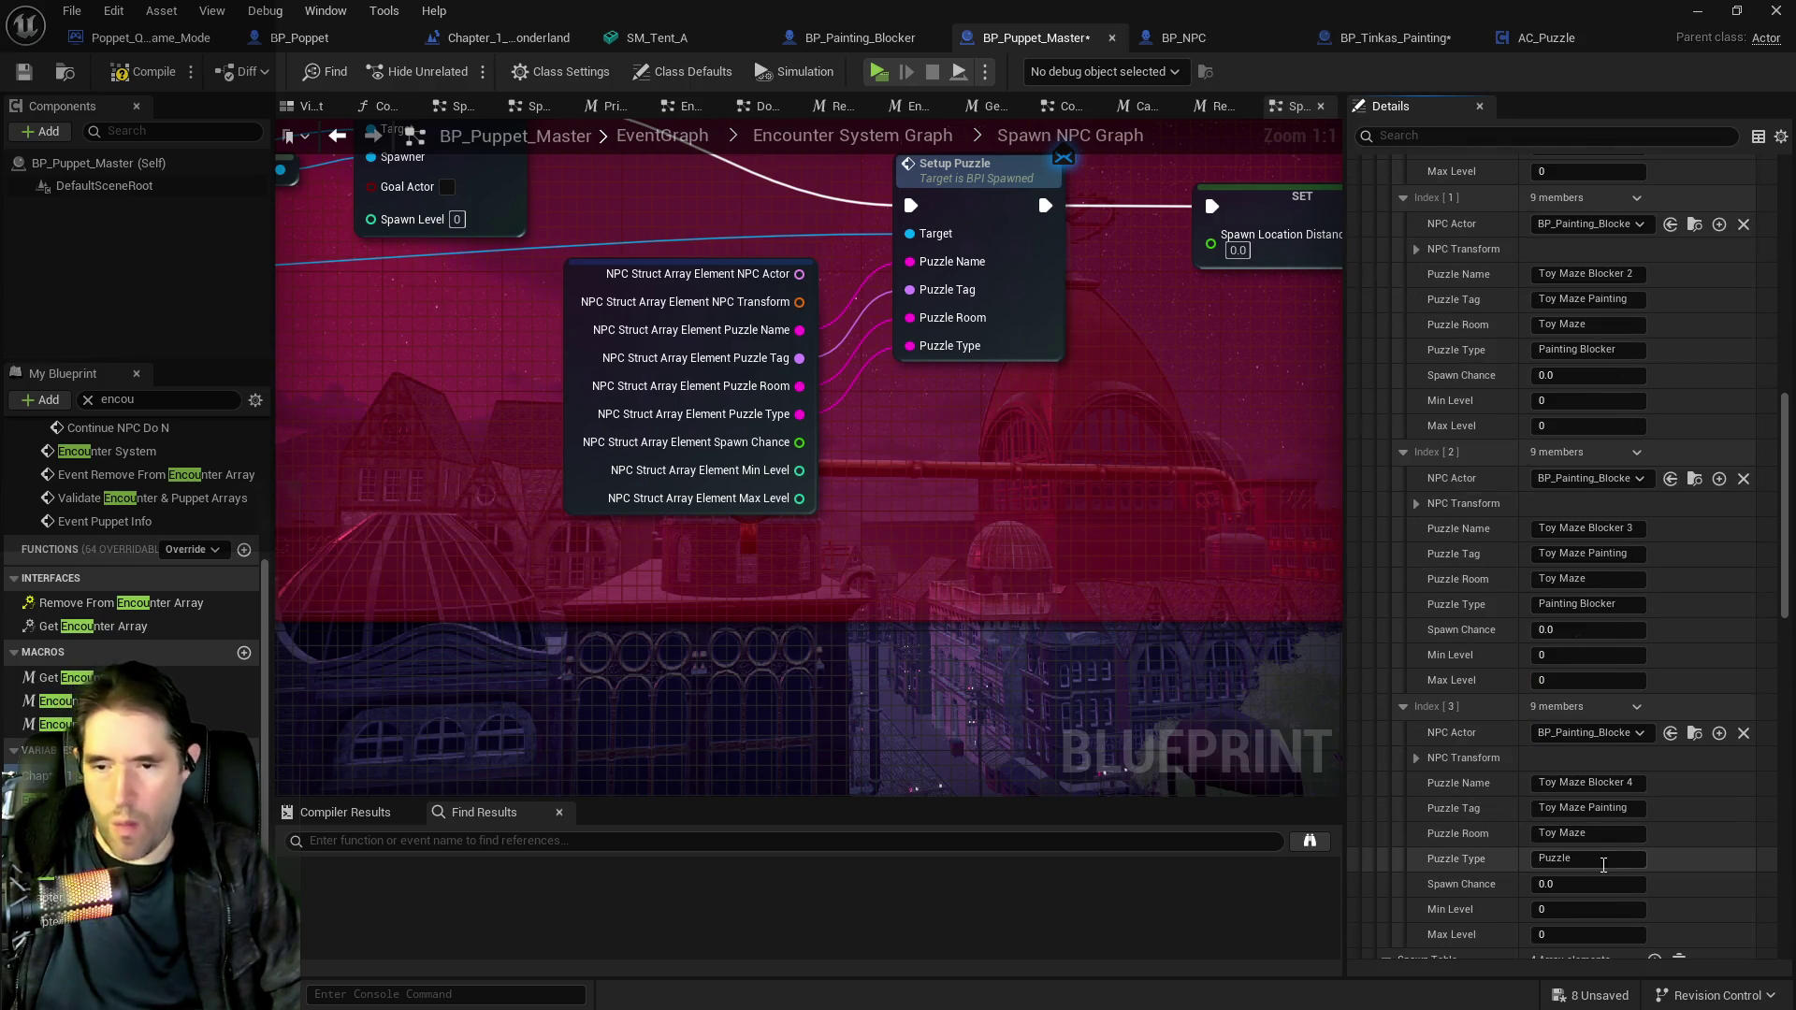
type("Painting Blocker")
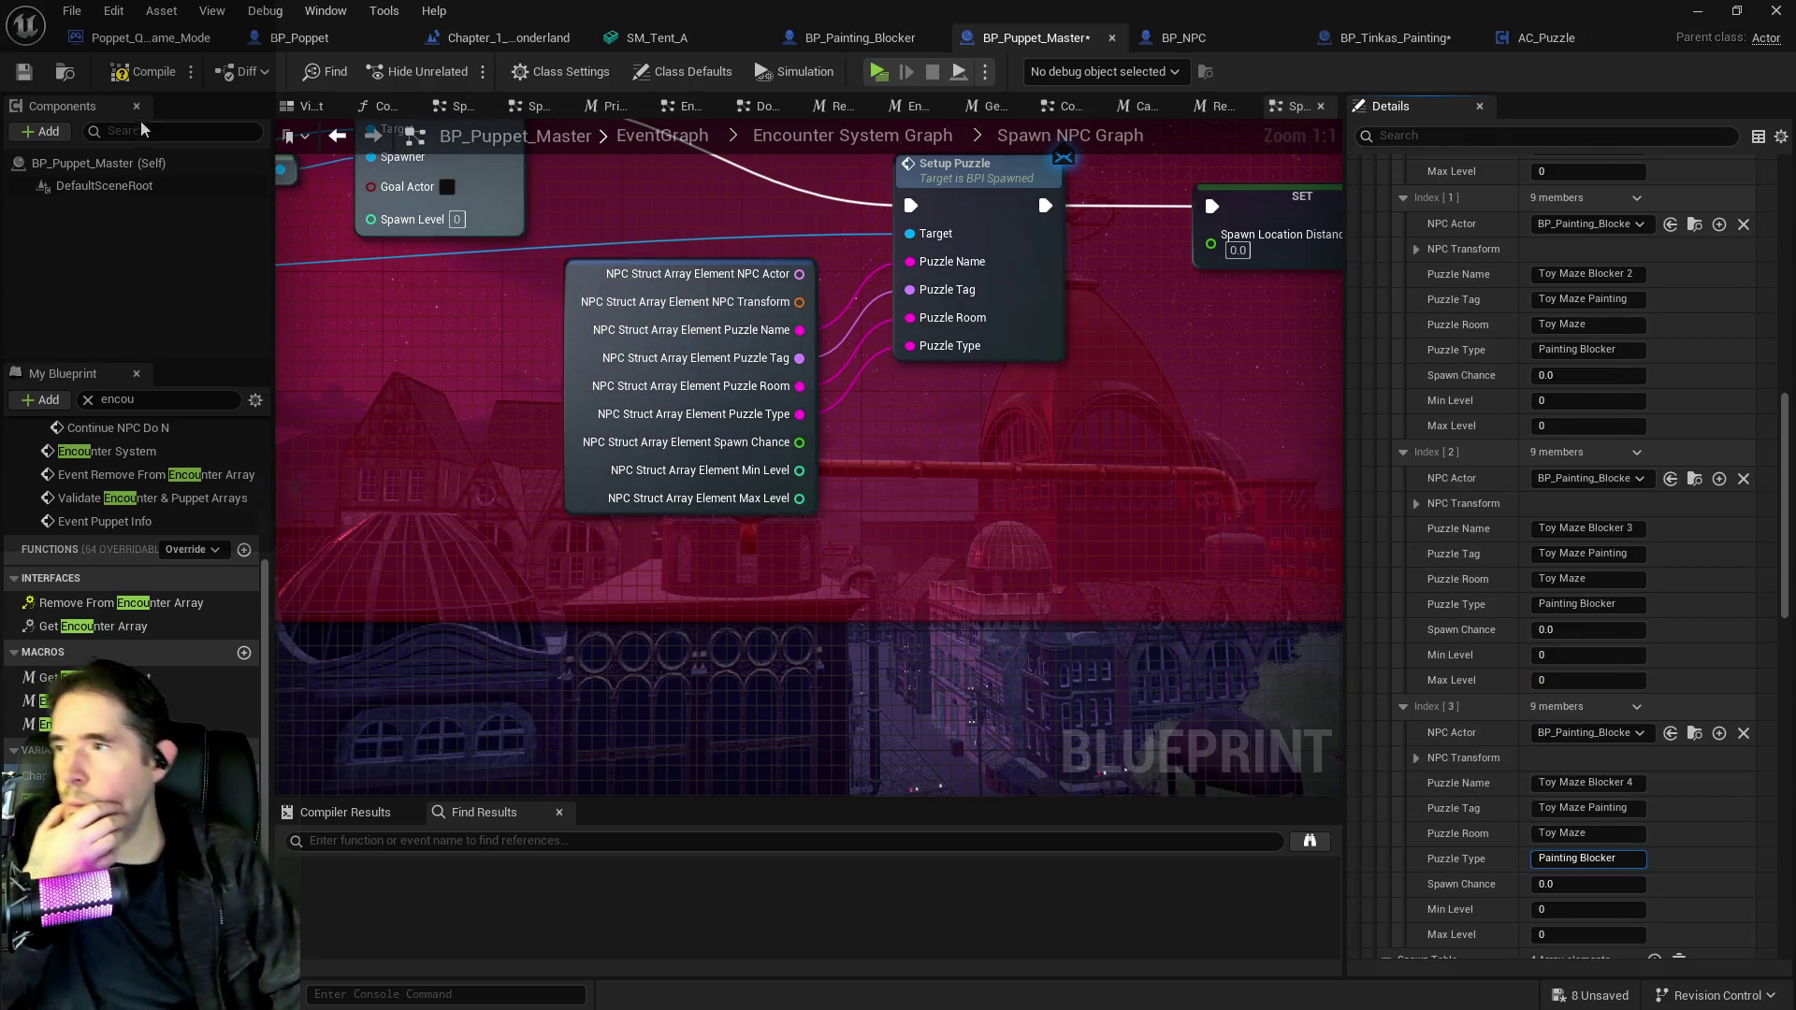
left_click(282, 40)
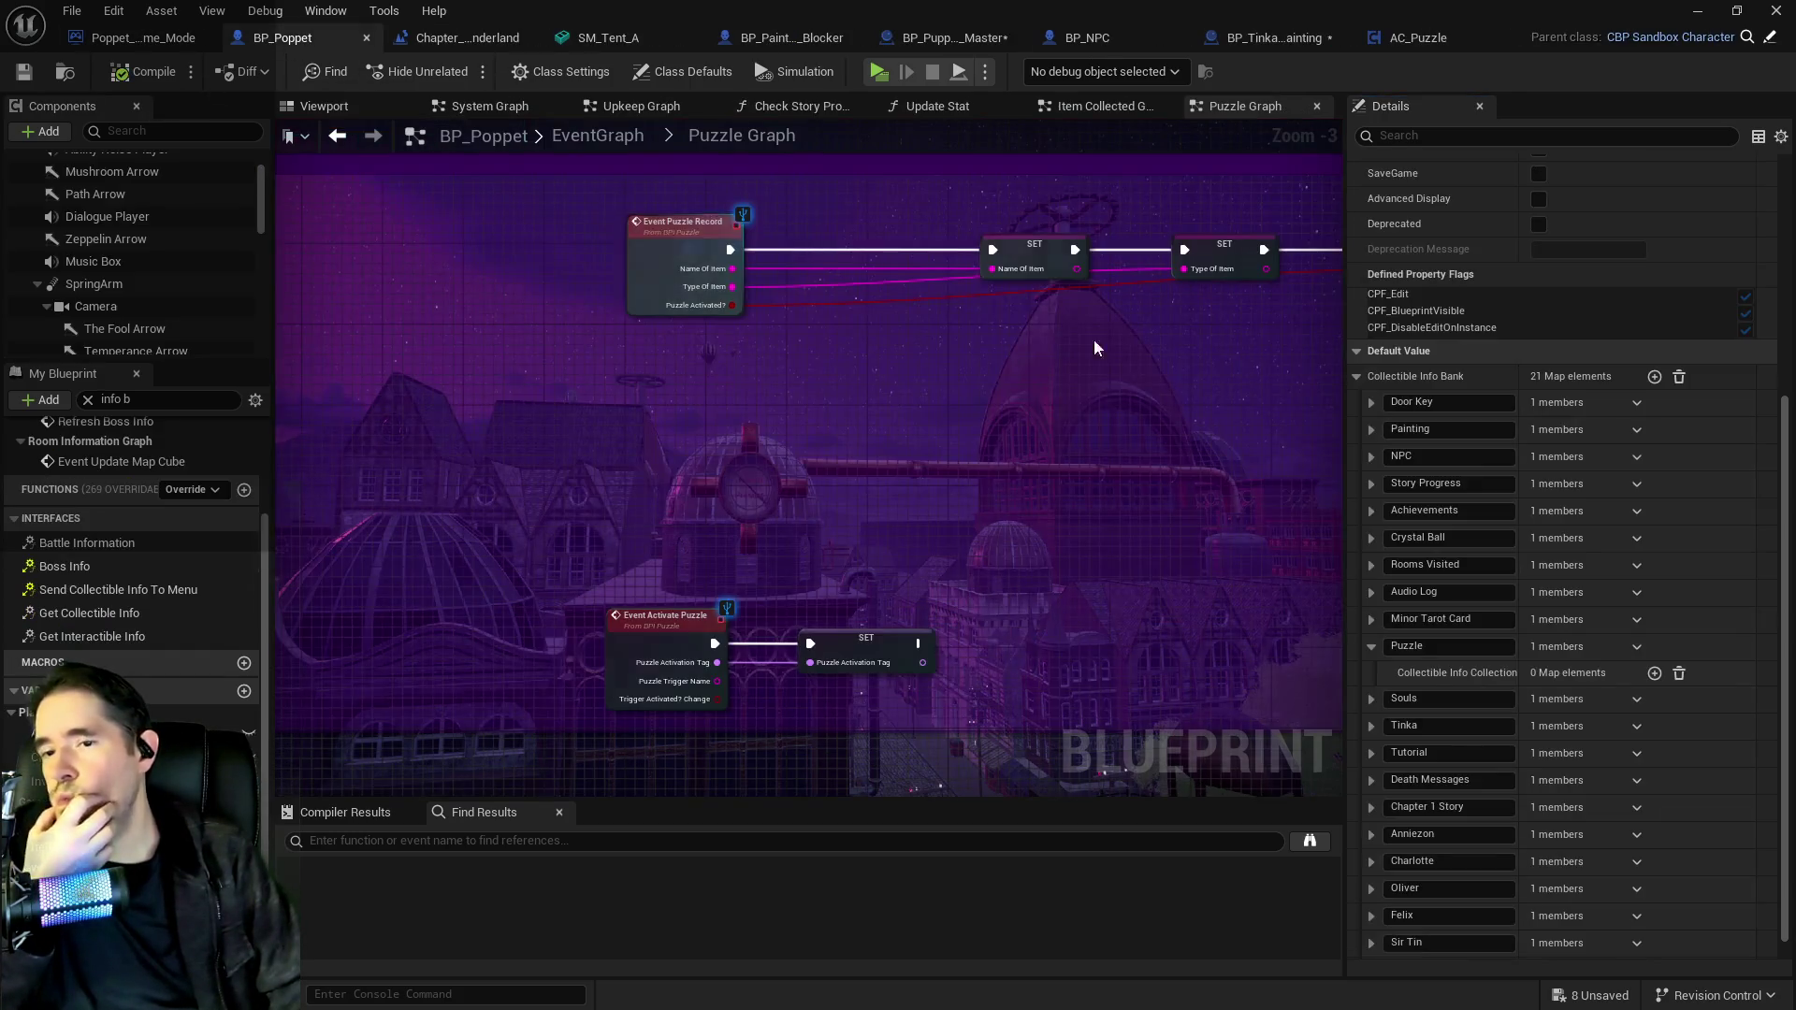
Name the new collectible key and a new Switch on String case 'Painting Blocker'.
left_click(1387, 946)
type("Painting Blocker")
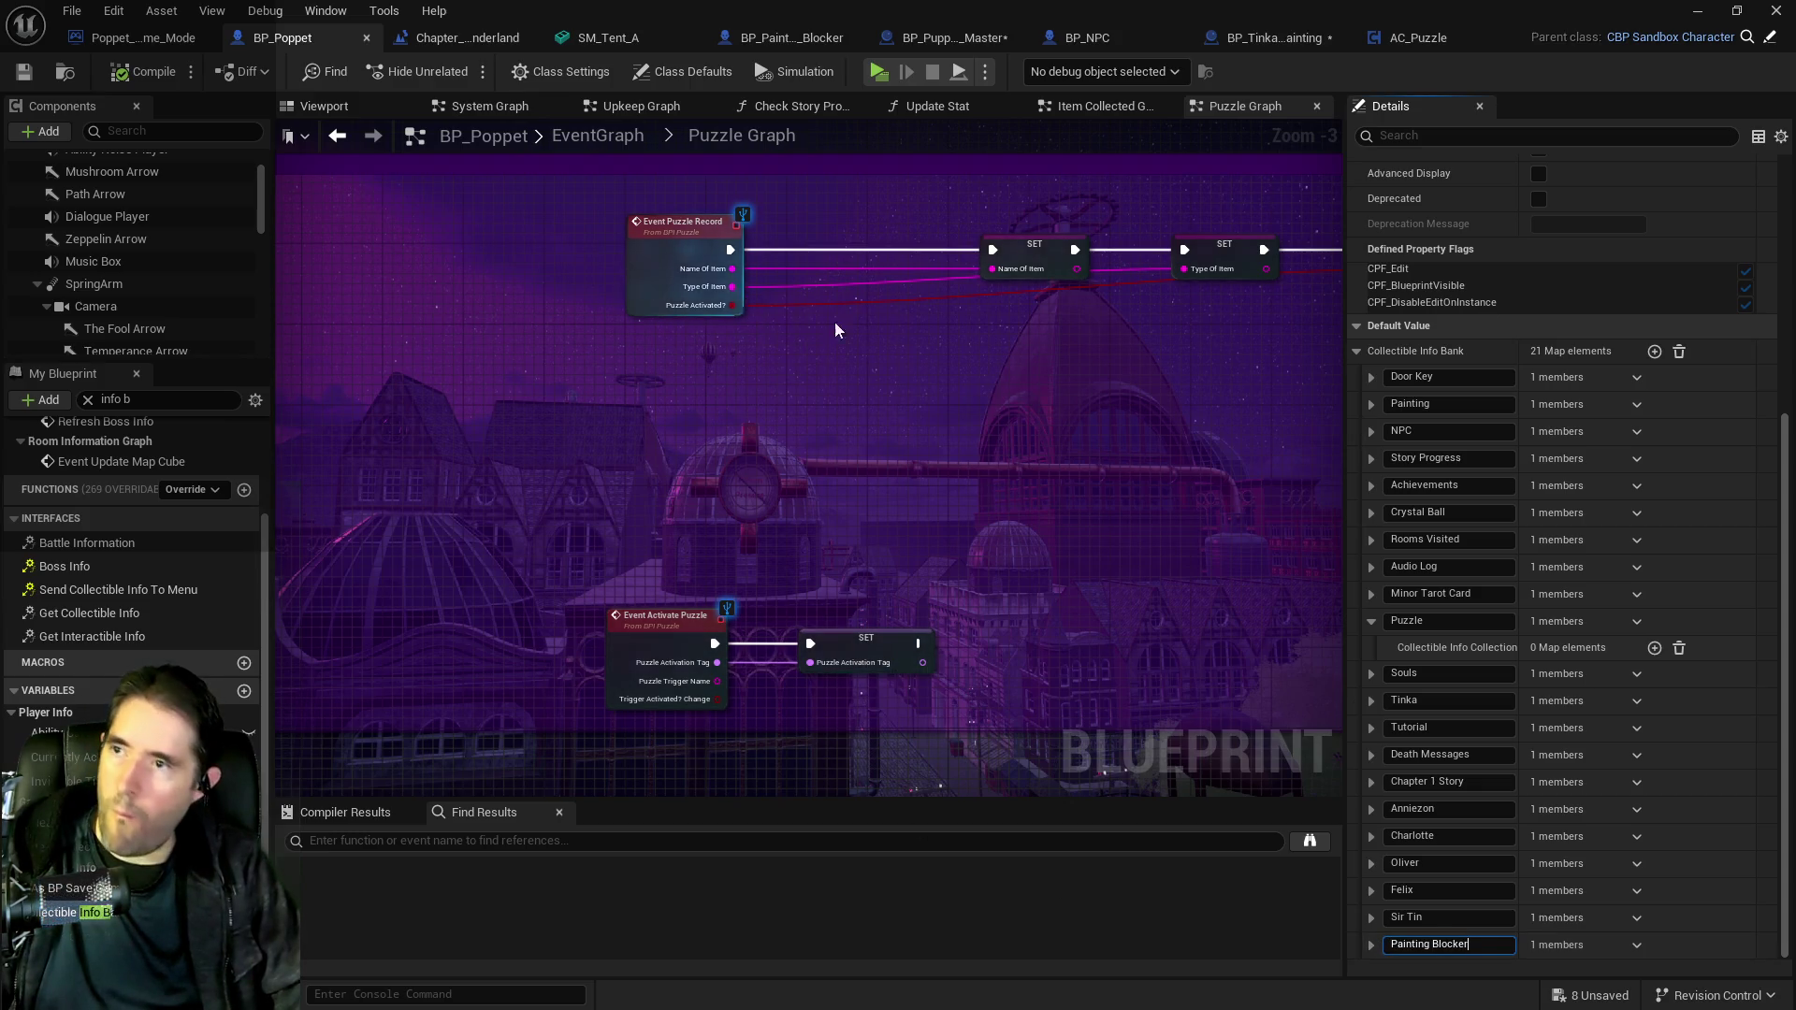
mouse_move(1168, 571)
left_mouse_down()
mouse_move(1097, 194)
mouse_move(673, 459)
mouse_move(1032, 440)
left_mouse_up()
left_click(1032, 440)
left_click(1581, 406)
type("Painting Blocker")
Wire the Painting Blocker case to Print String and save all modified assets.
left_click_drag(1184, 561, 853, 584)
left_click_drag(771, 460, 931, 478)
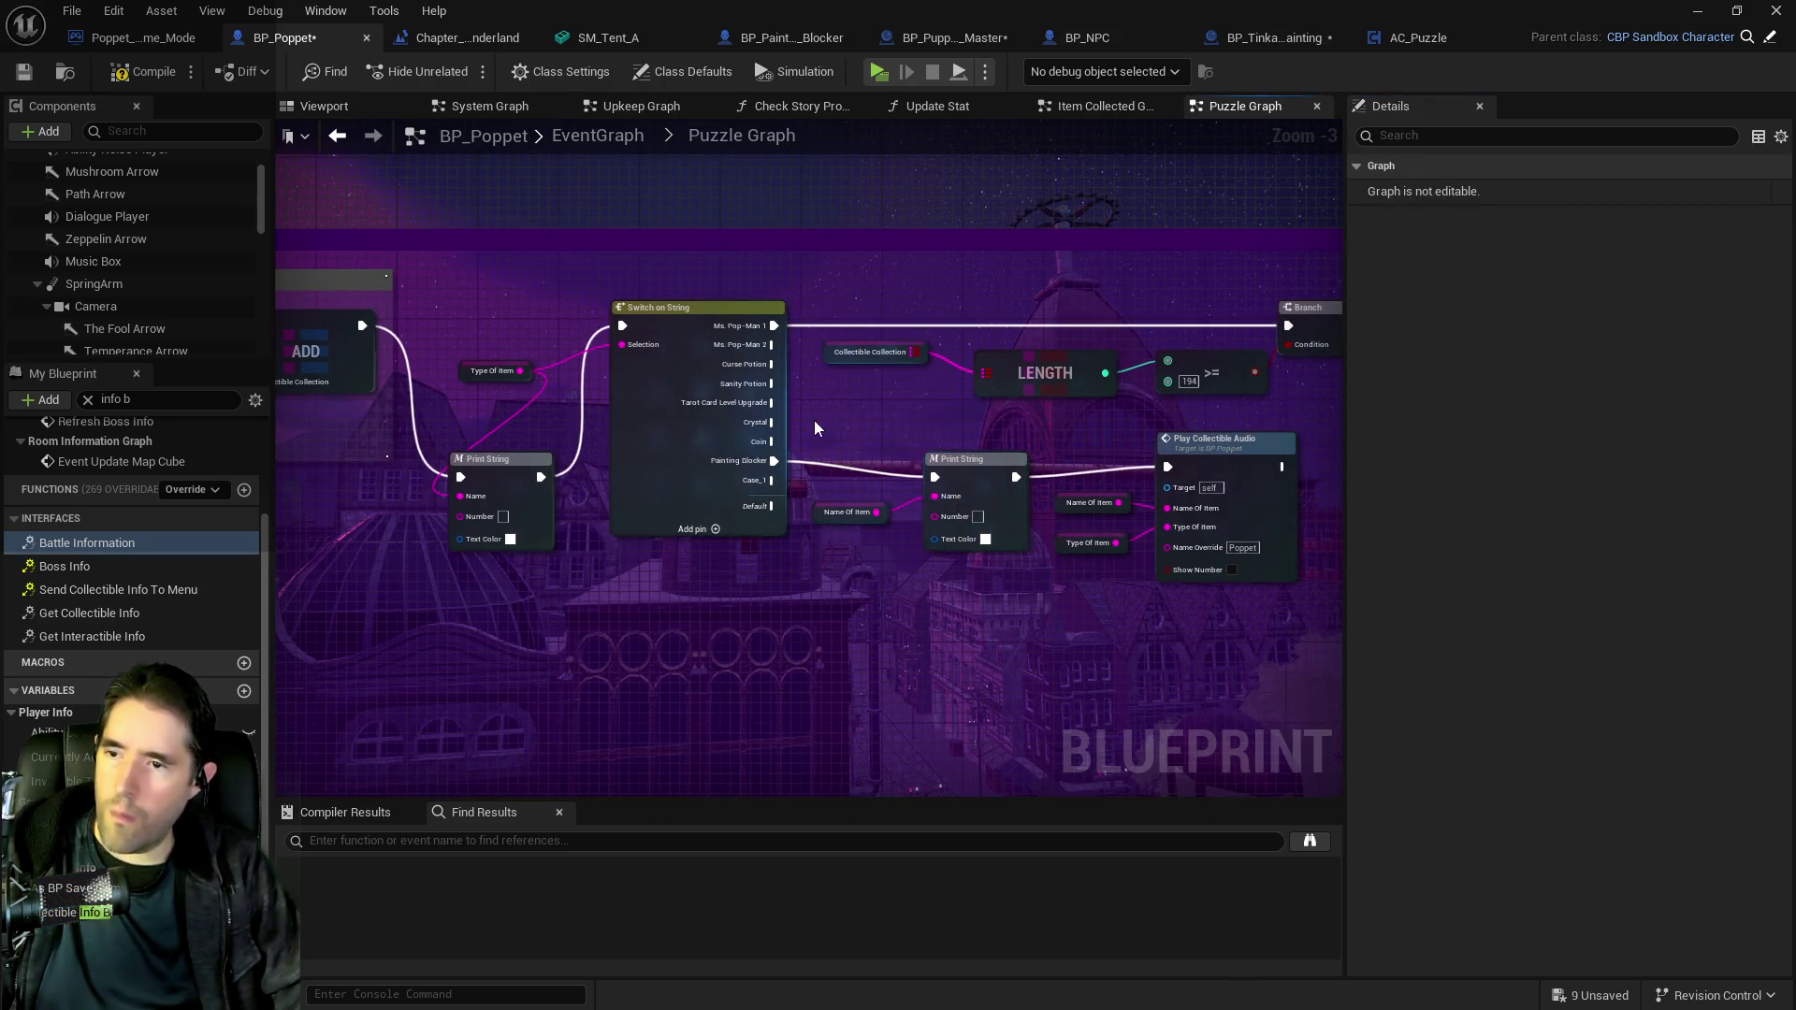
left_click_drag(810, 431, 1310, 598)
mouse_move(1215, 448)
left_mouse_down()
mouse_move(1235, 467)
mouse_move(1266, 457)
mouse_move(1275, 496)
left_mouse_up()
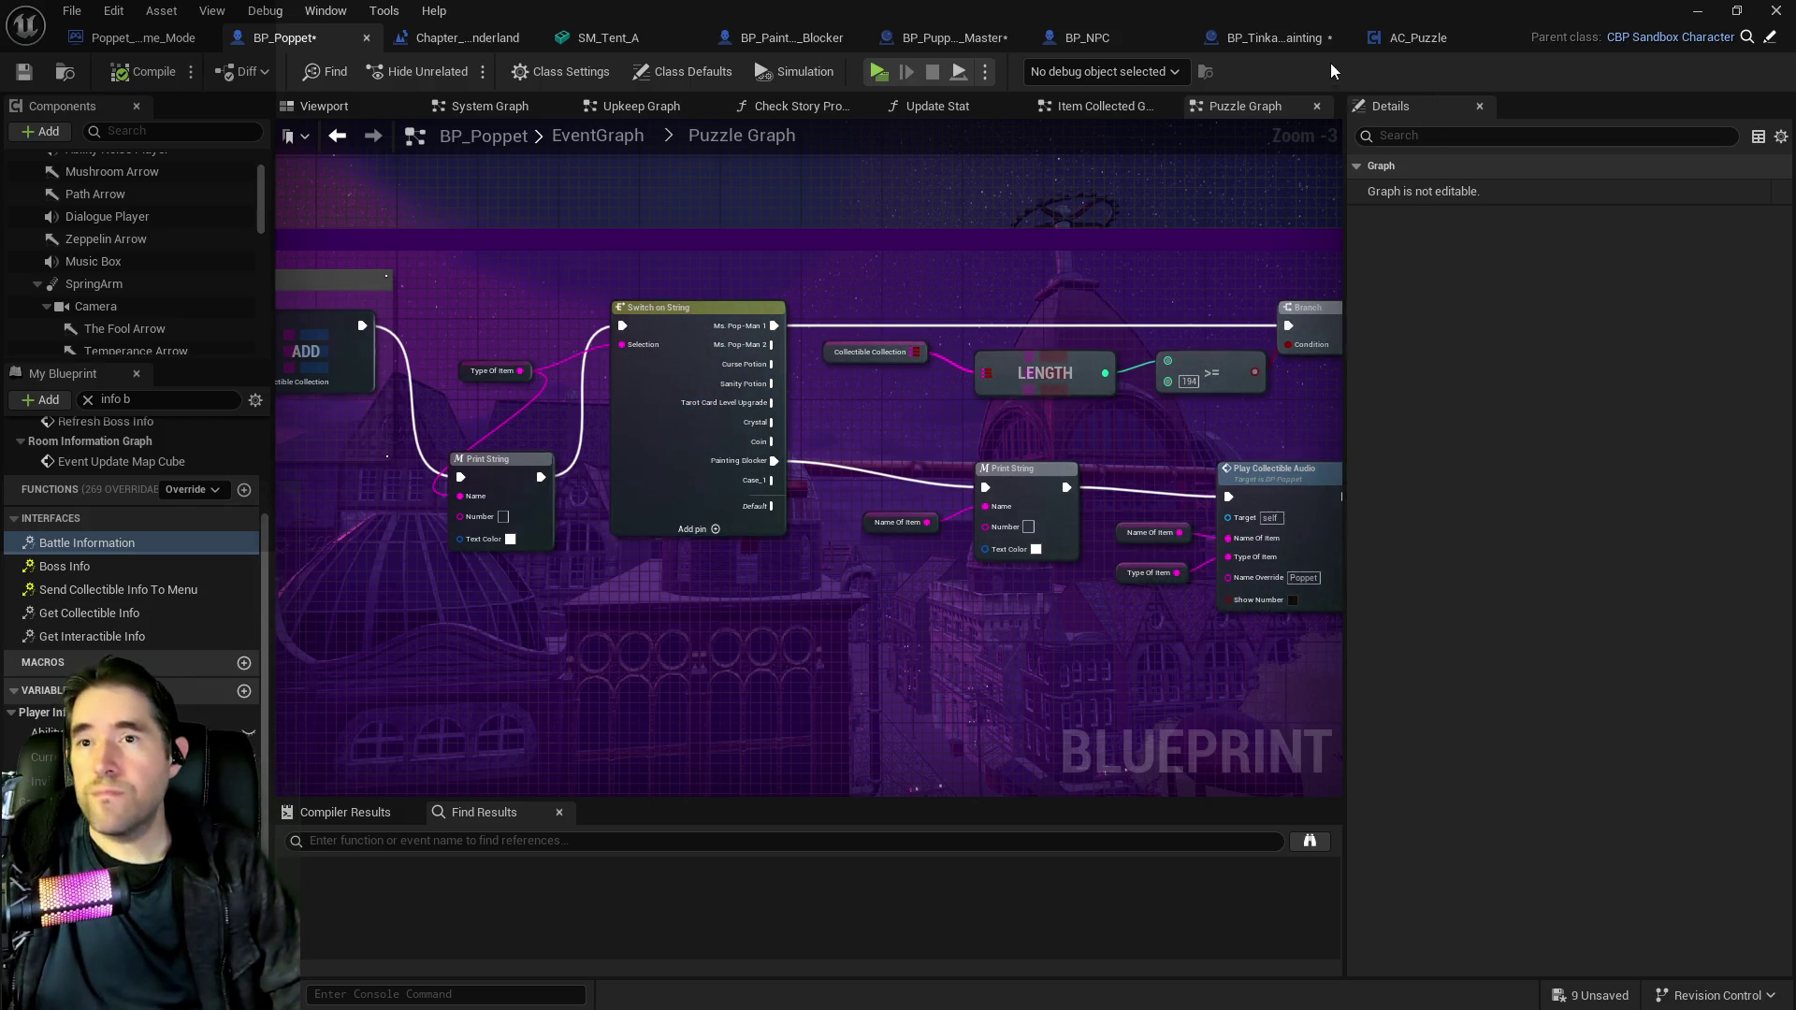
left_click(1277, 37)
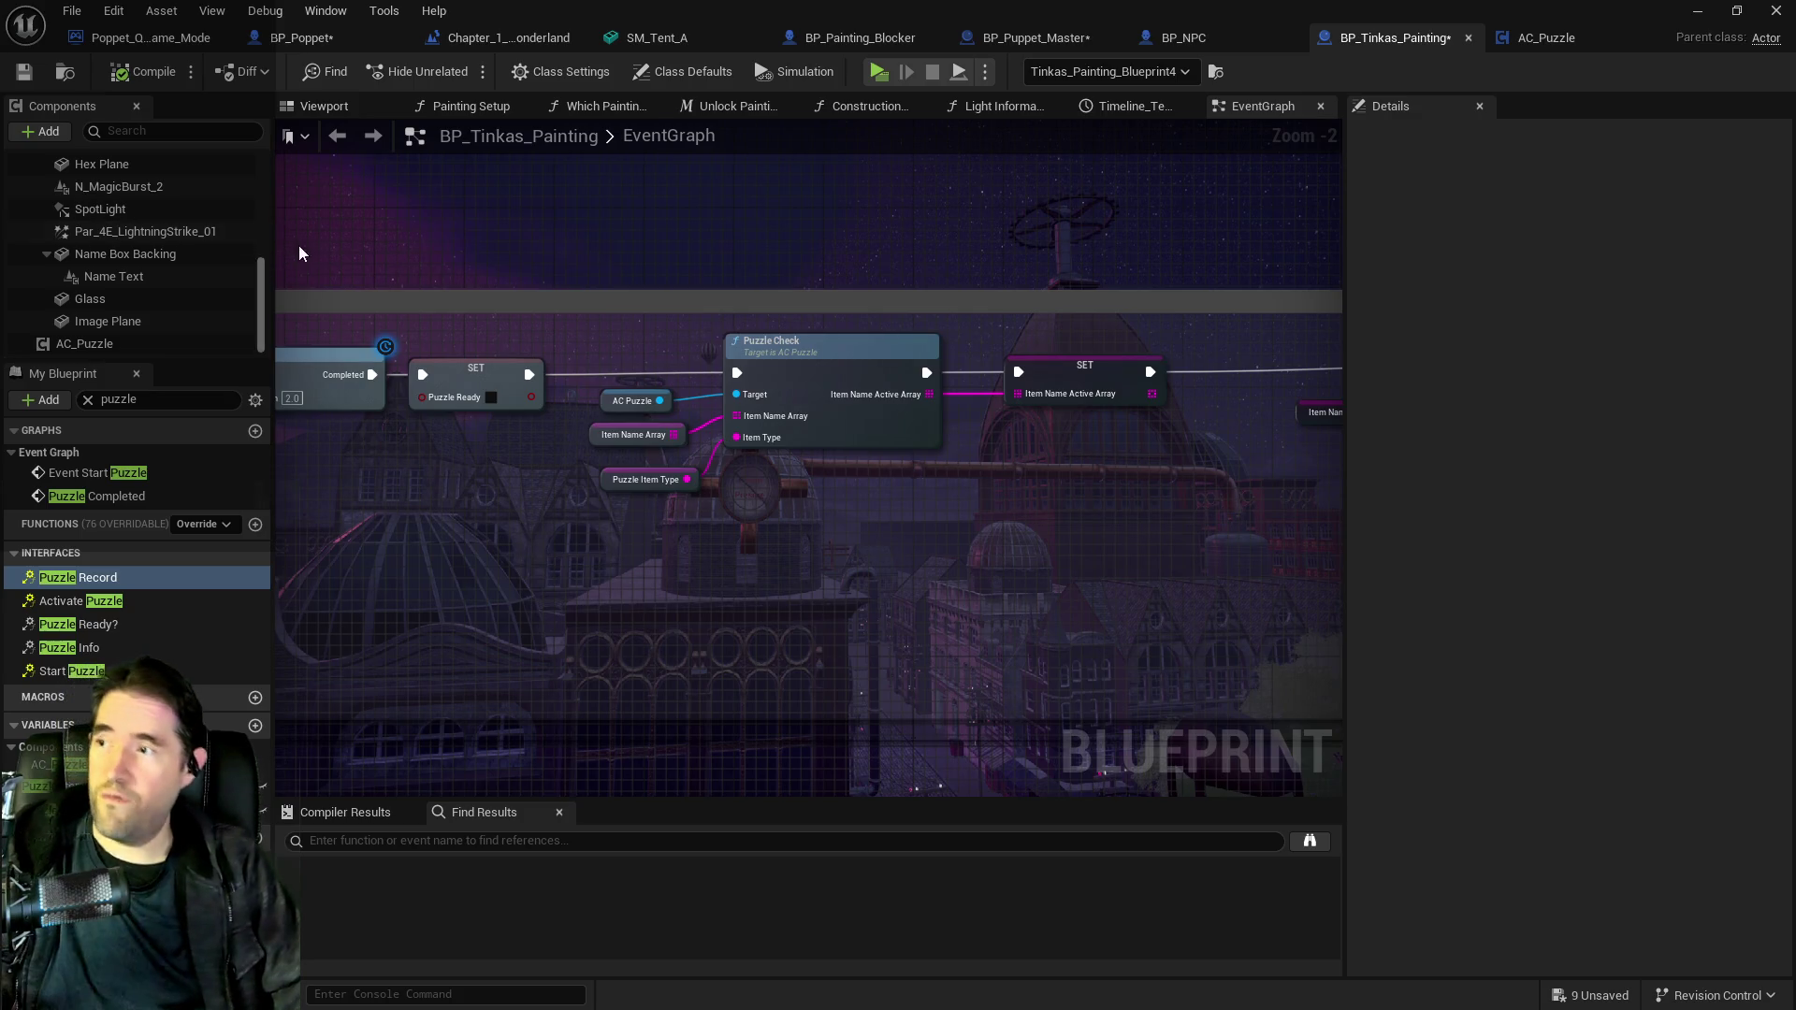
key("ctrl+s")
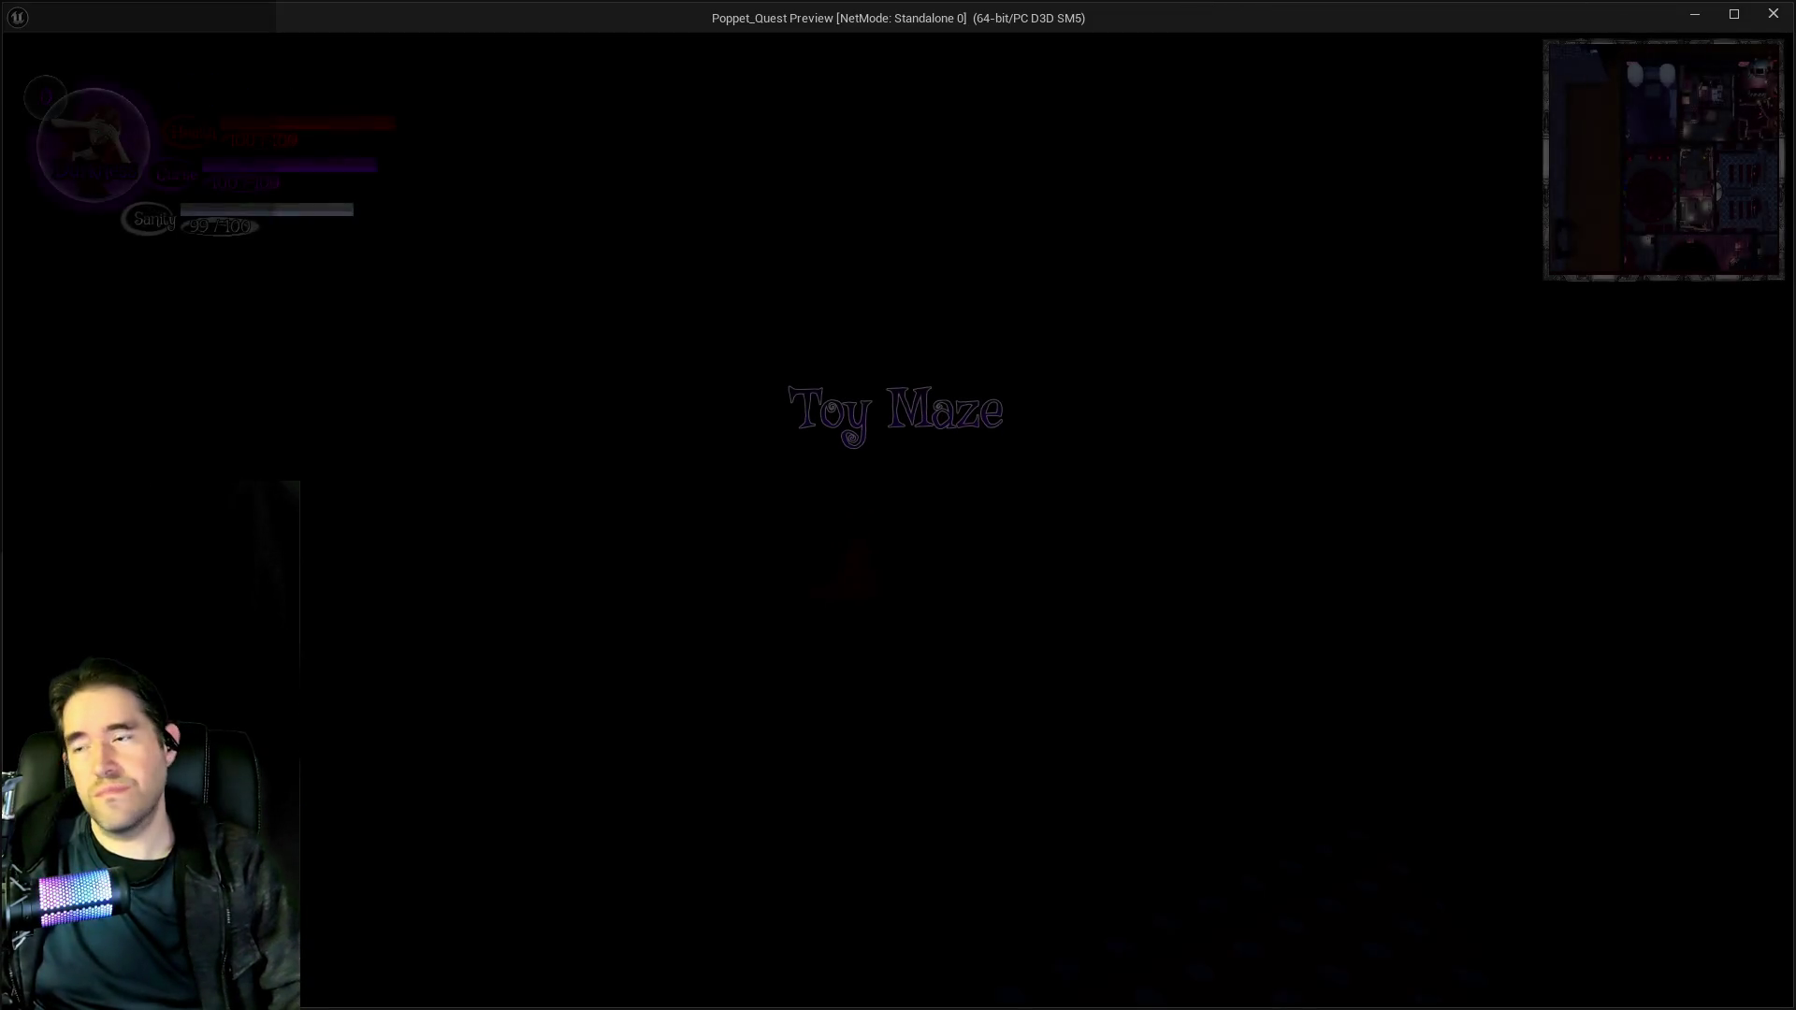
Walk the character into the dark tube and dismiss the card selection screen.
key("w")
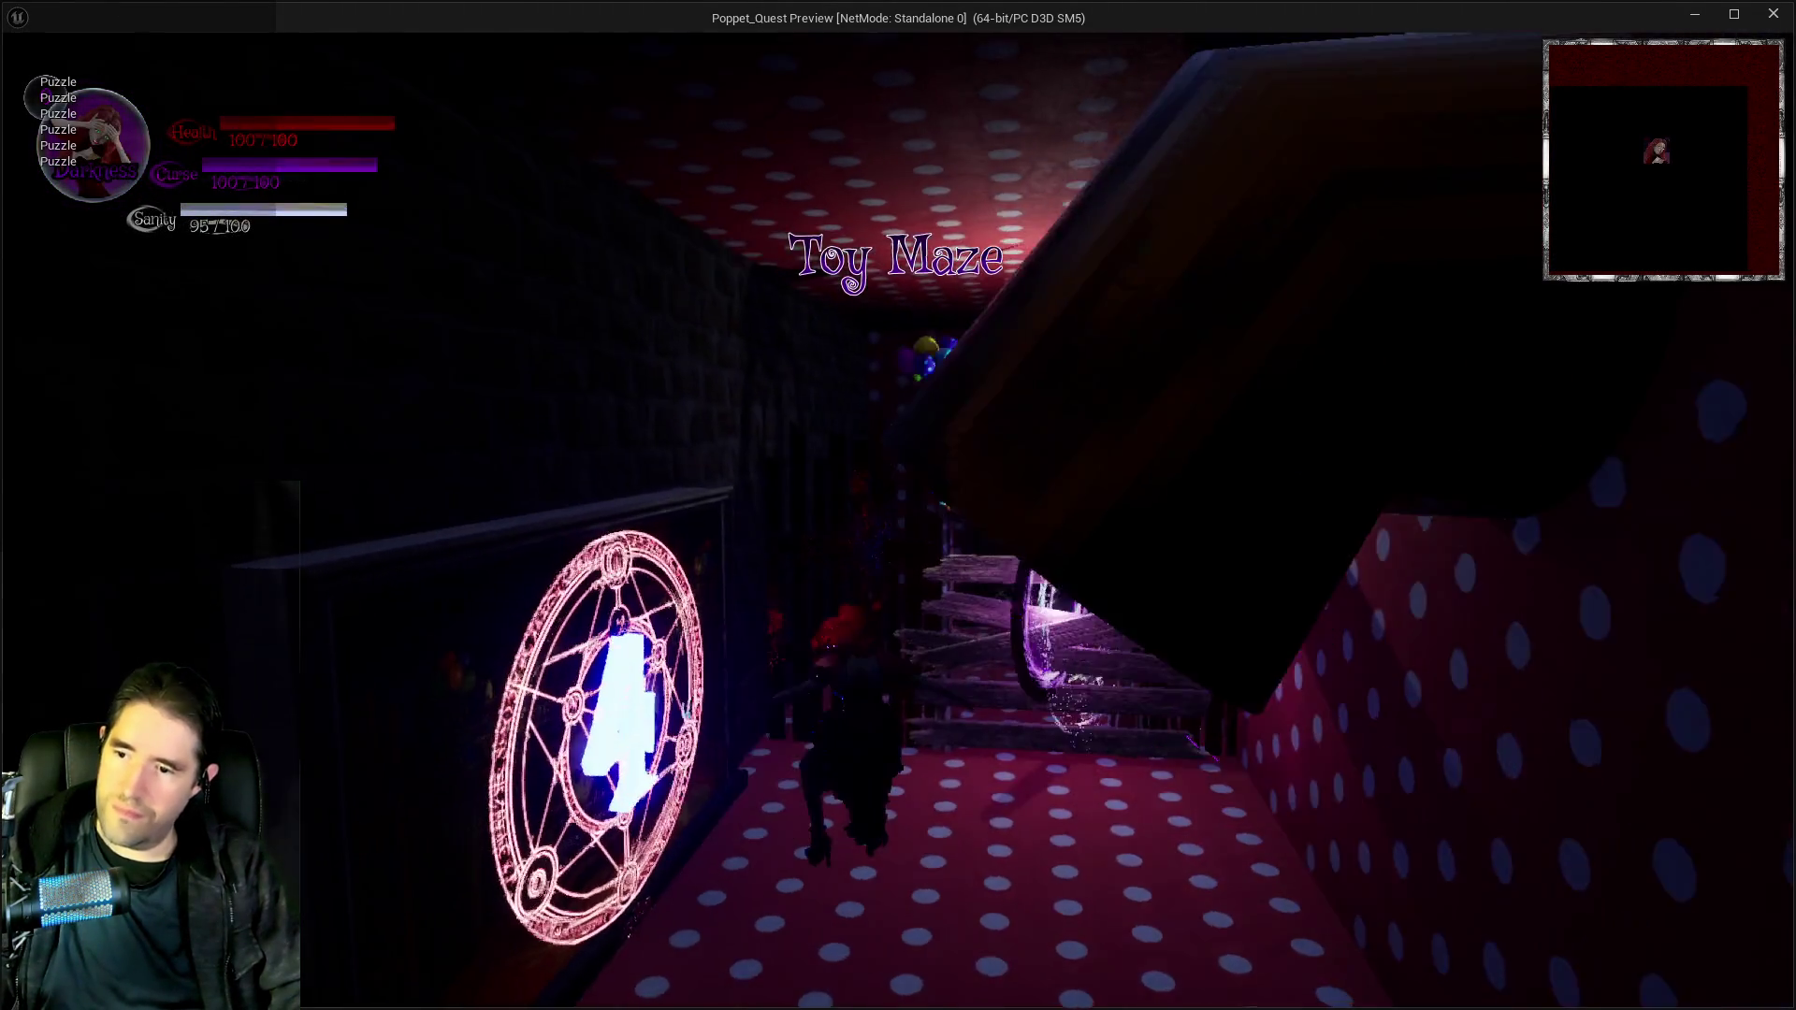
key("w")
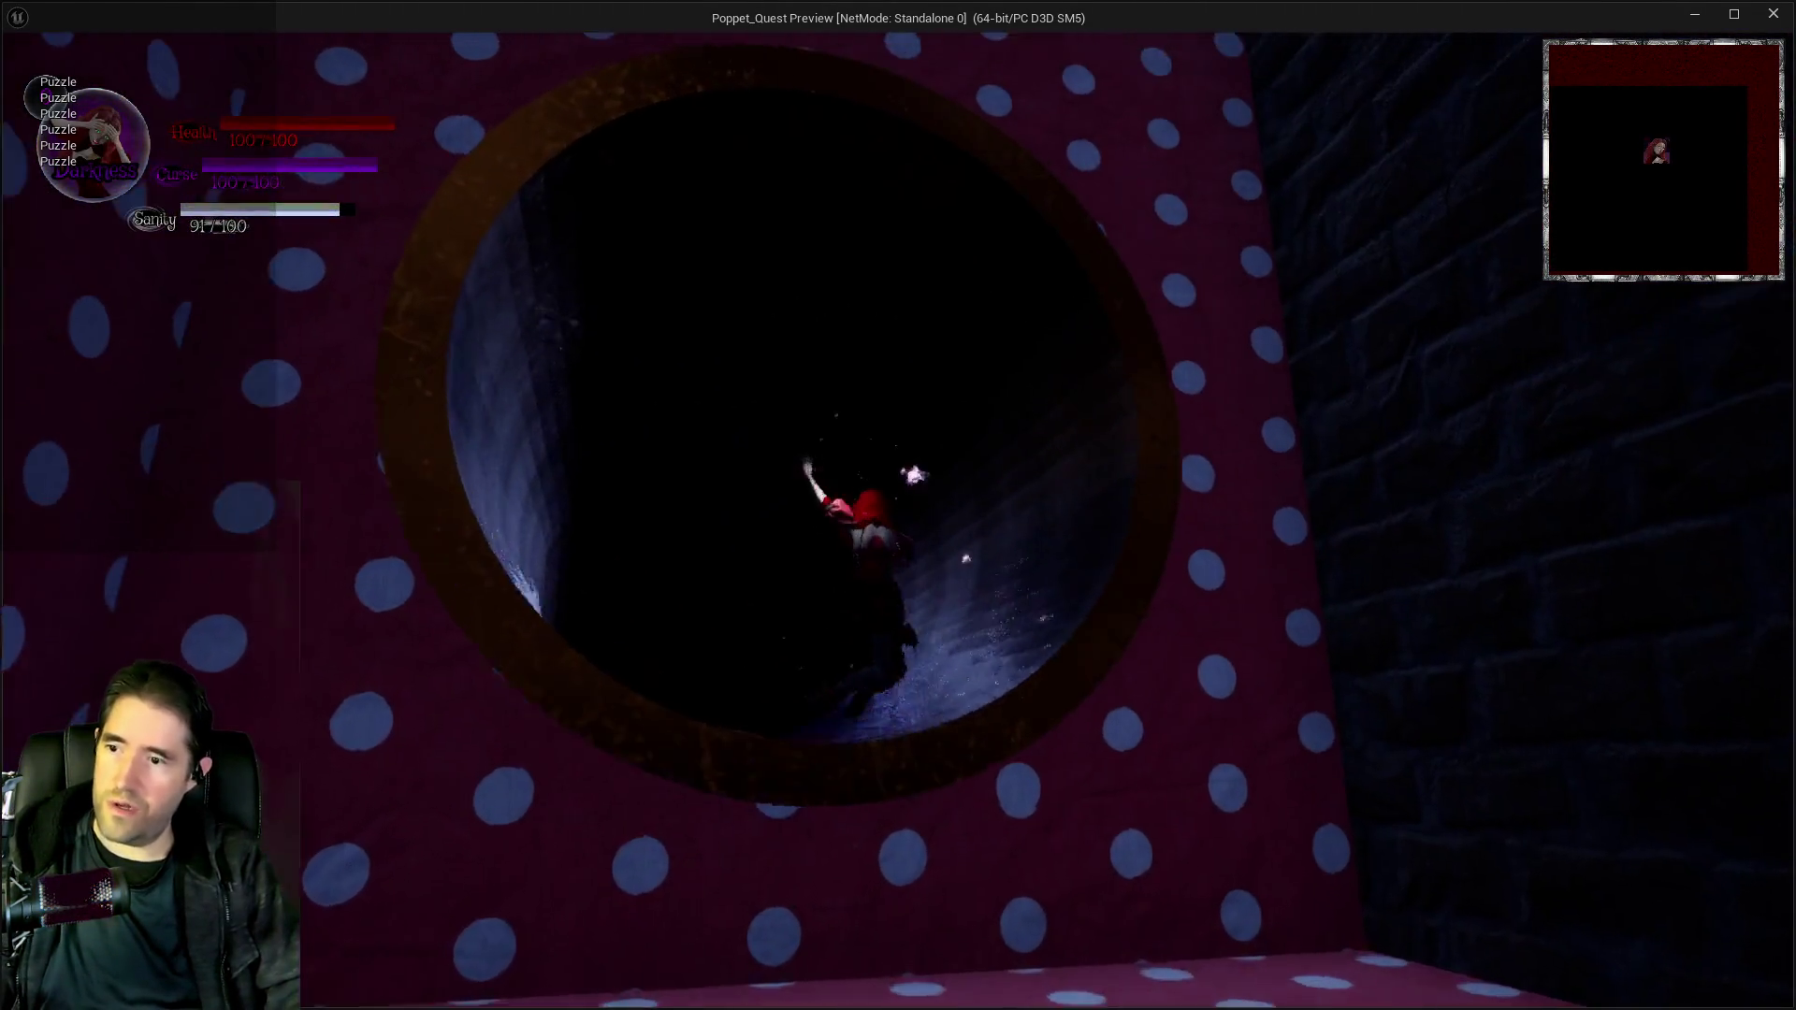
key("w")
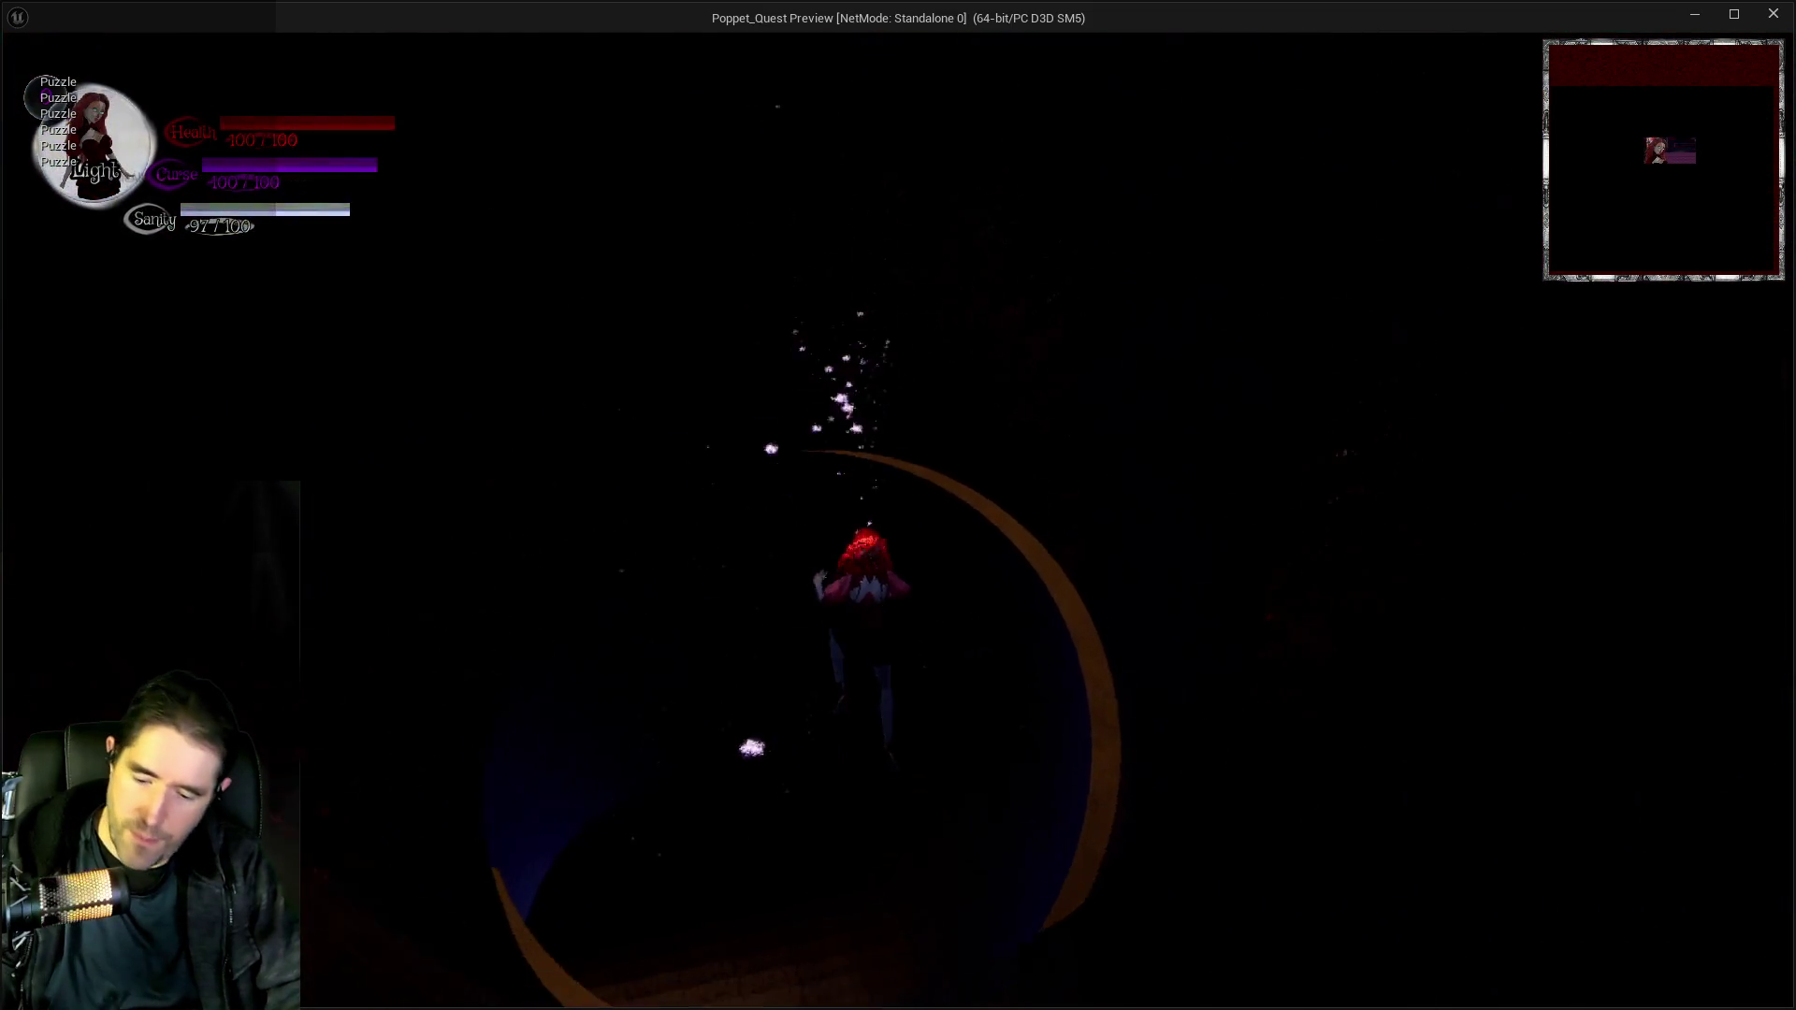
left_click(246, 350)
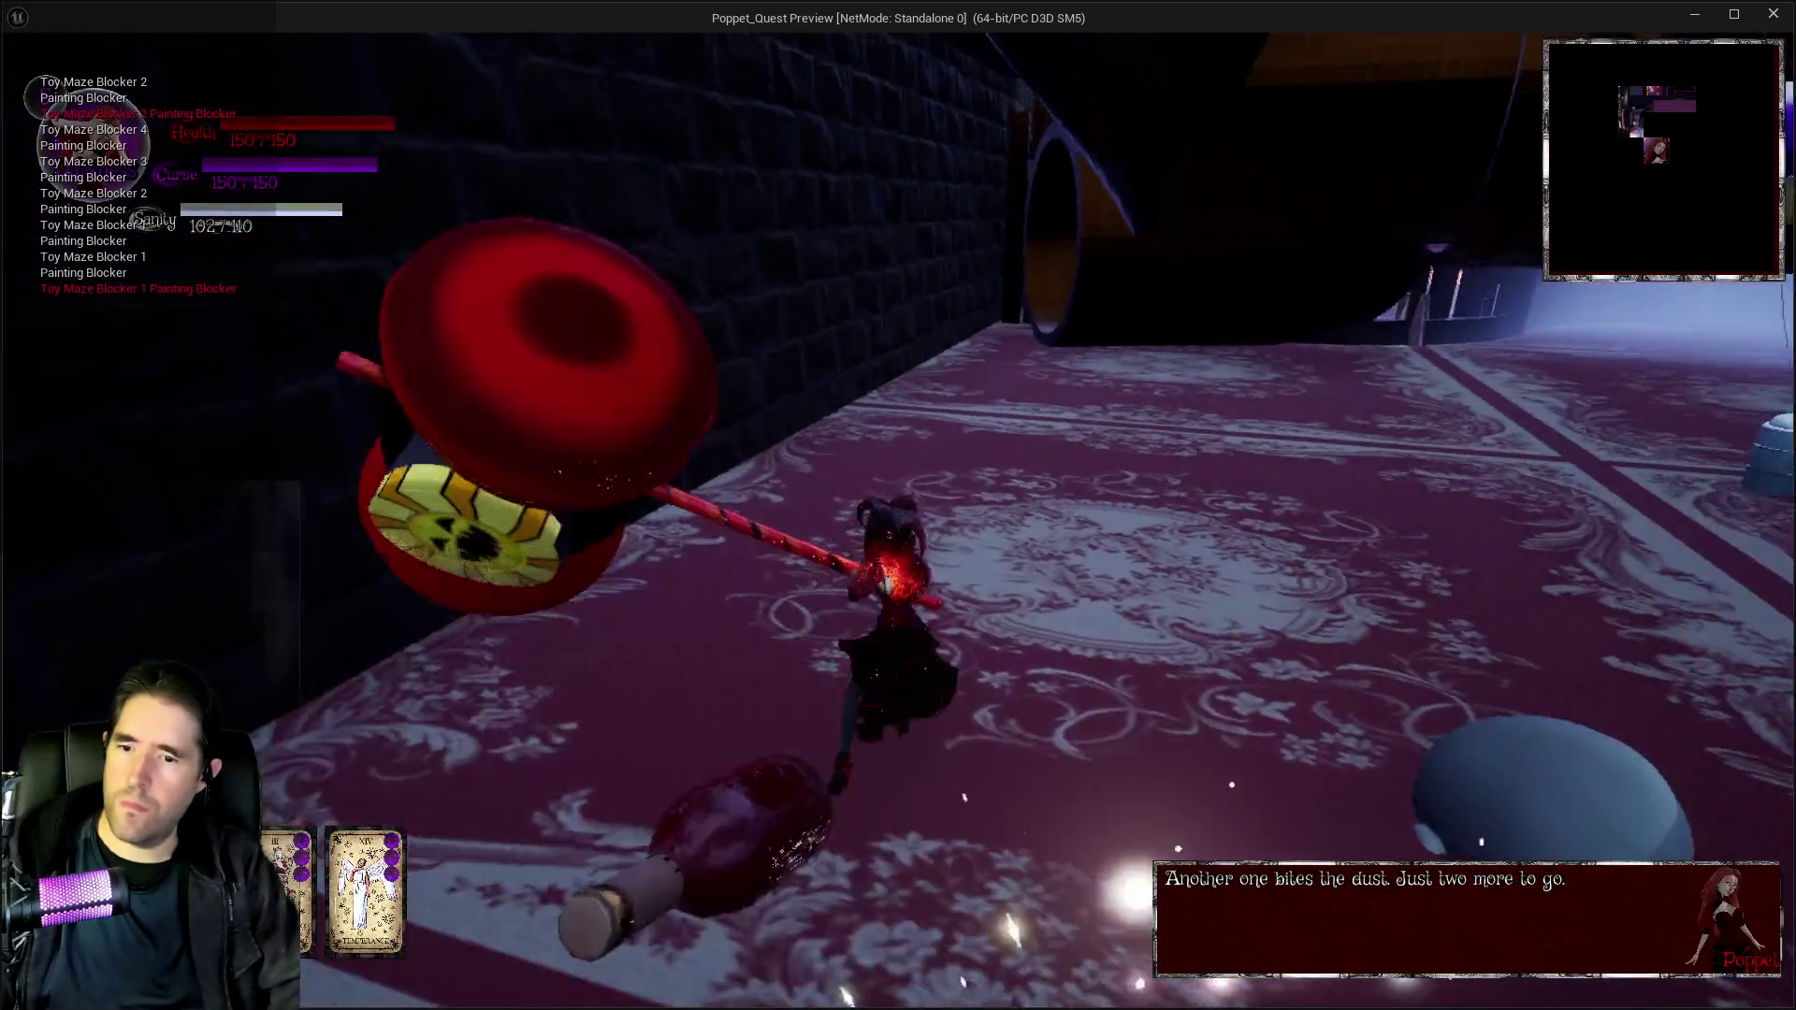
Run along the carpet through the tunnels and glowing room to the Ducky Land gate.
key("w")
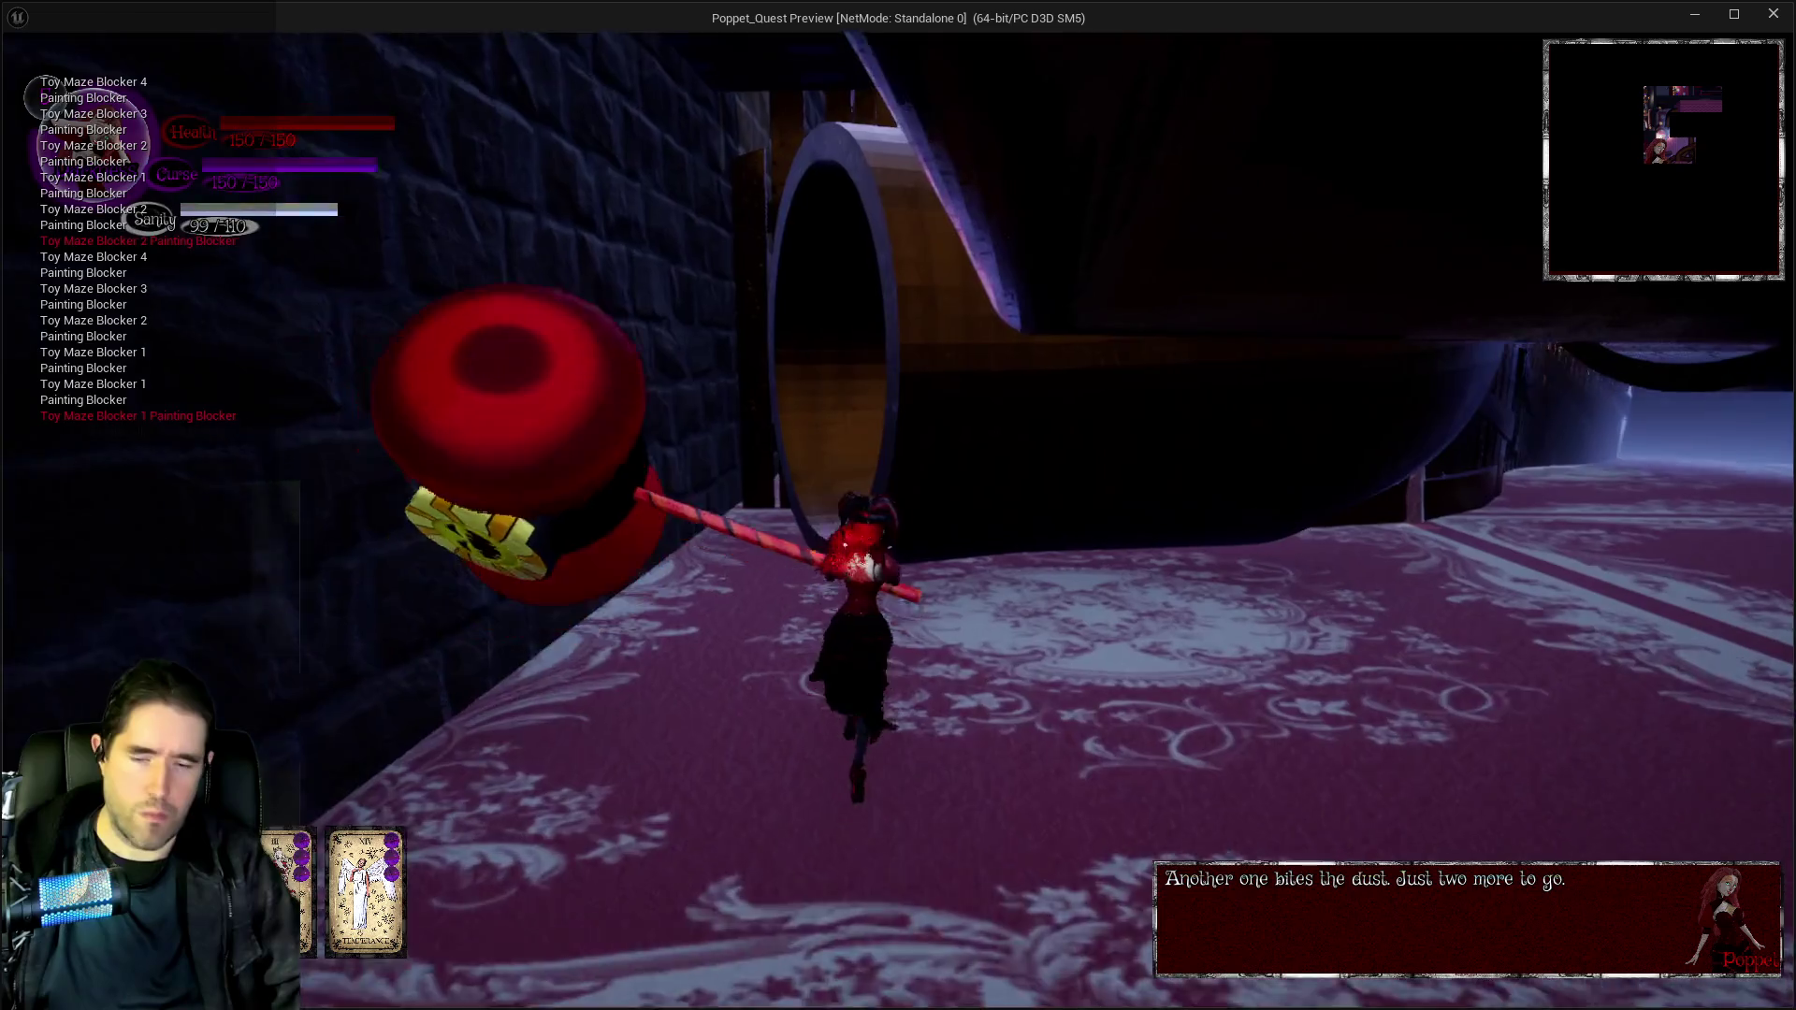
key("w")
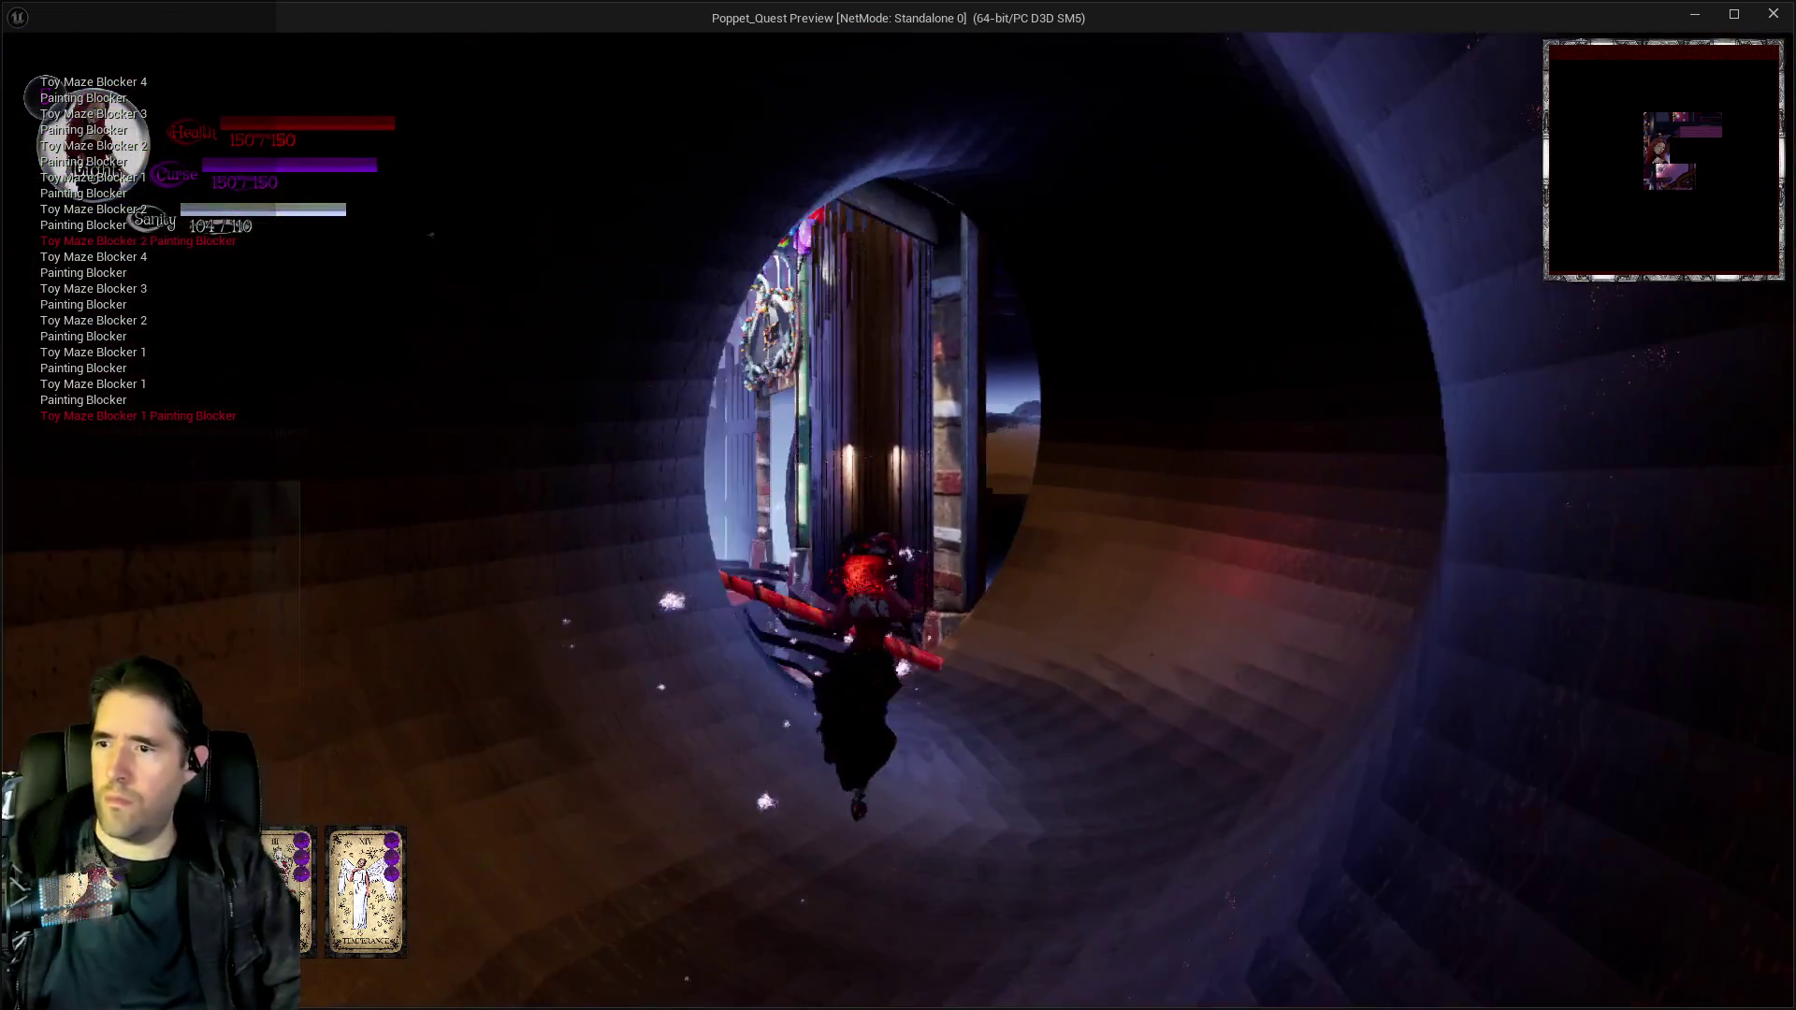
key("w")
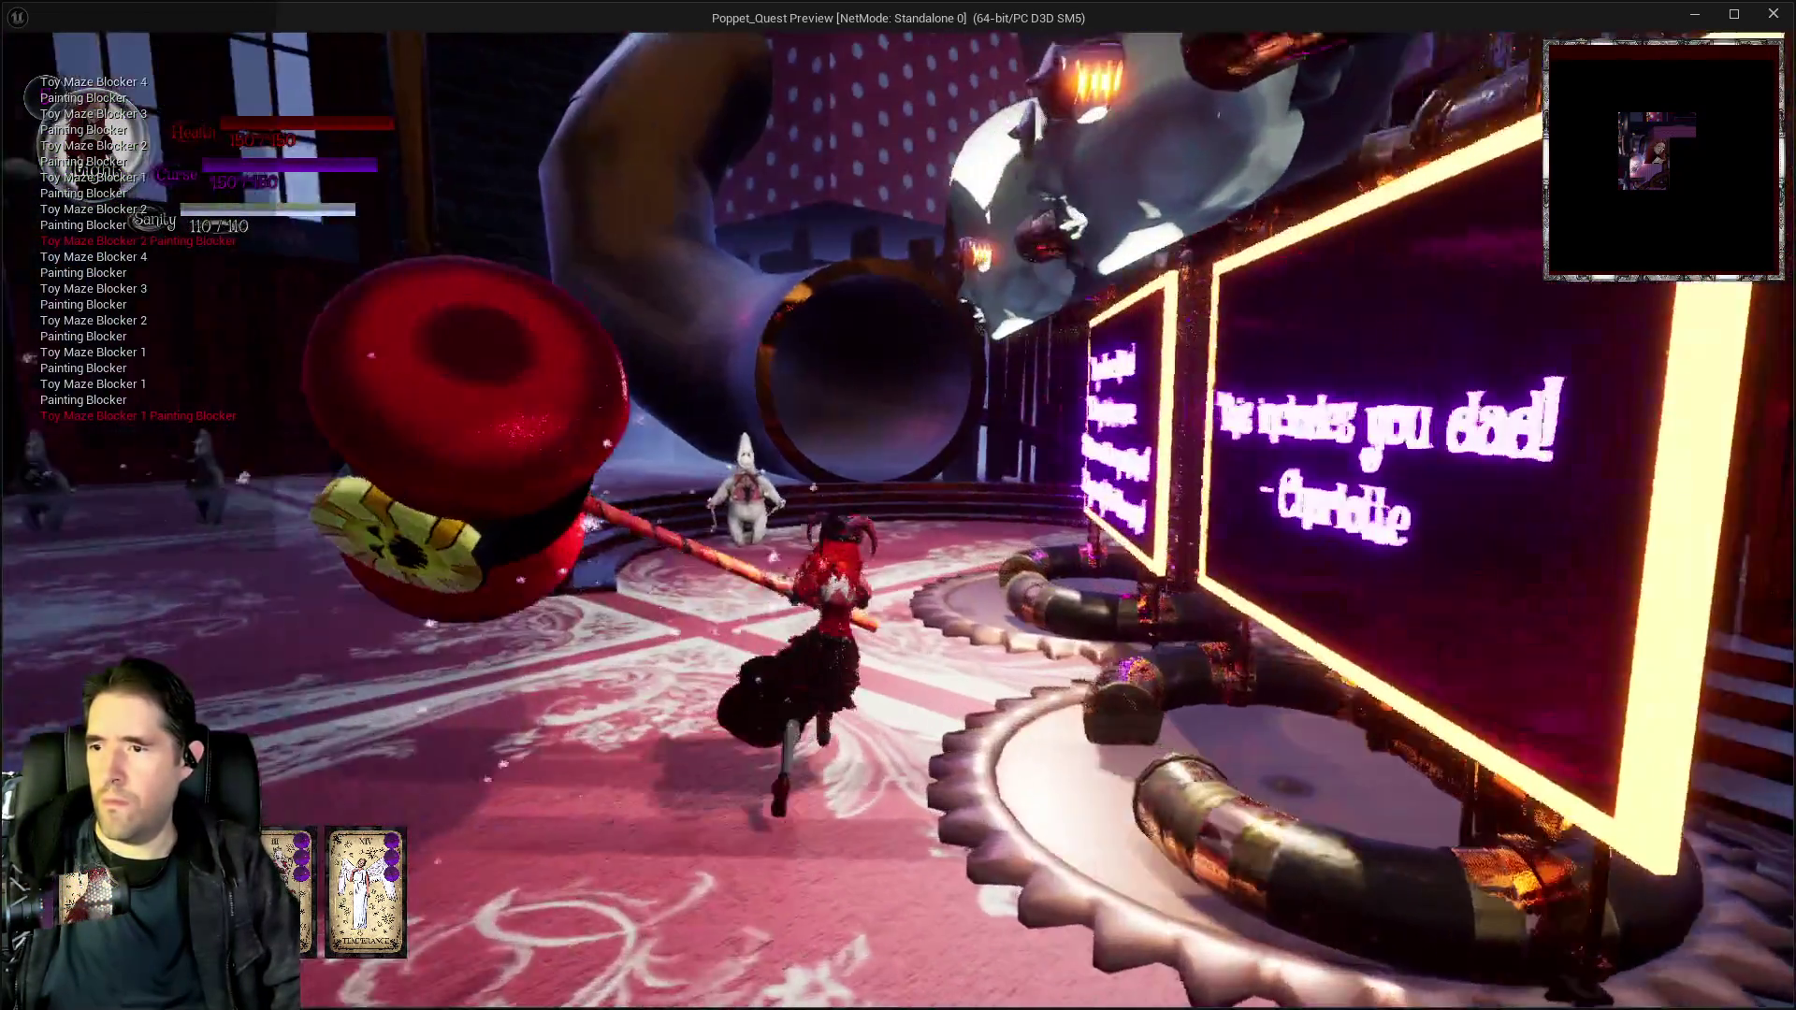
key("w")
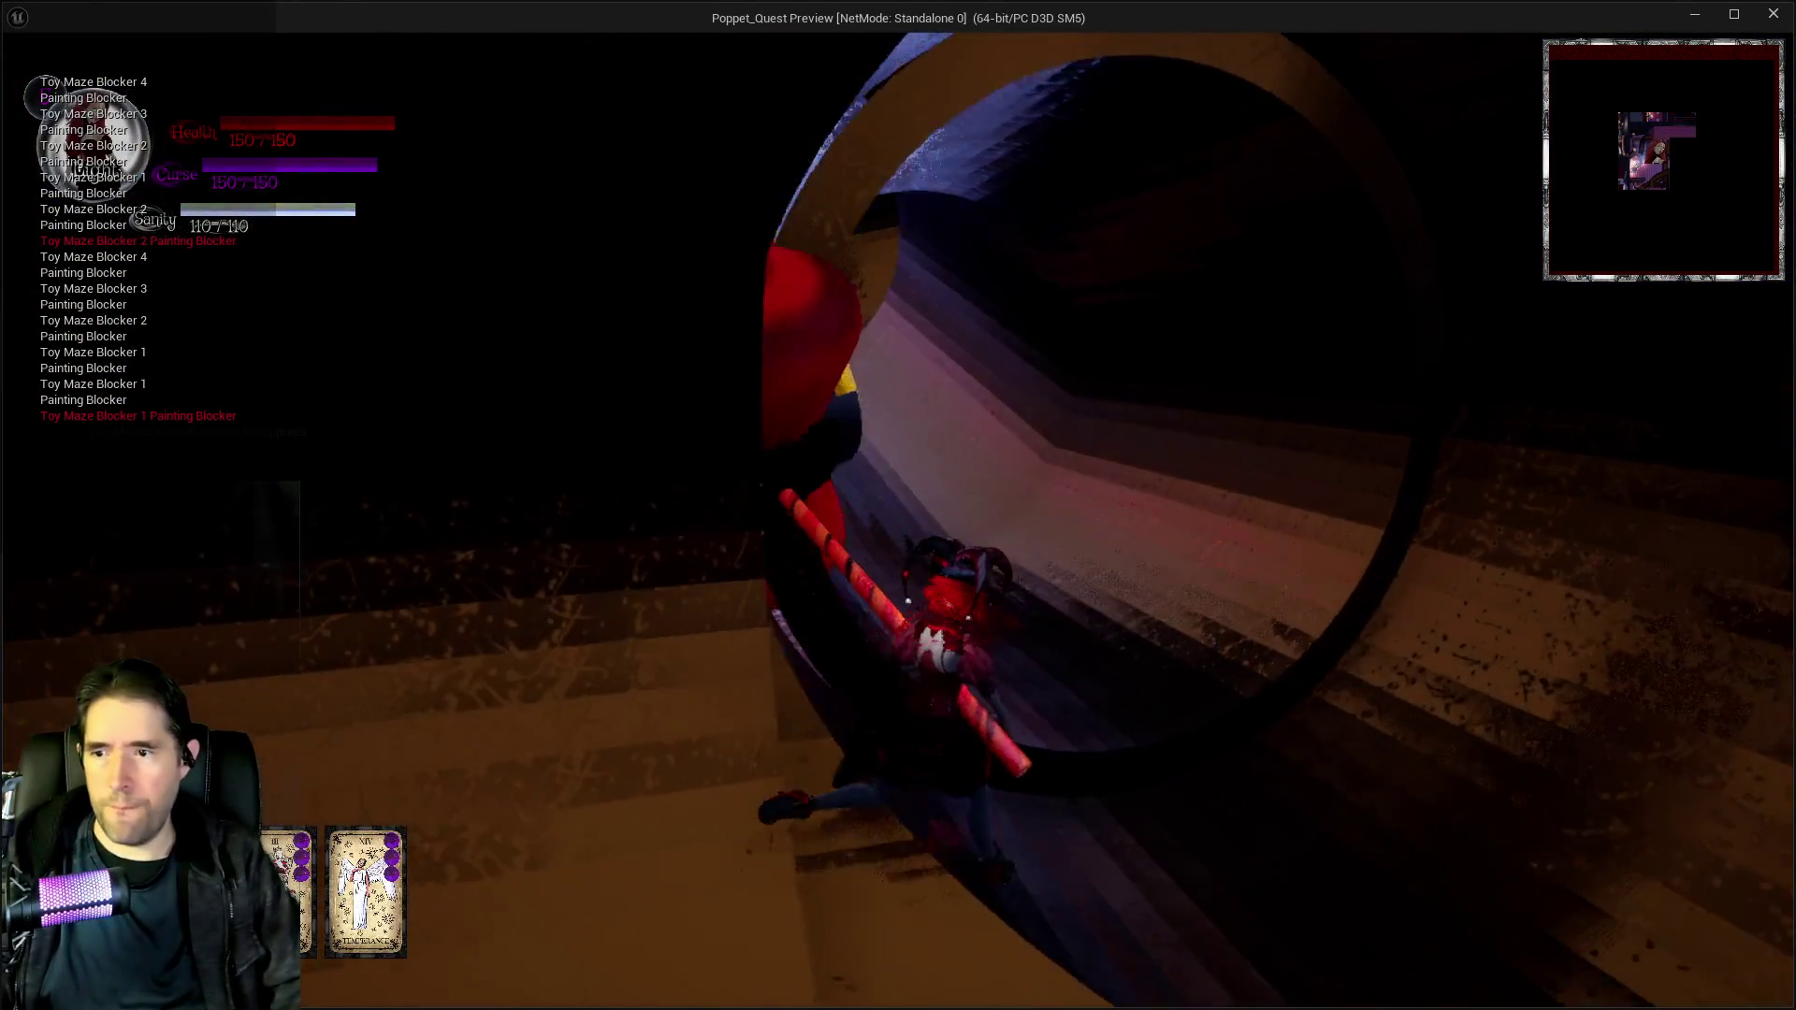
key("w")
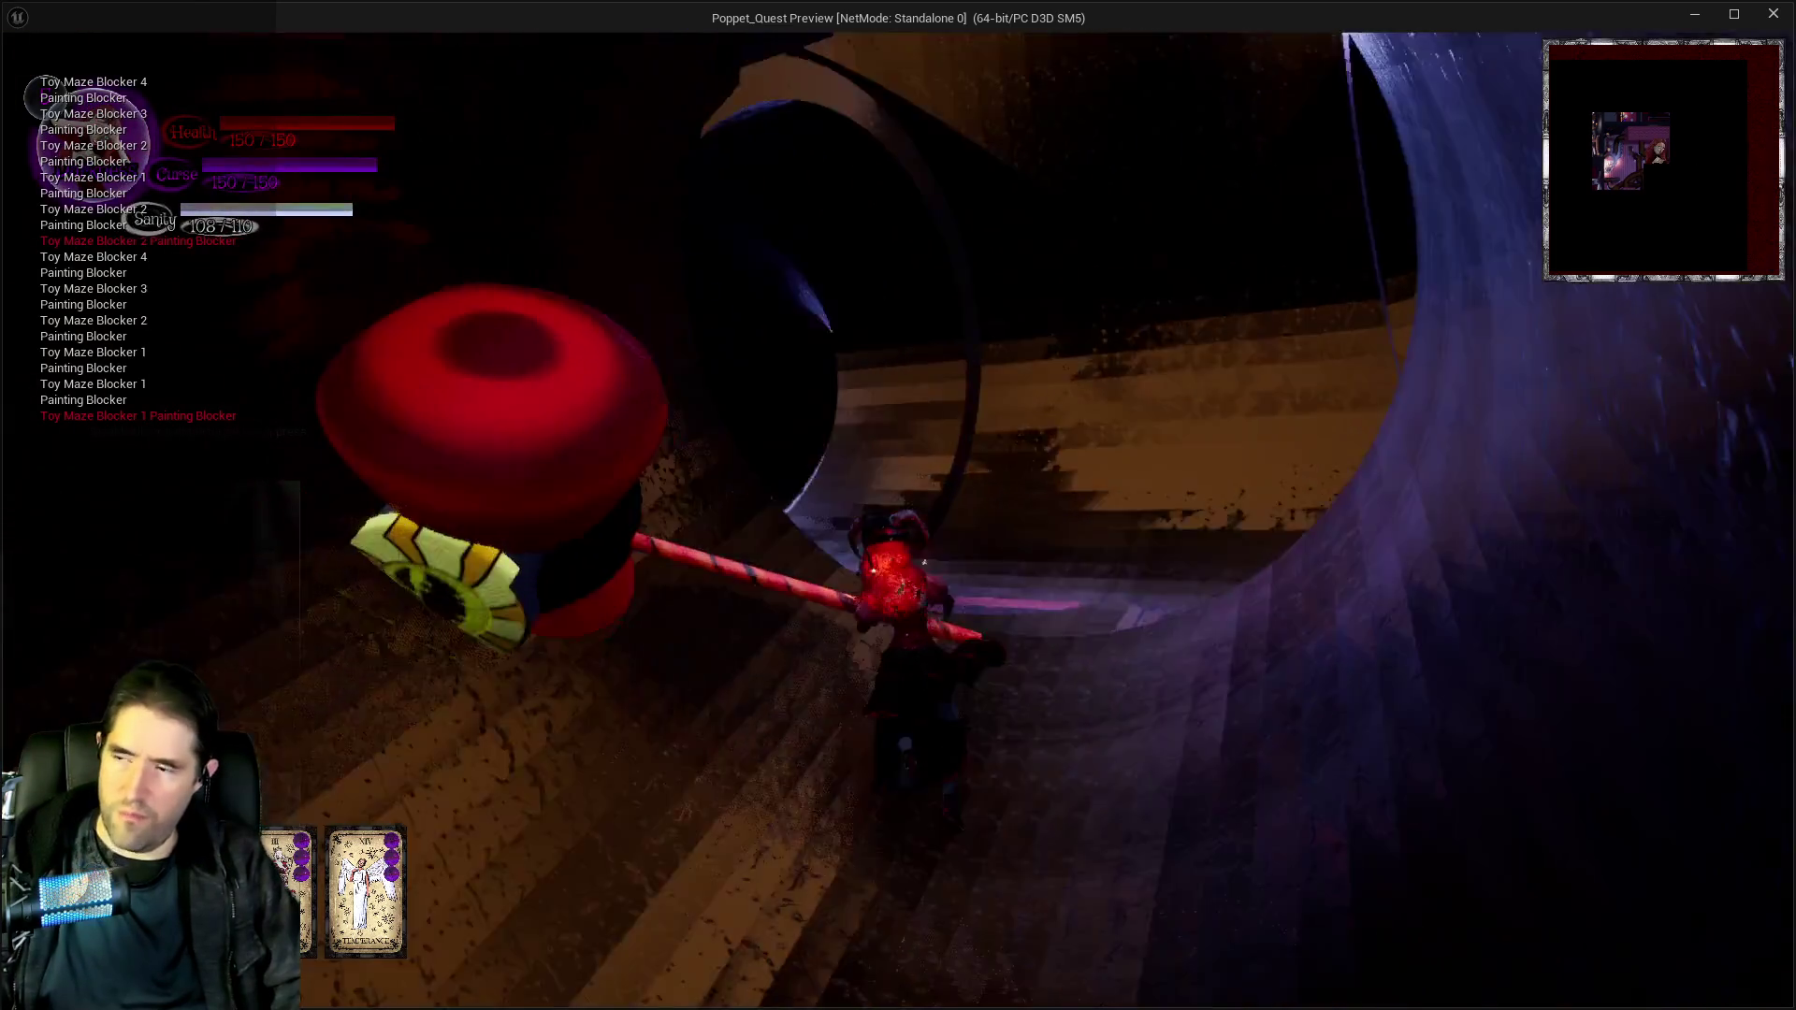
key("w")
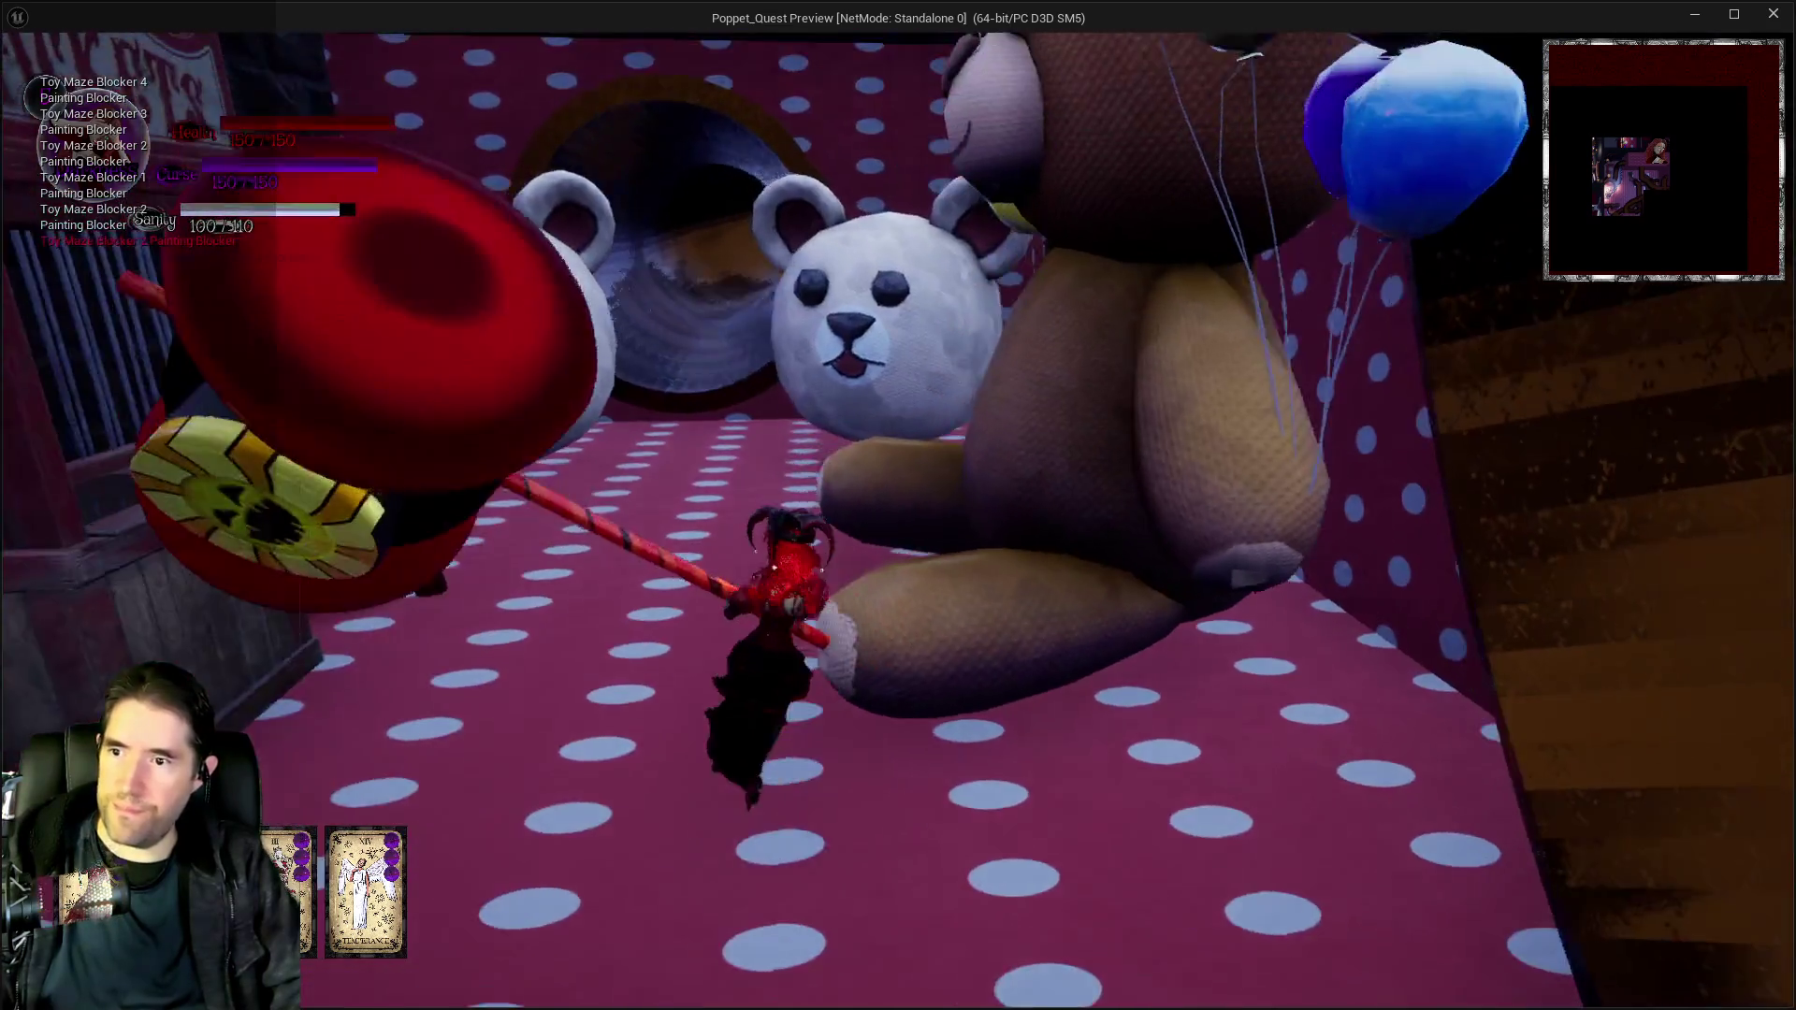
key("w")
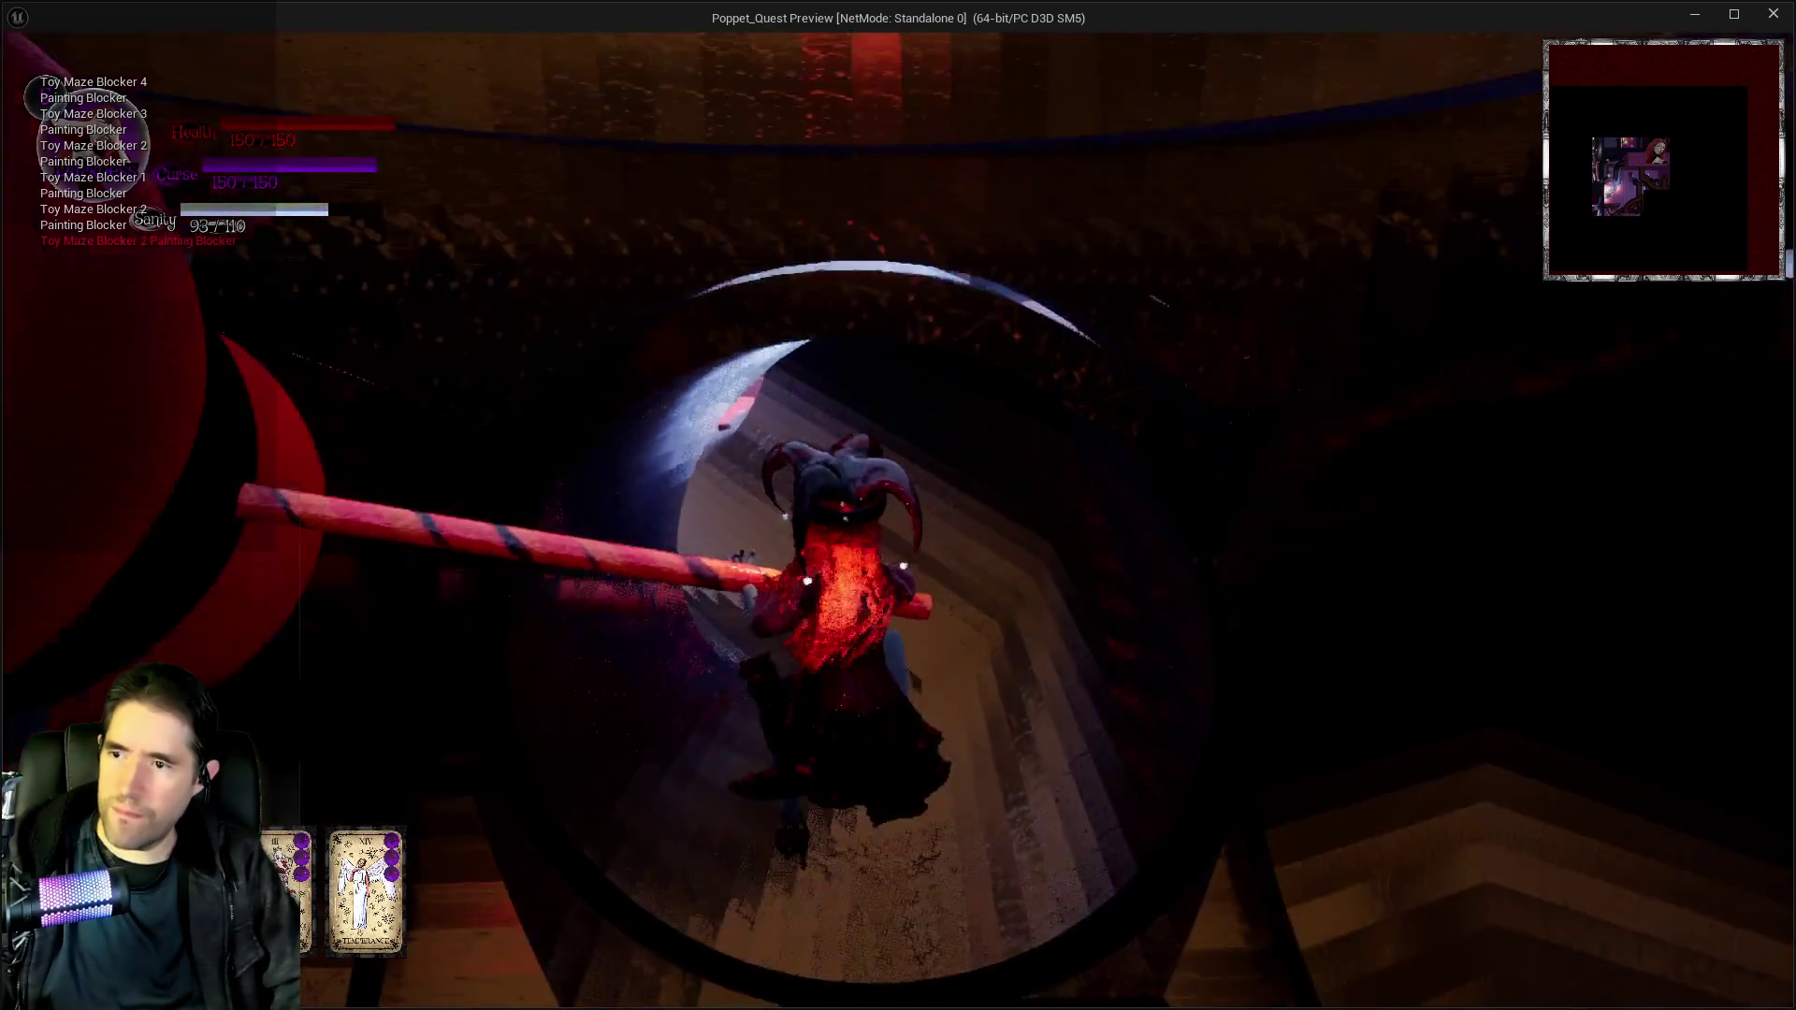
key("w")
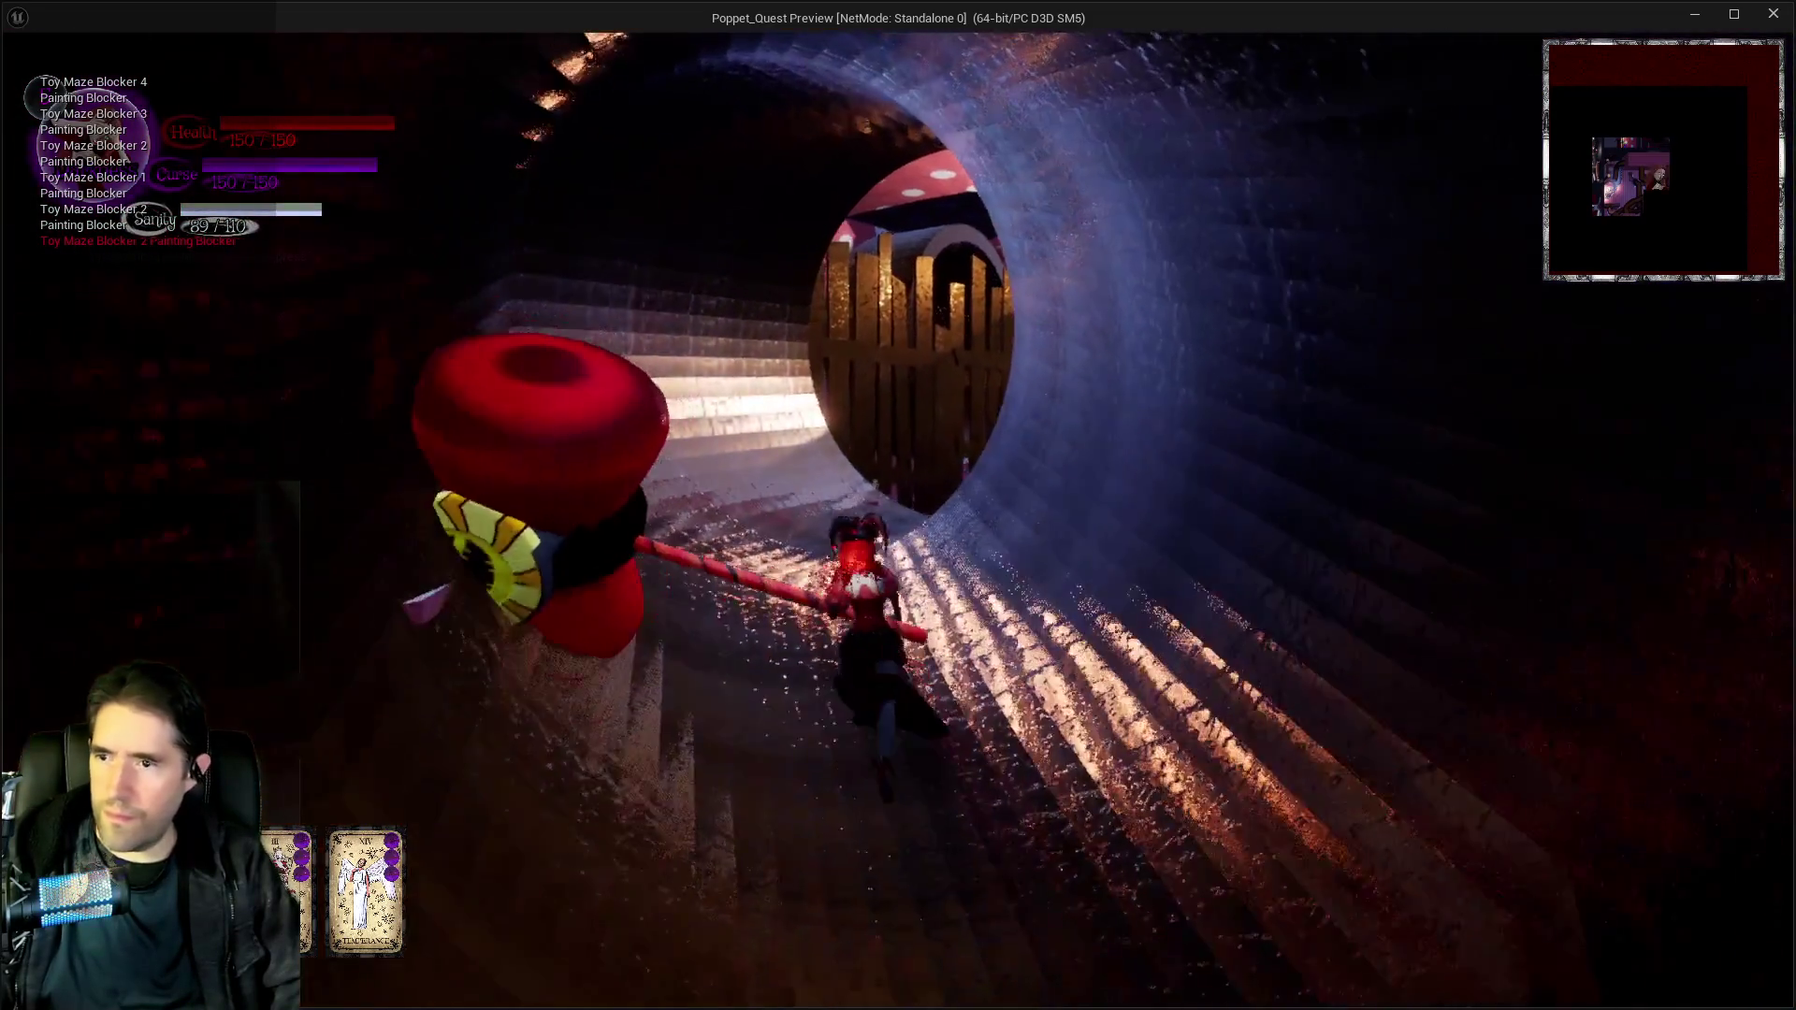
key("w")
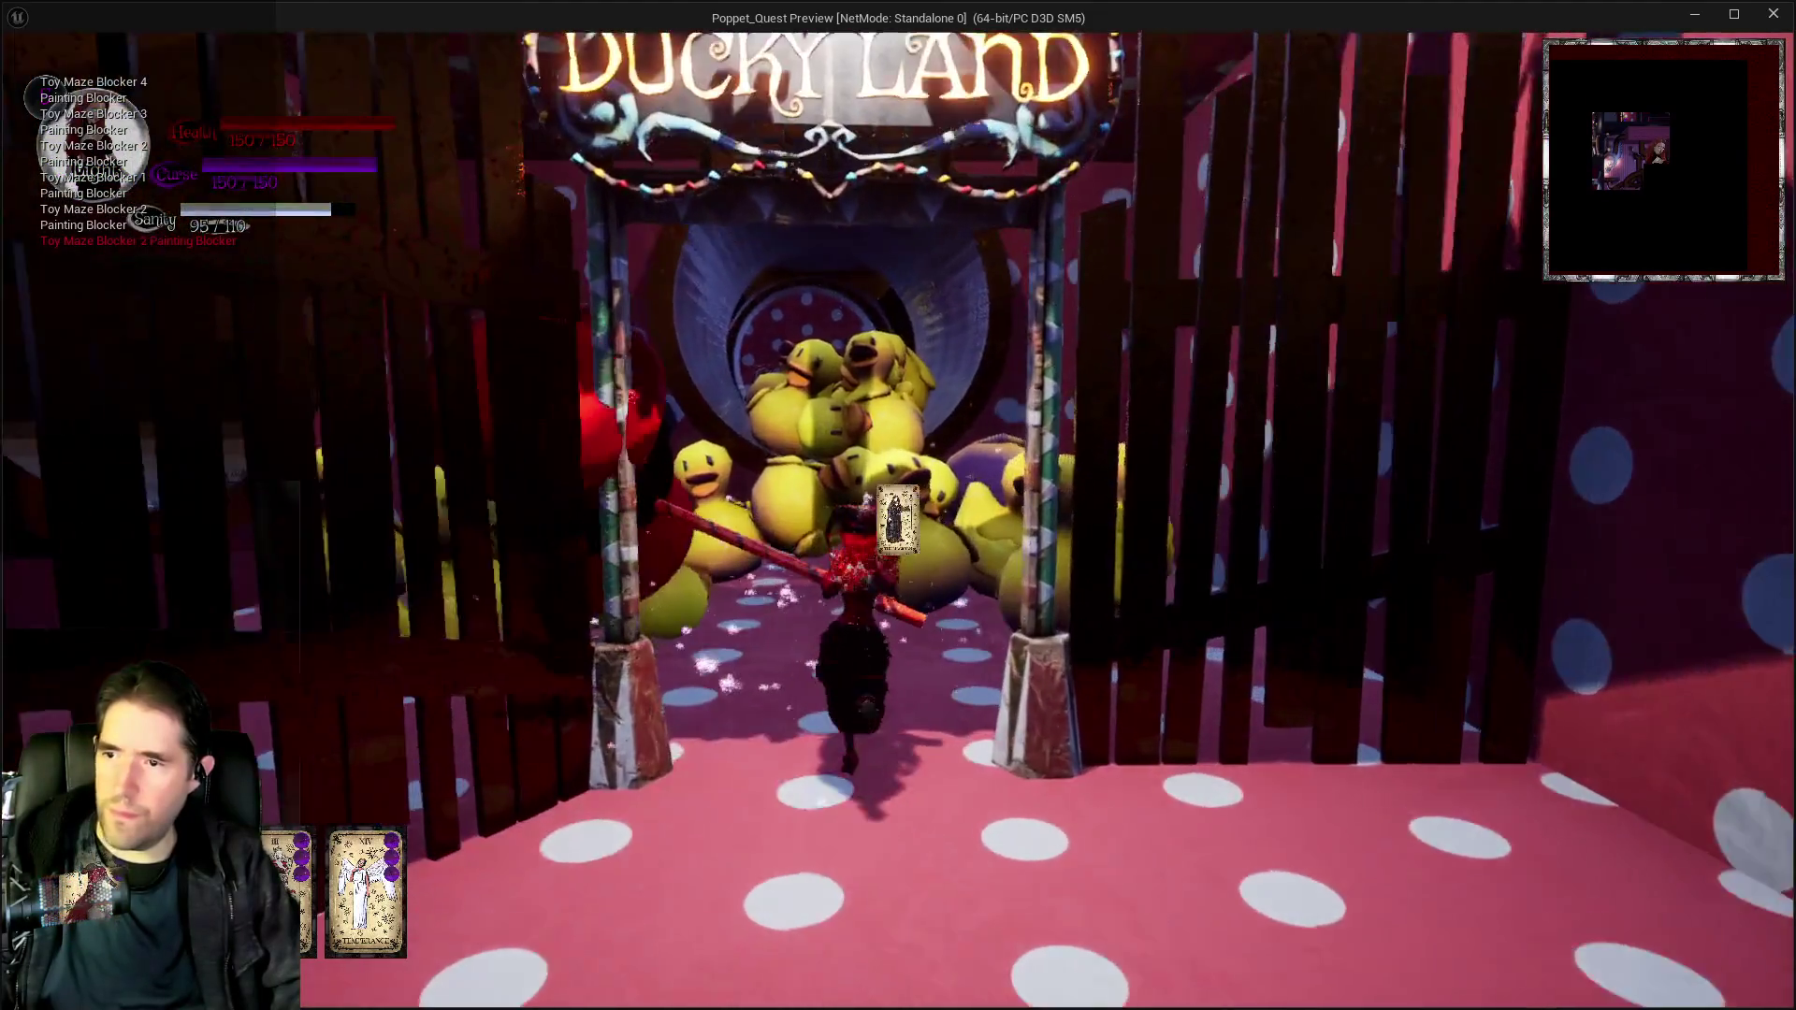
key("w")
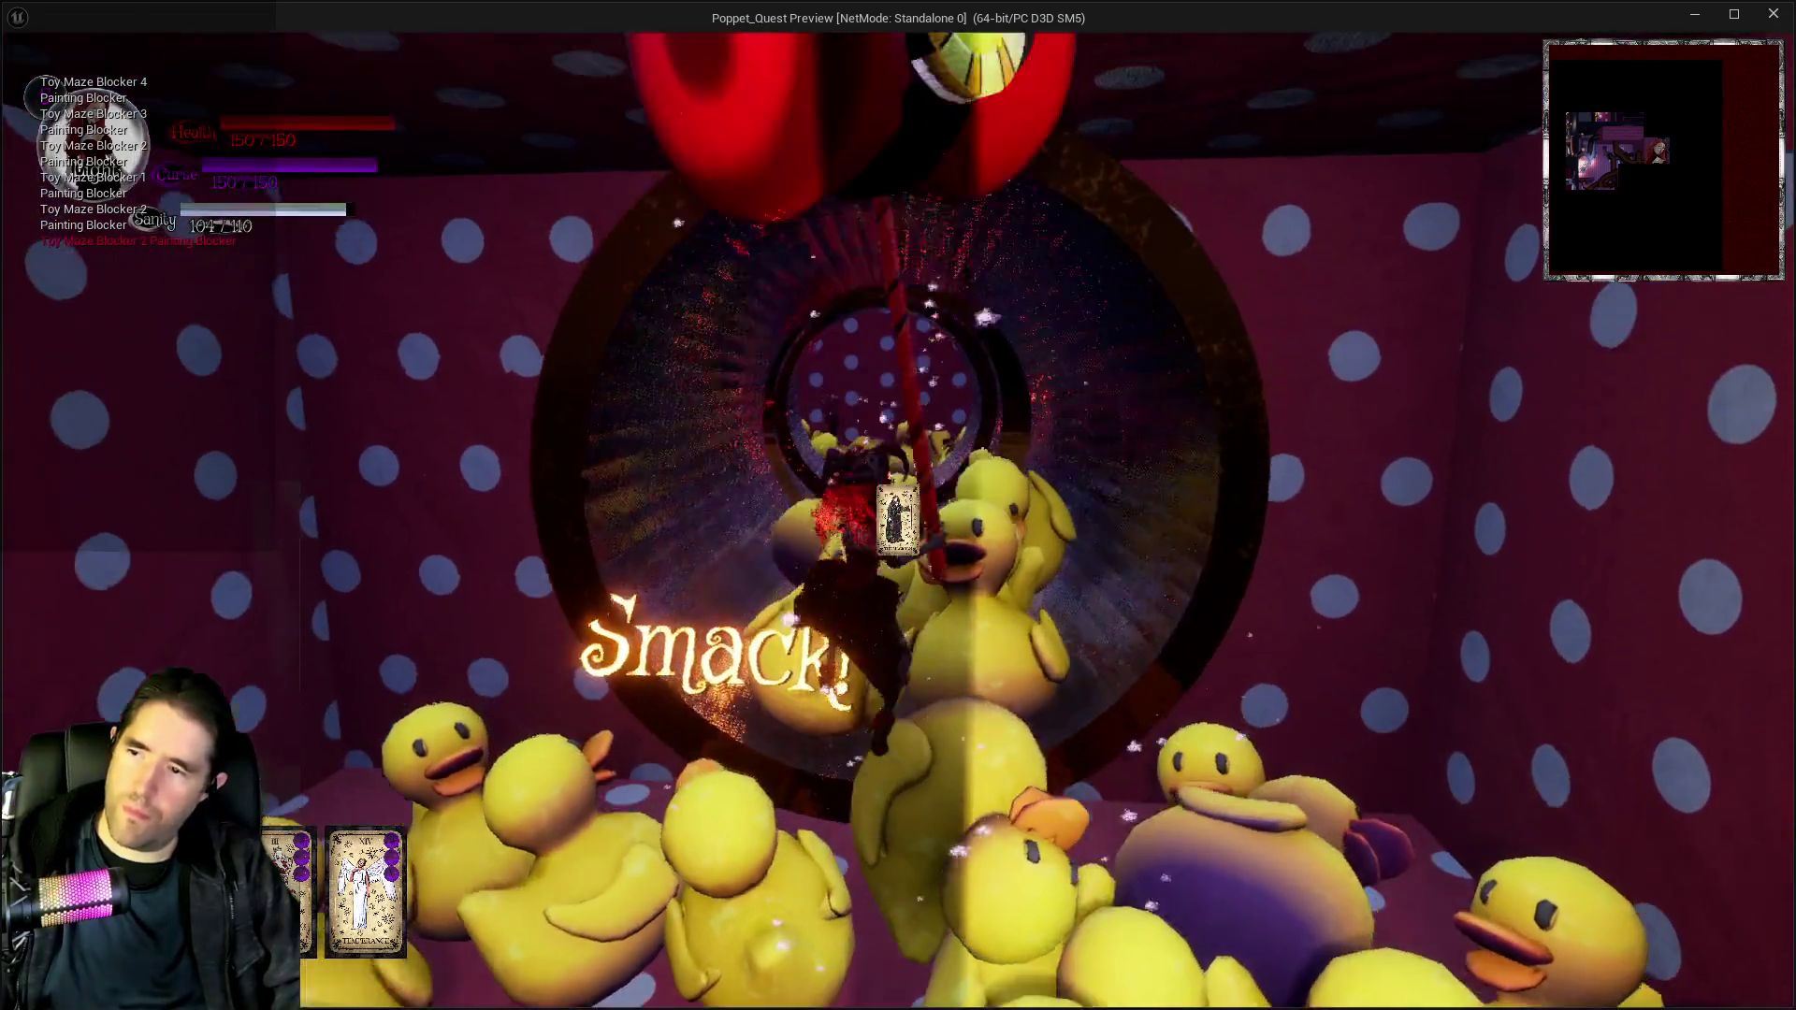
Smash the ducks with the hammer and continue deeper into the tunnel.
left_click(898, 505)
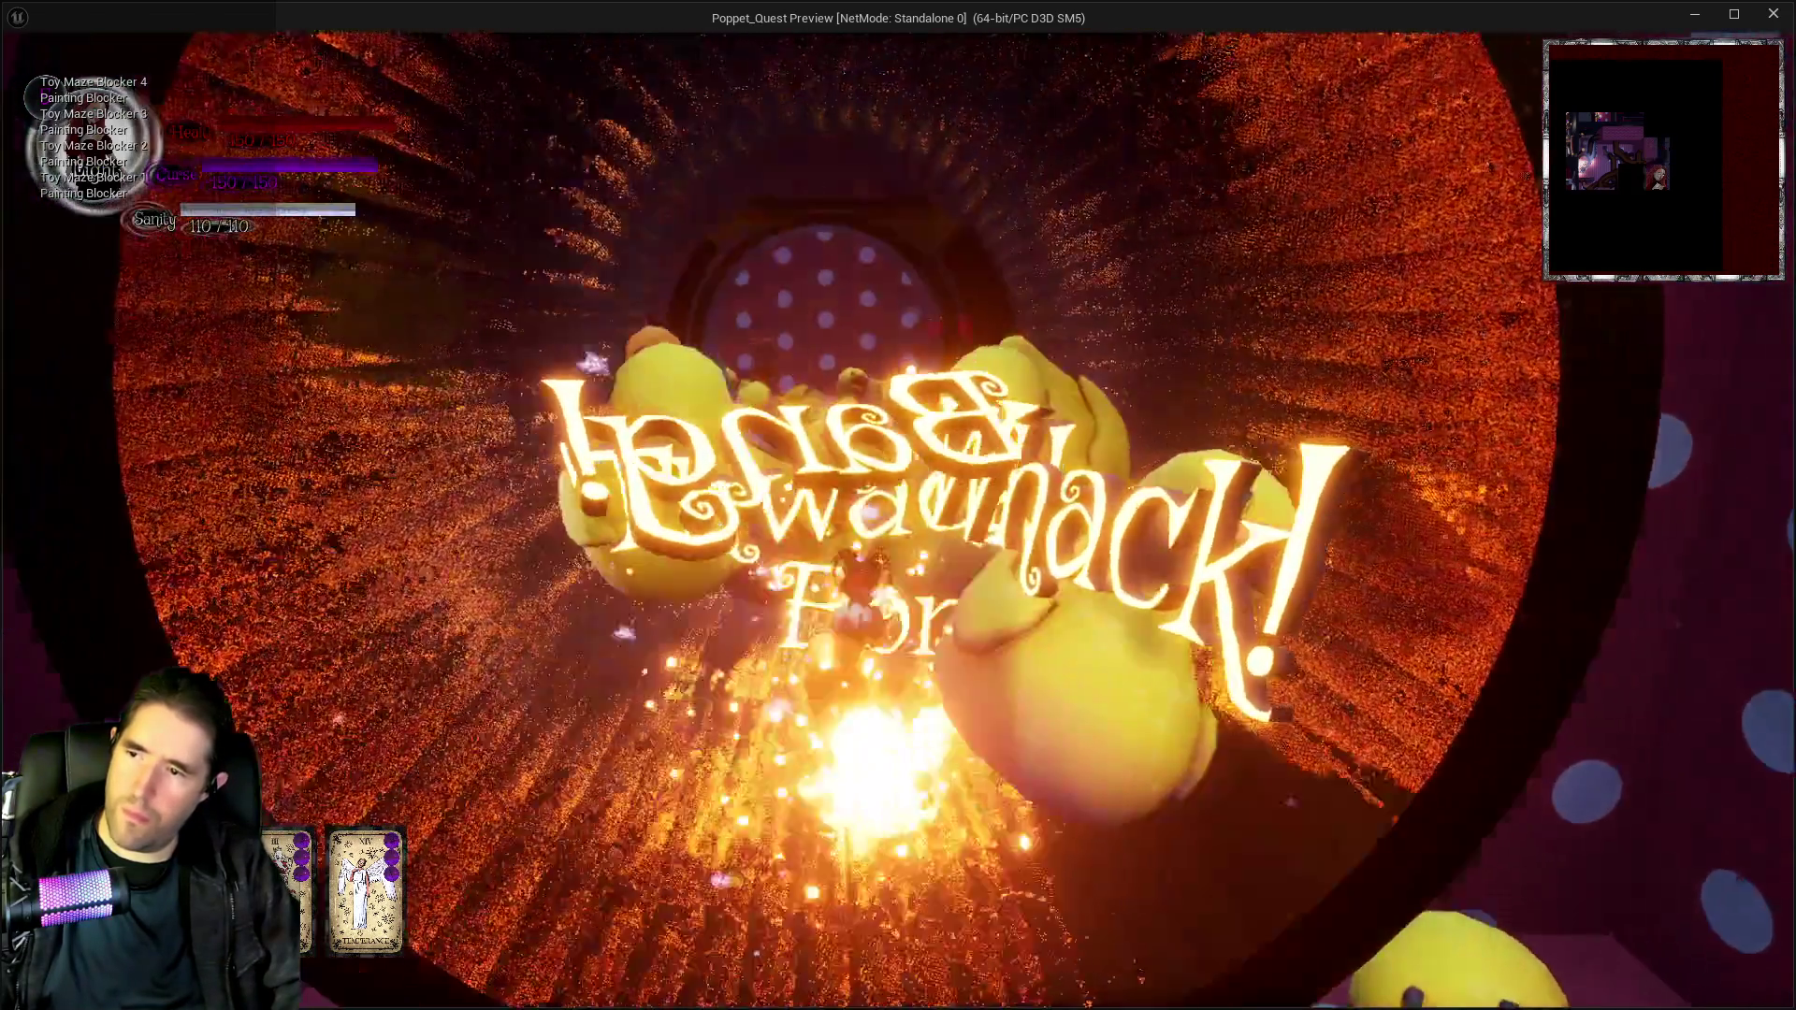
left_click(898, 505)
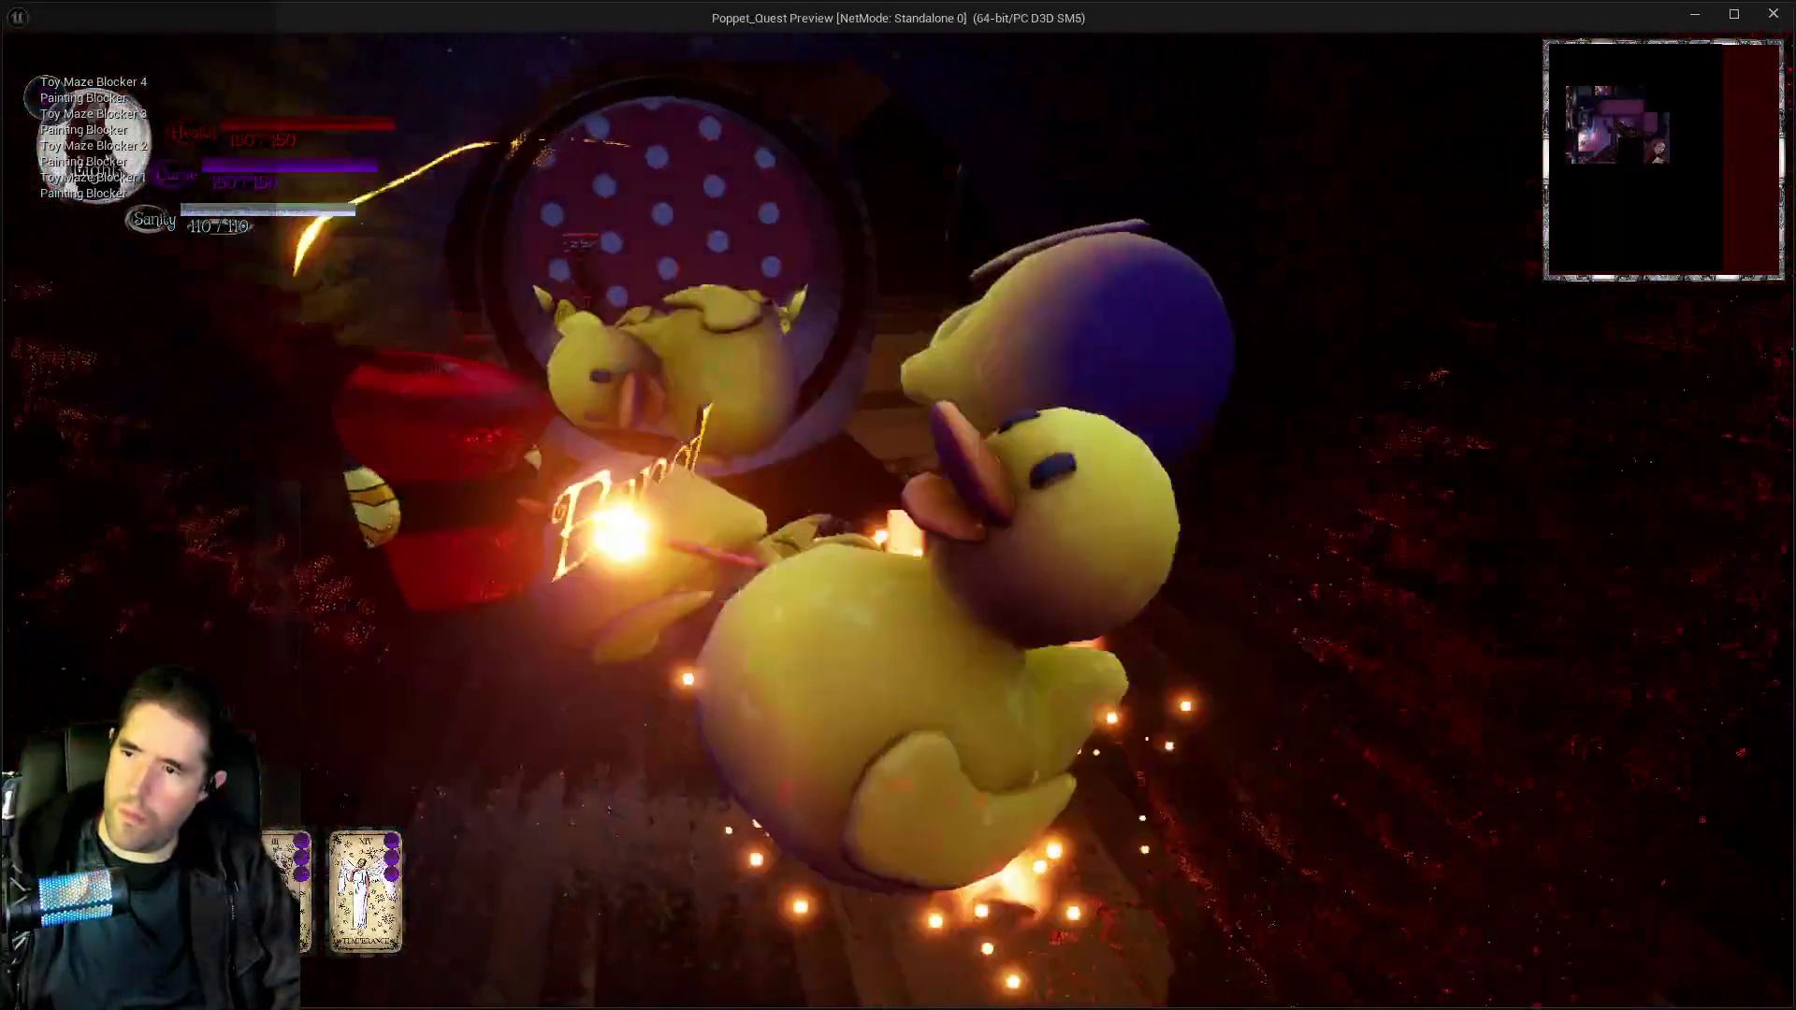
left_click(898, 505)
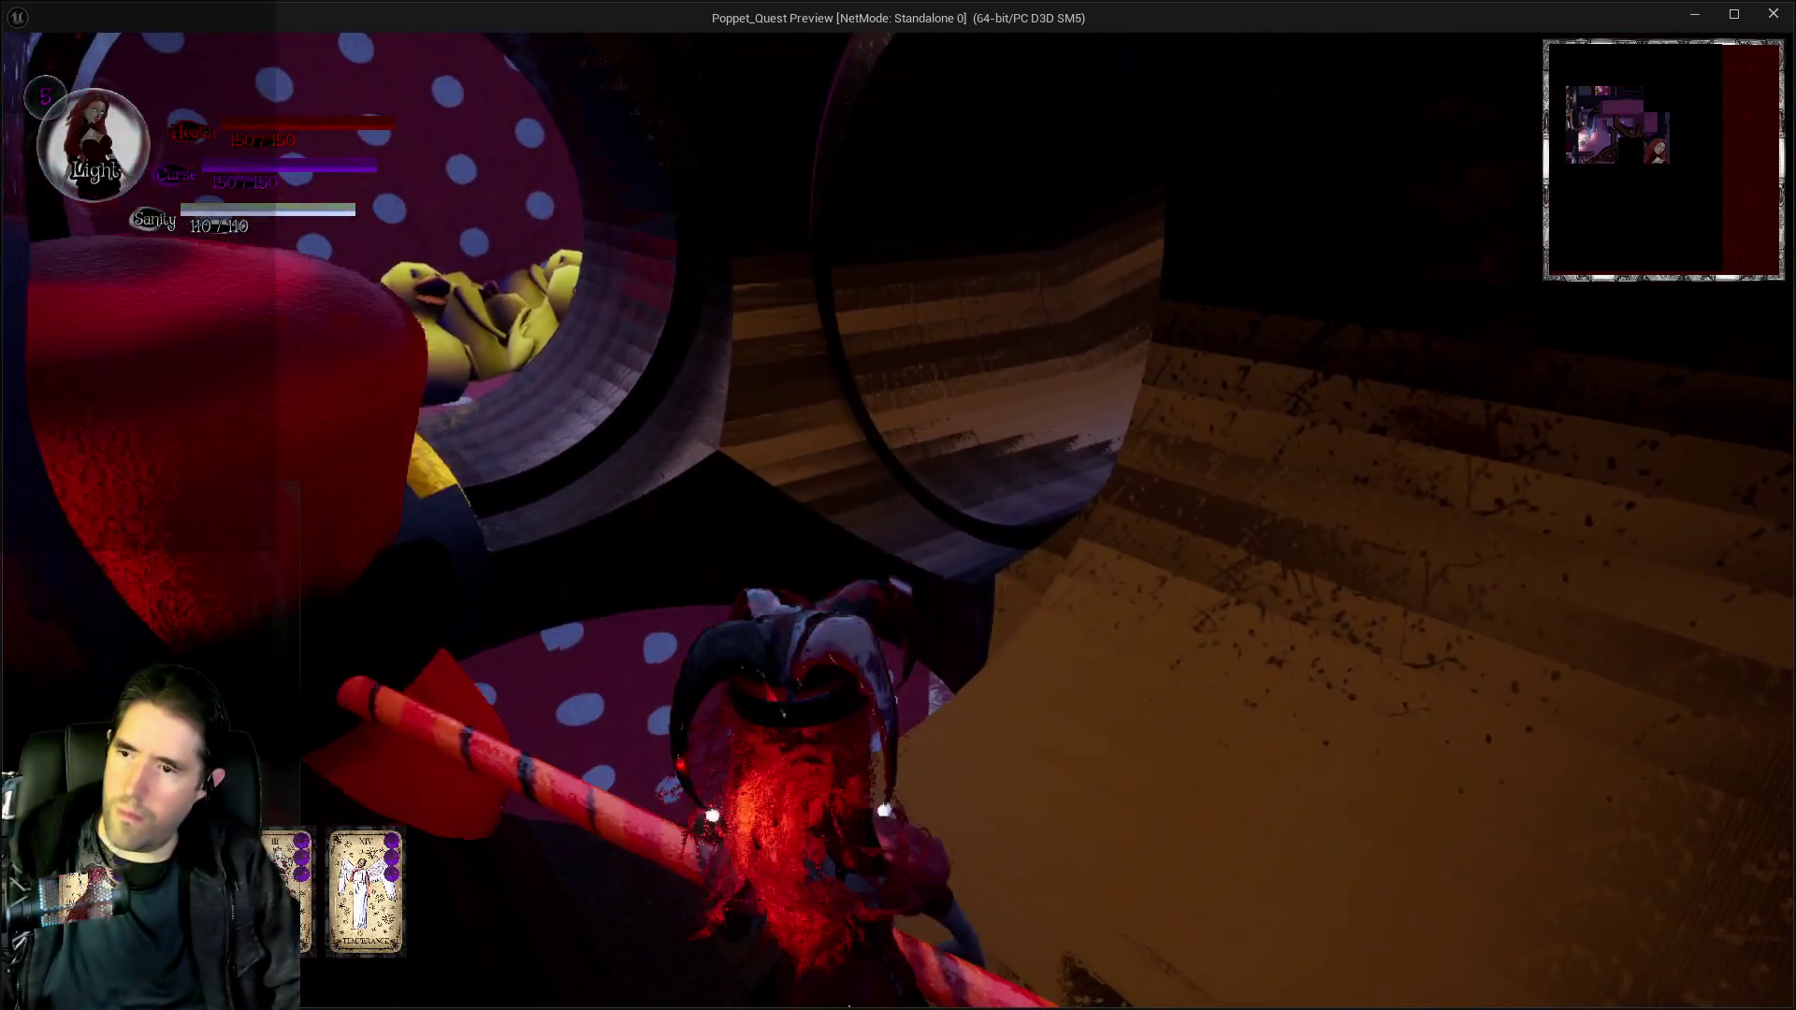
left_click(898, 506)
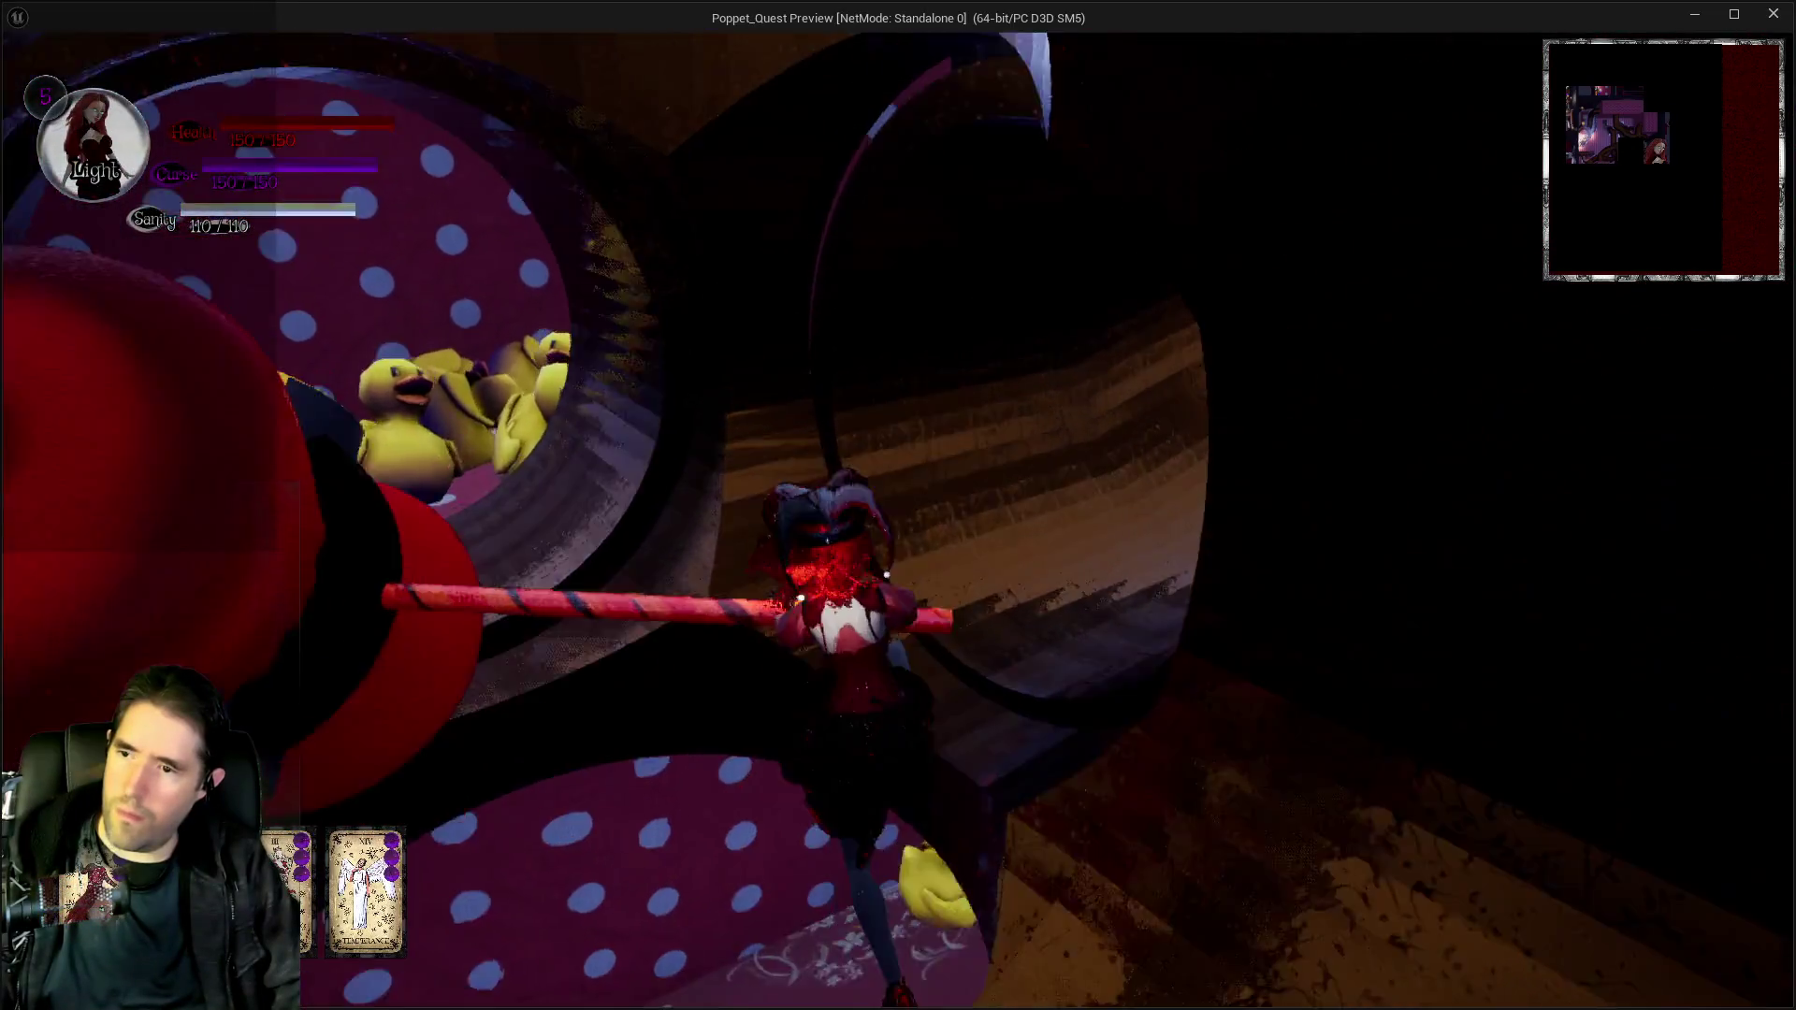
key("w")
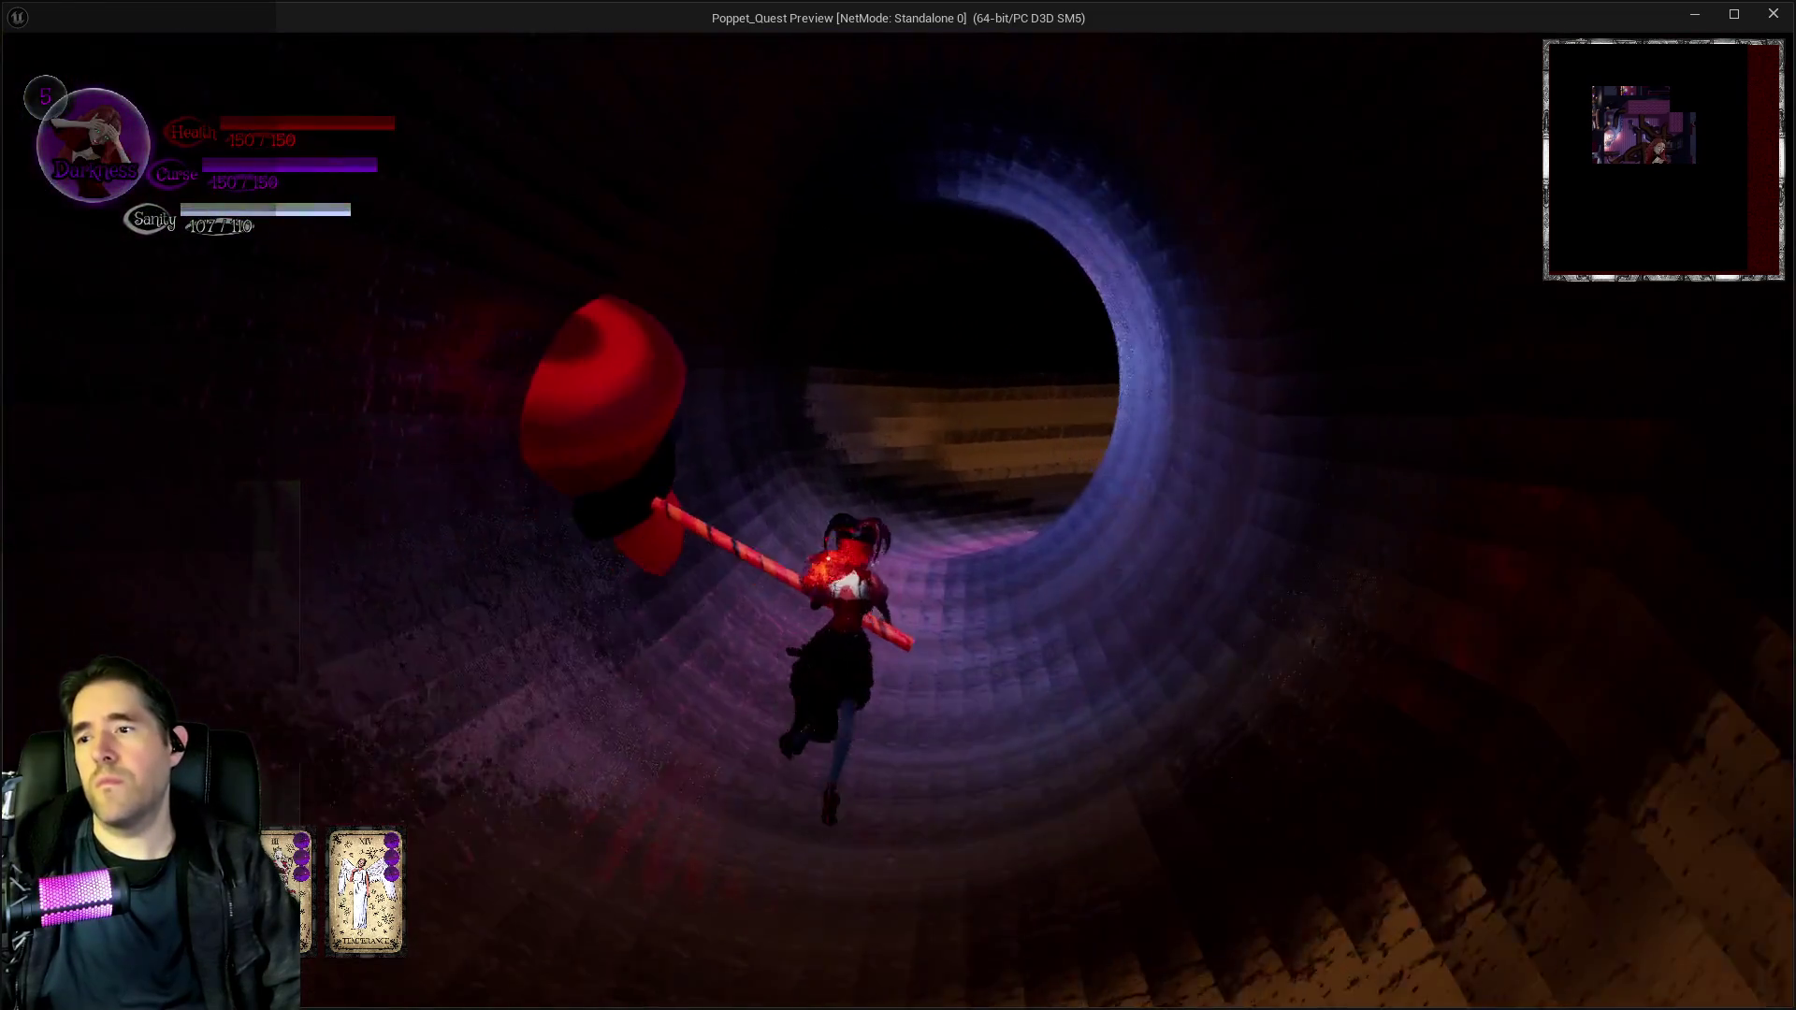
Run through the ring tunnel into the polka-dot room and destroy the last painting blocker.
key("w")
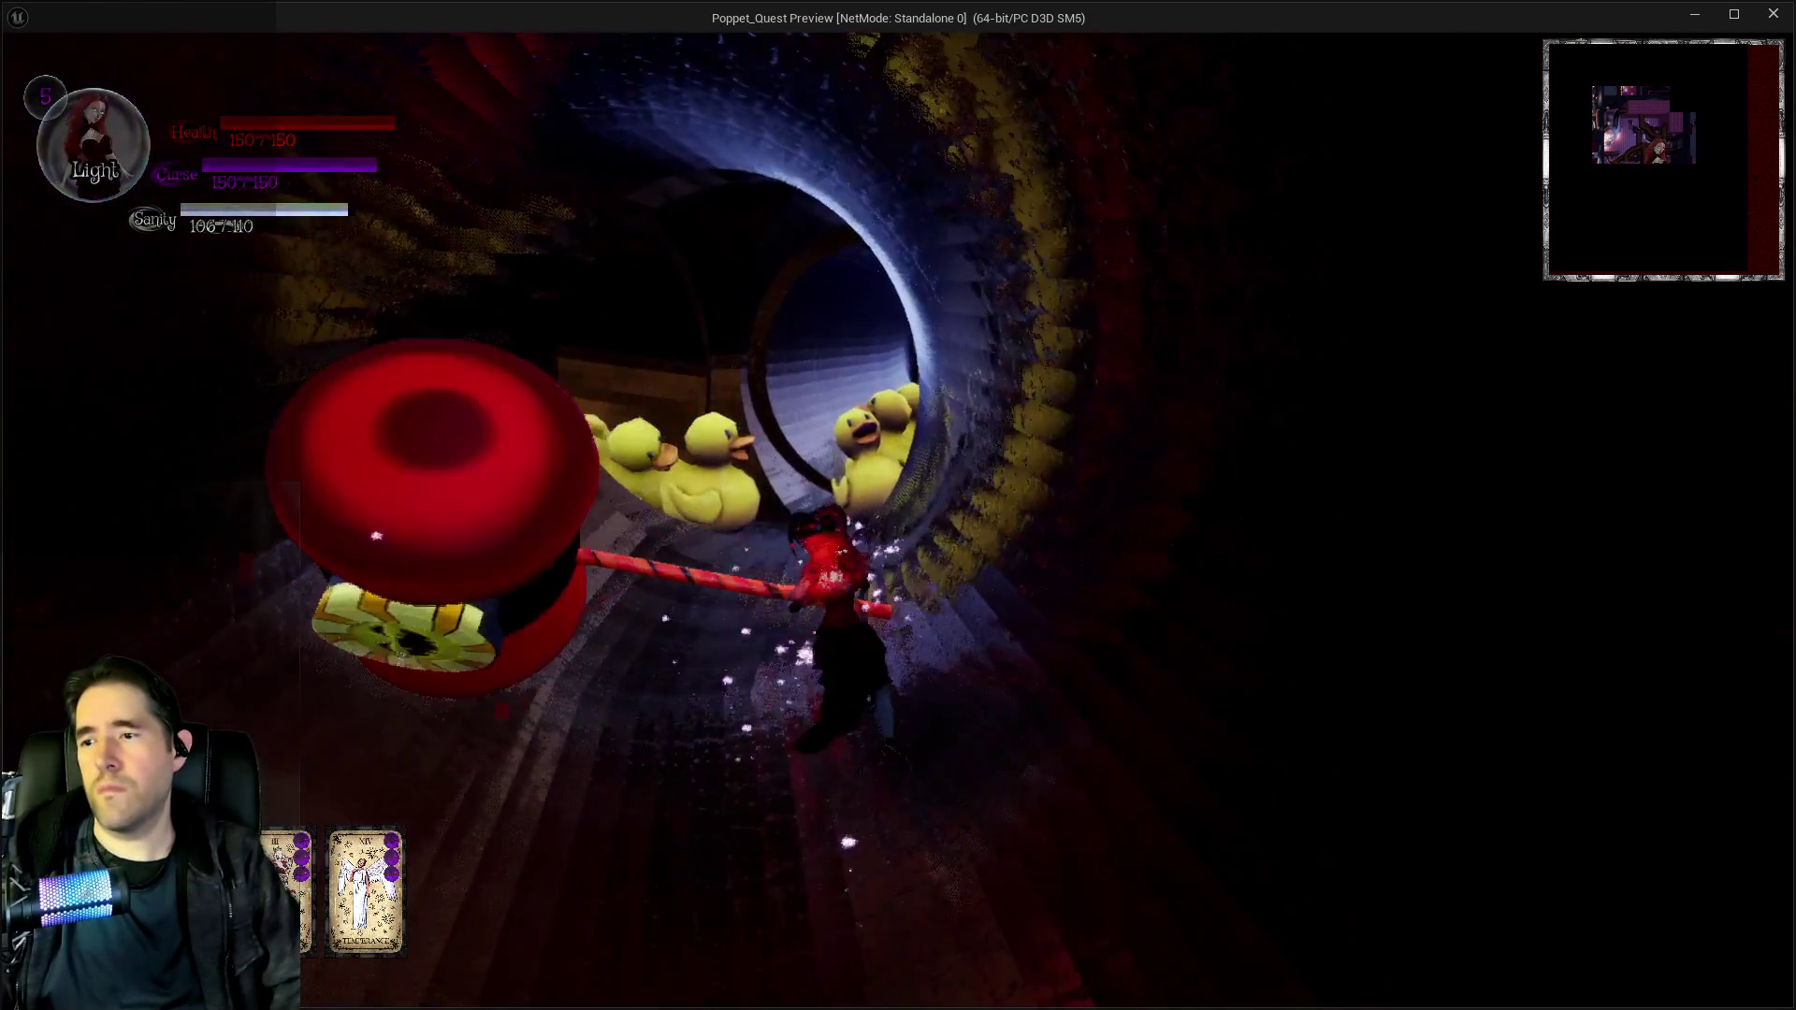
key("w")
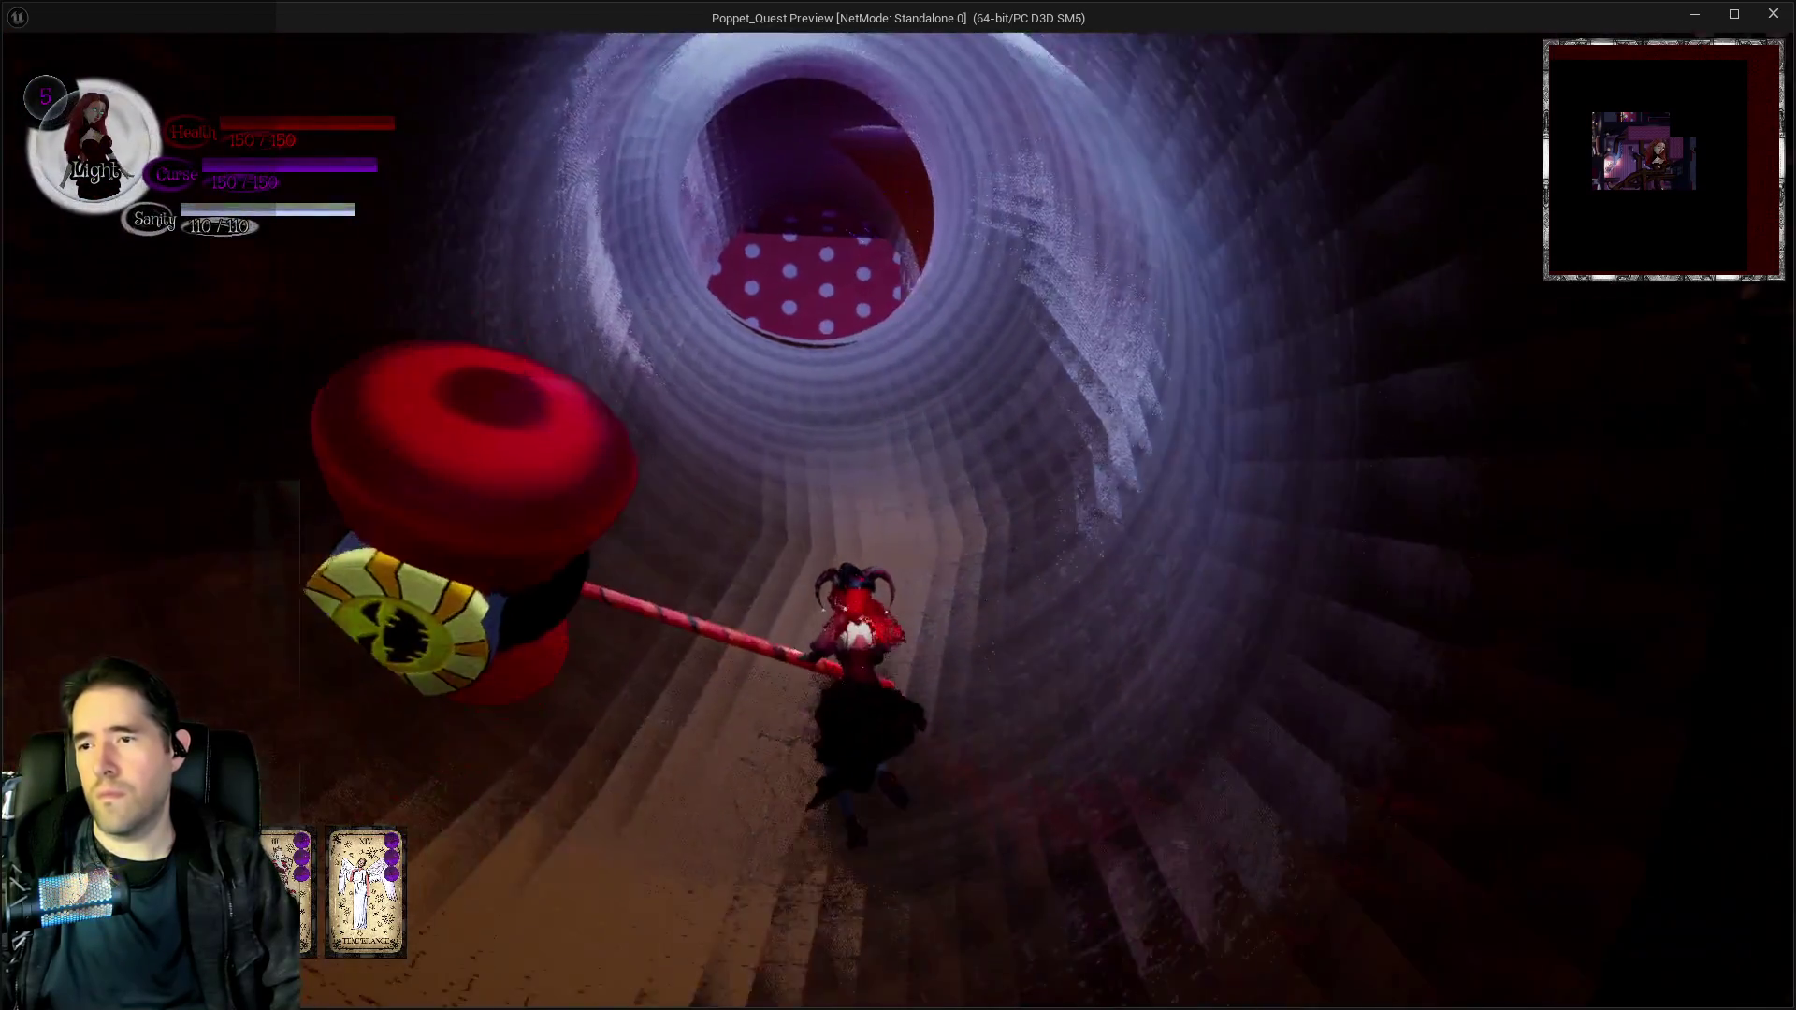
key("w")
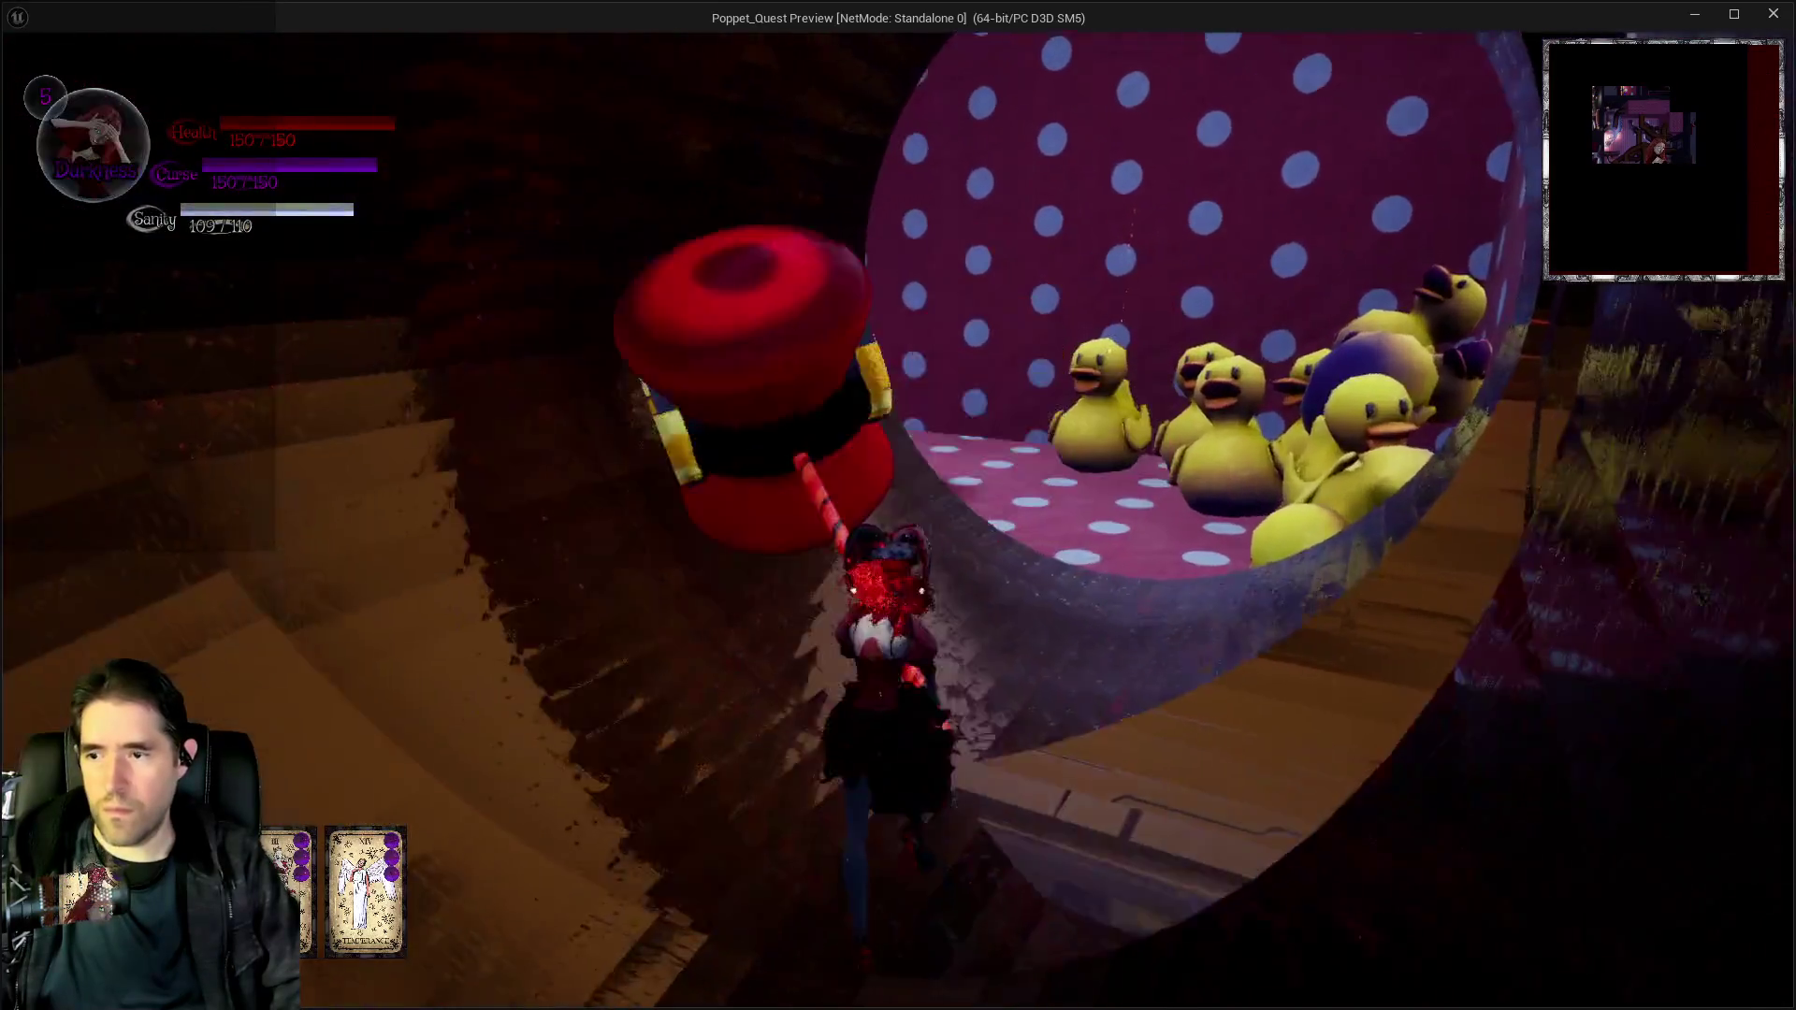
key("w")
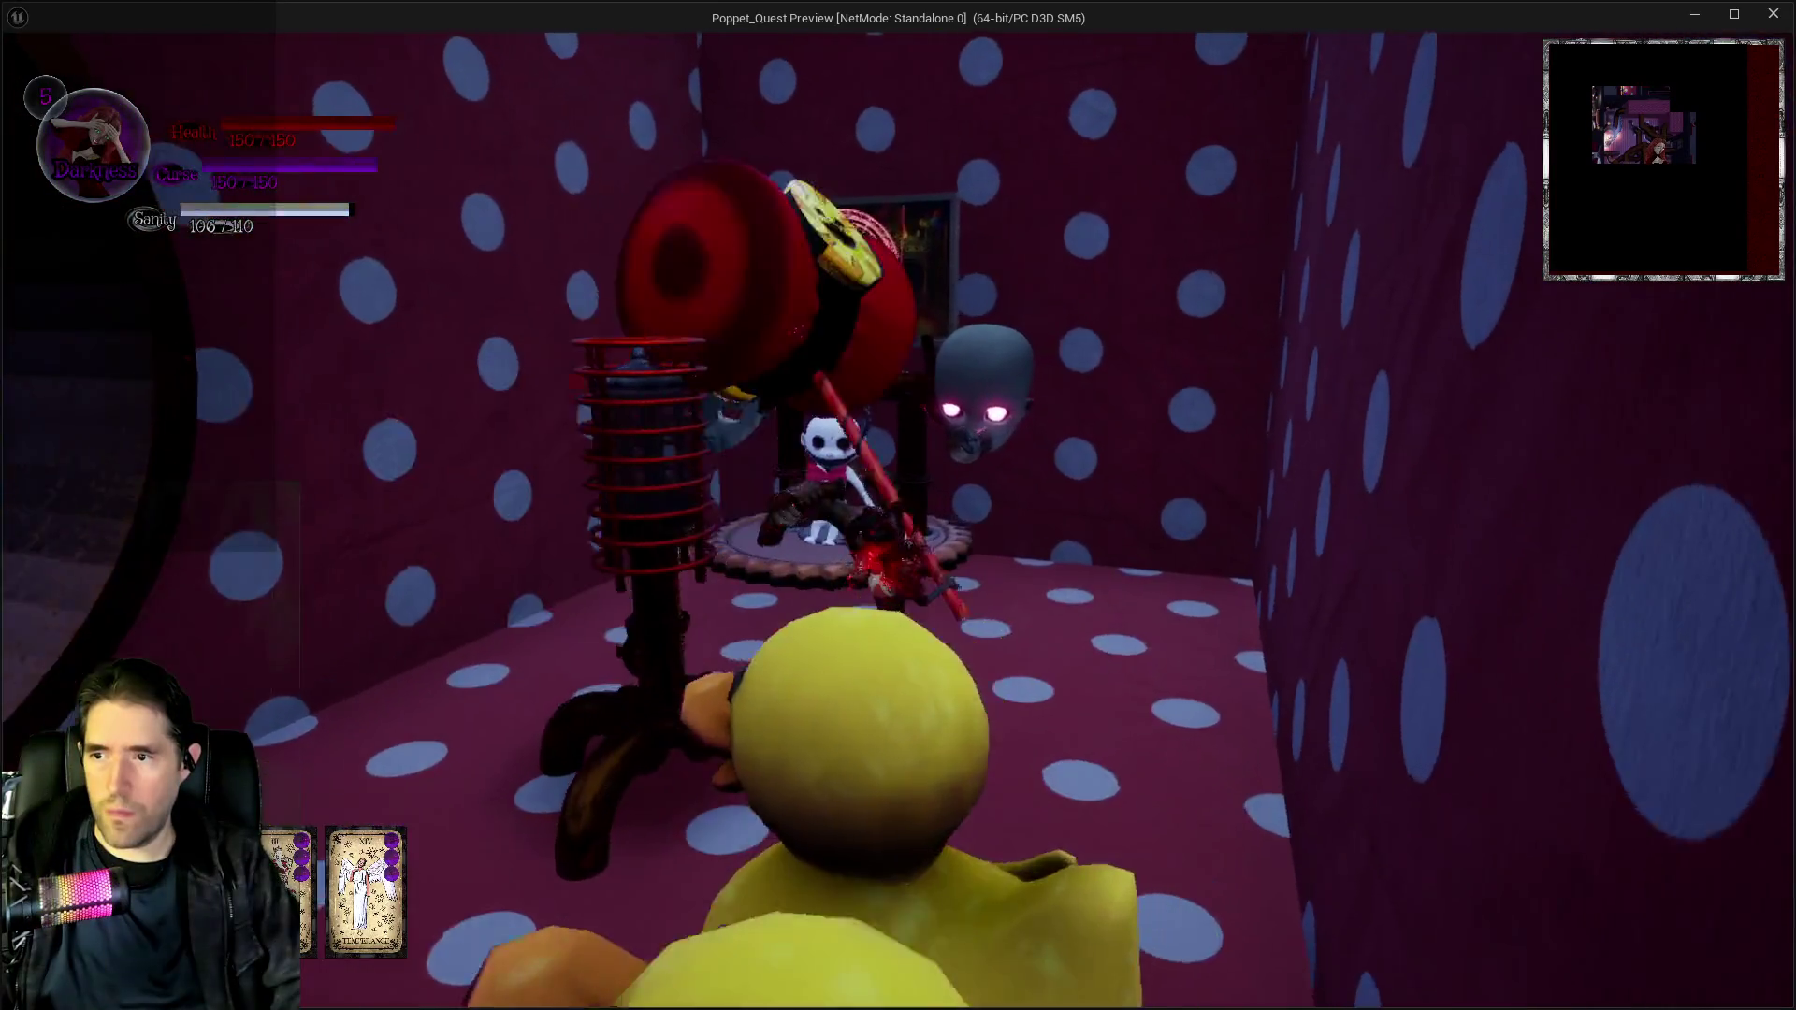
key("w")
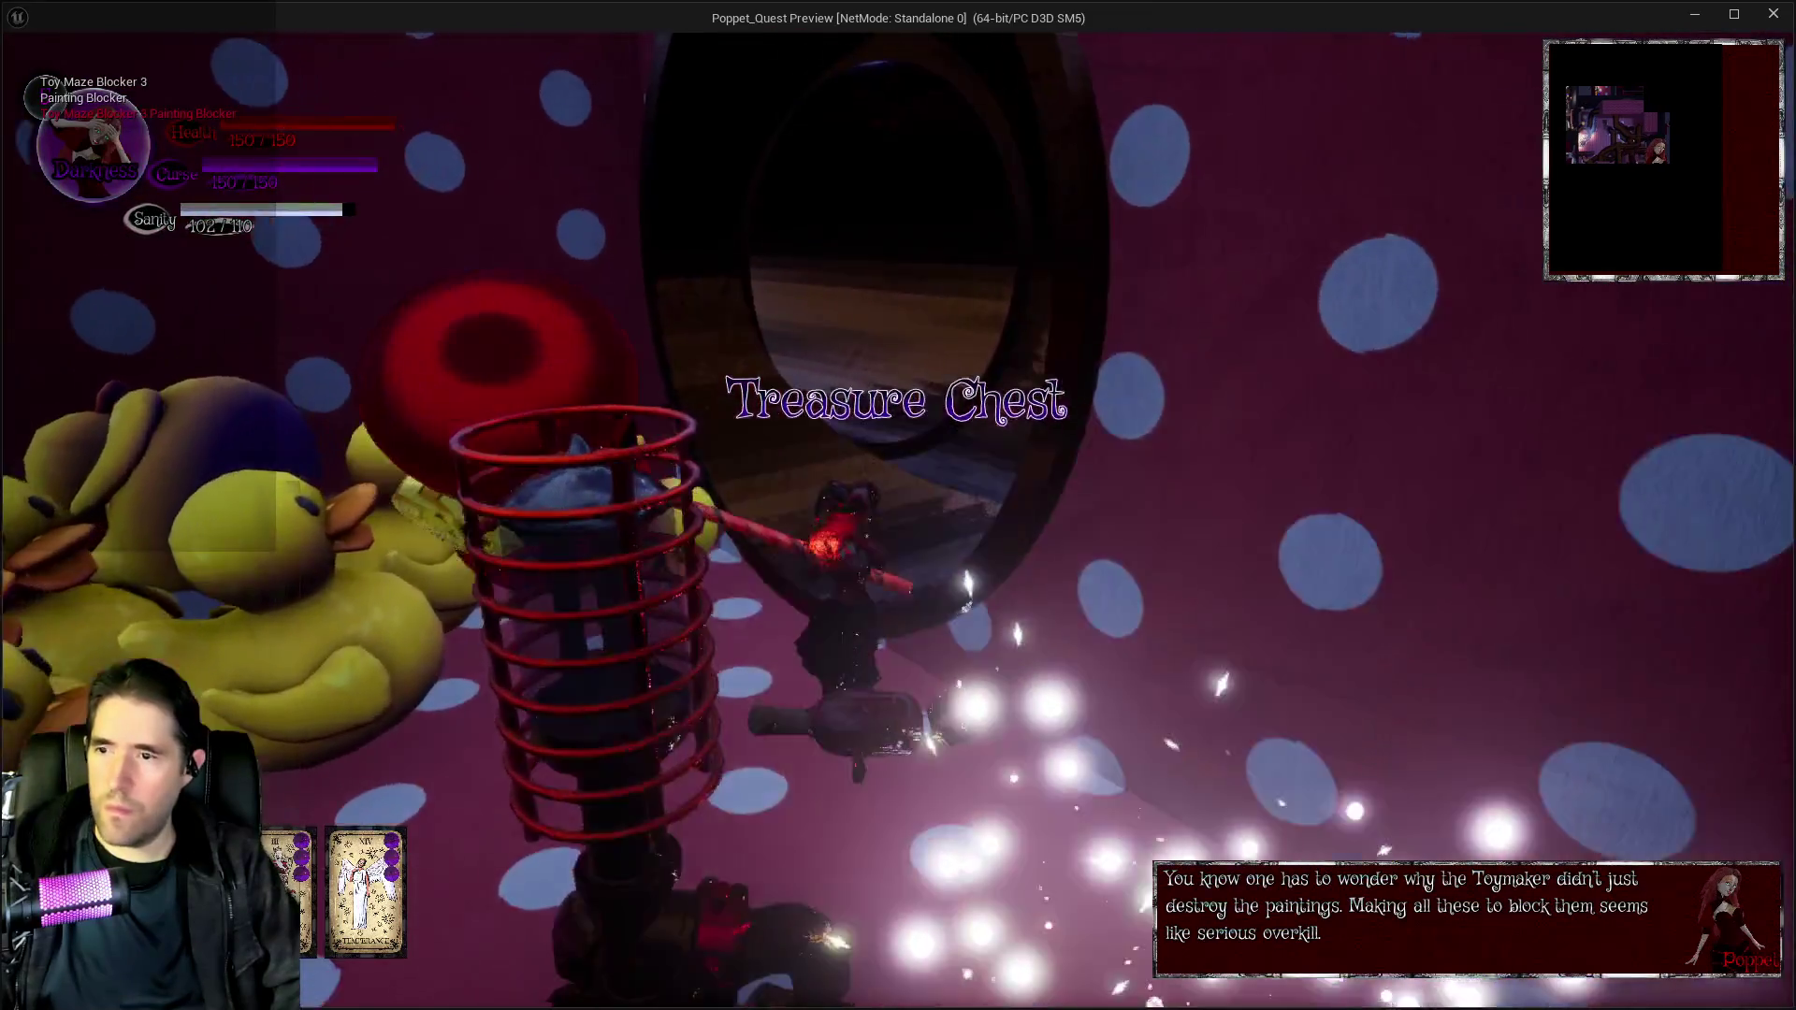
key("w")
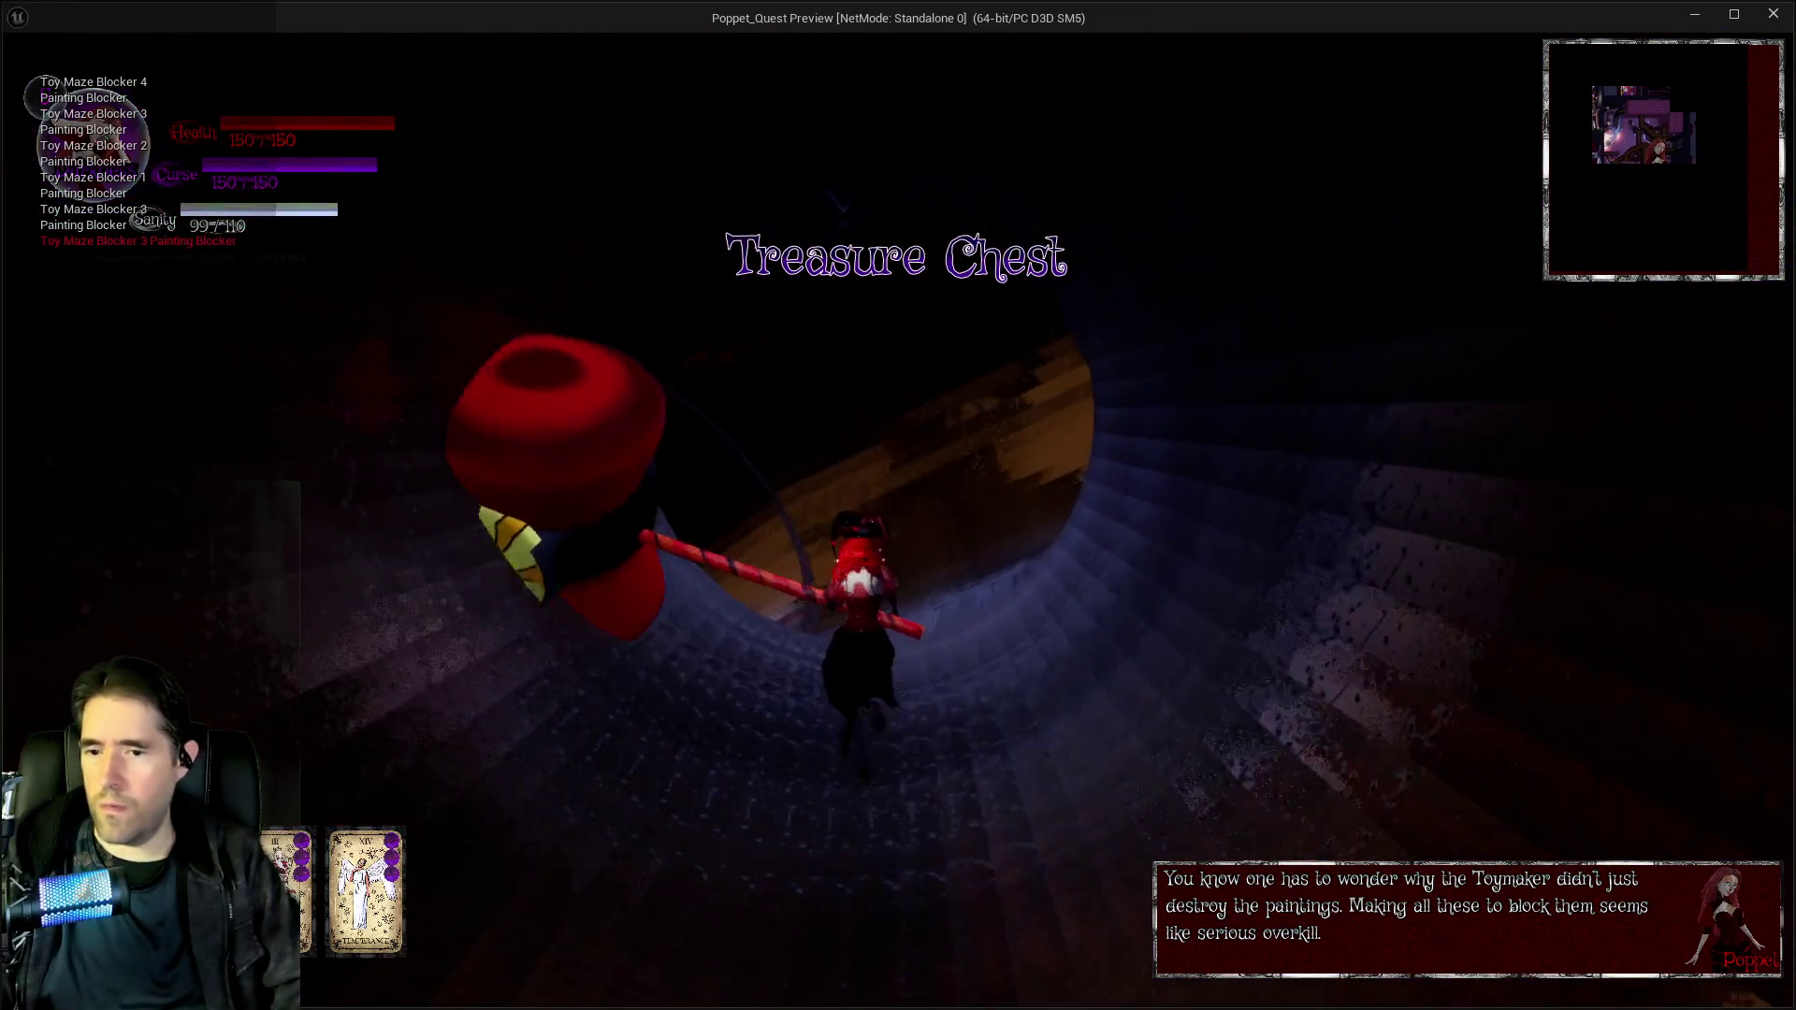
key("w")
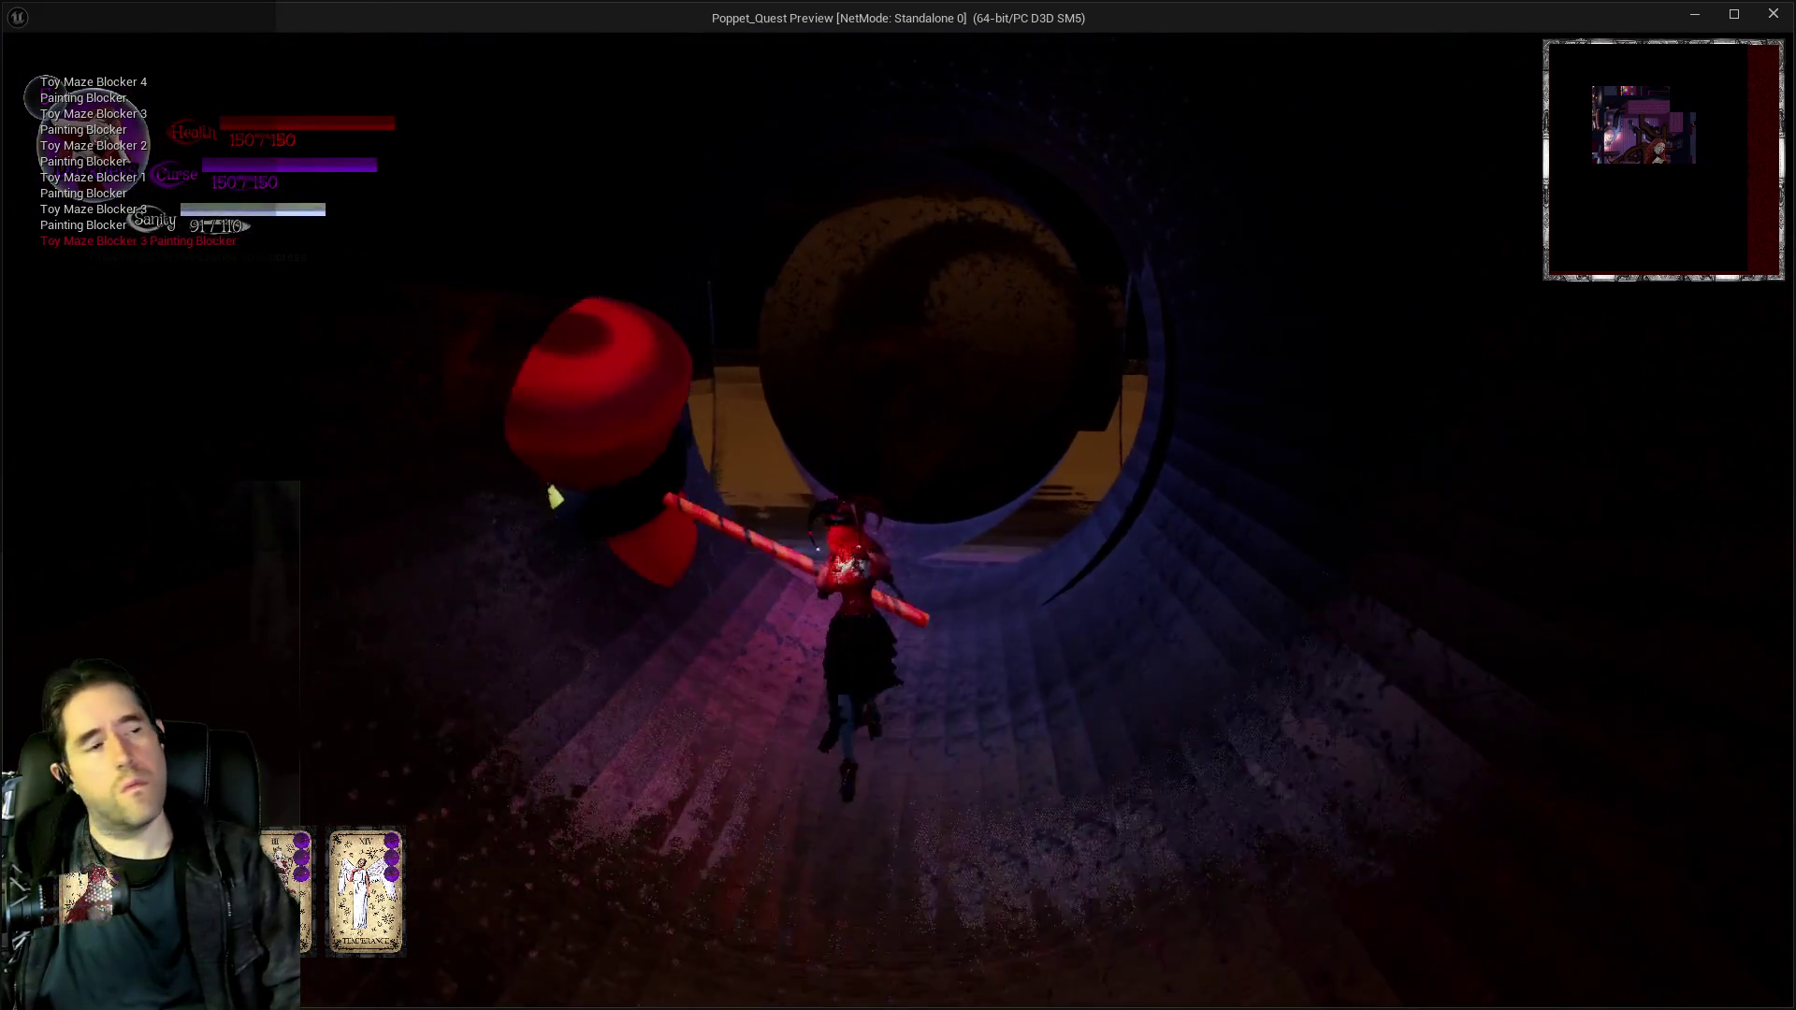
key("w")
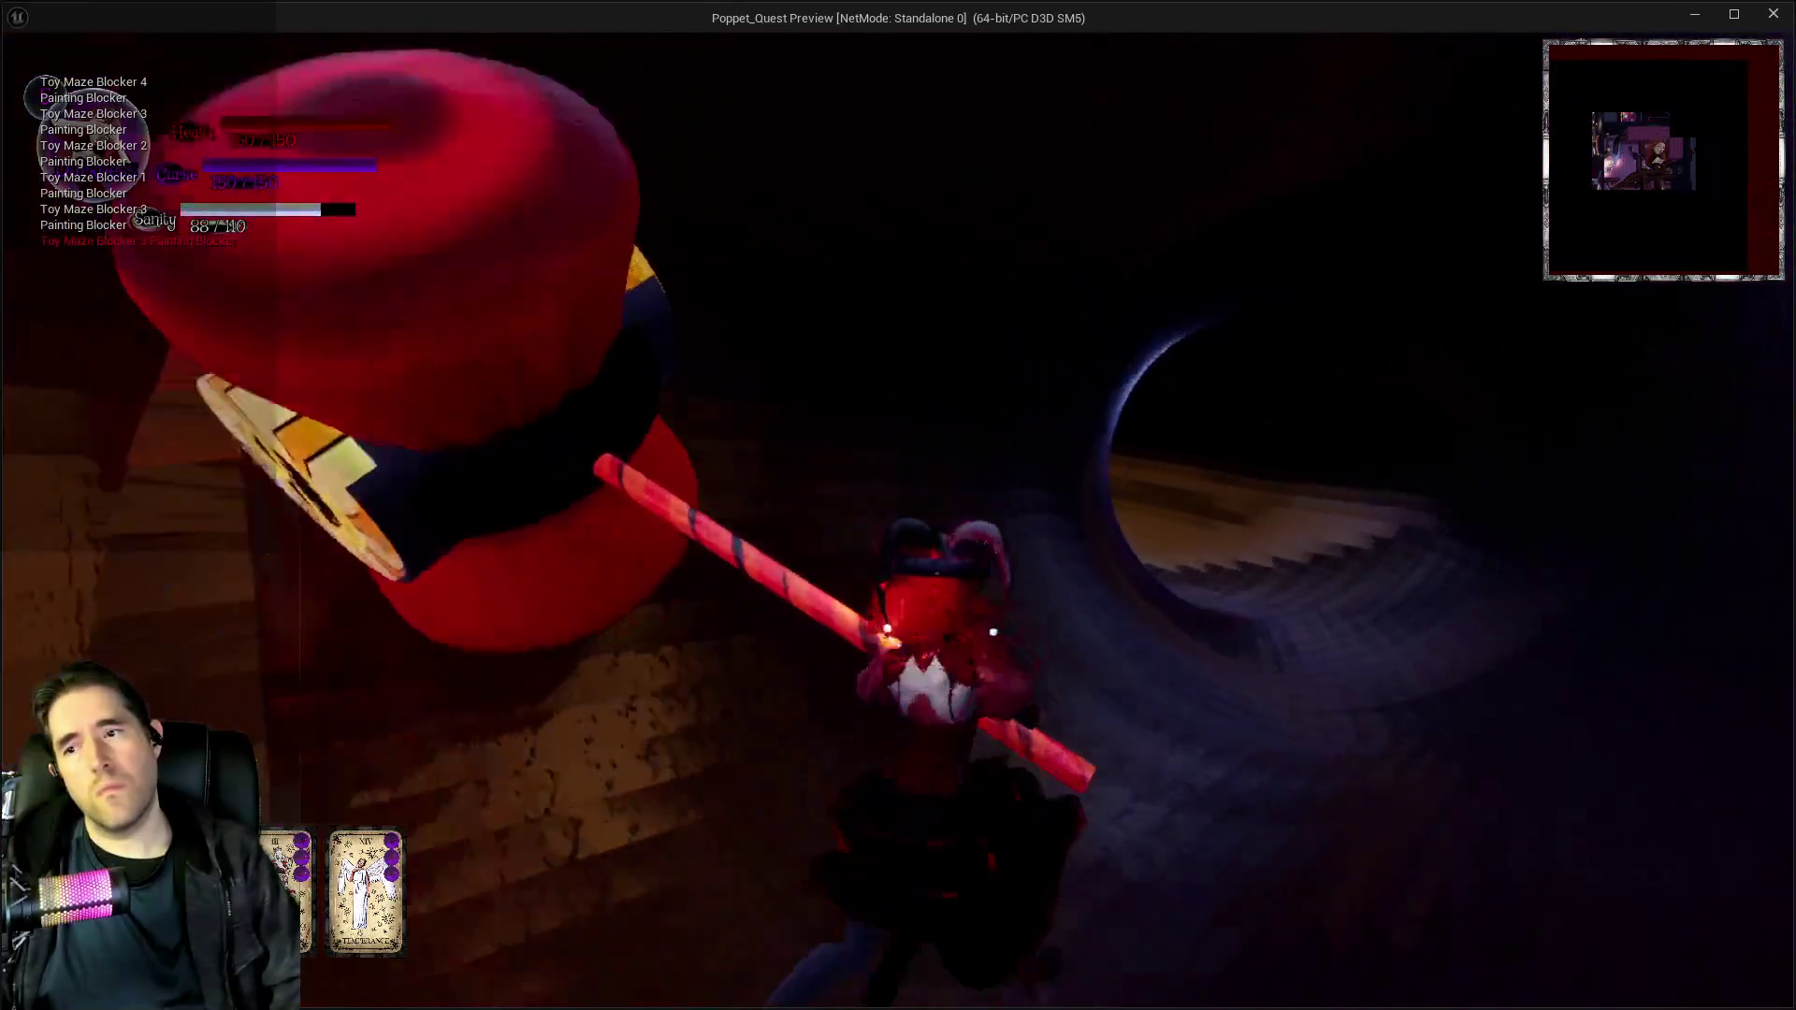
key("w")
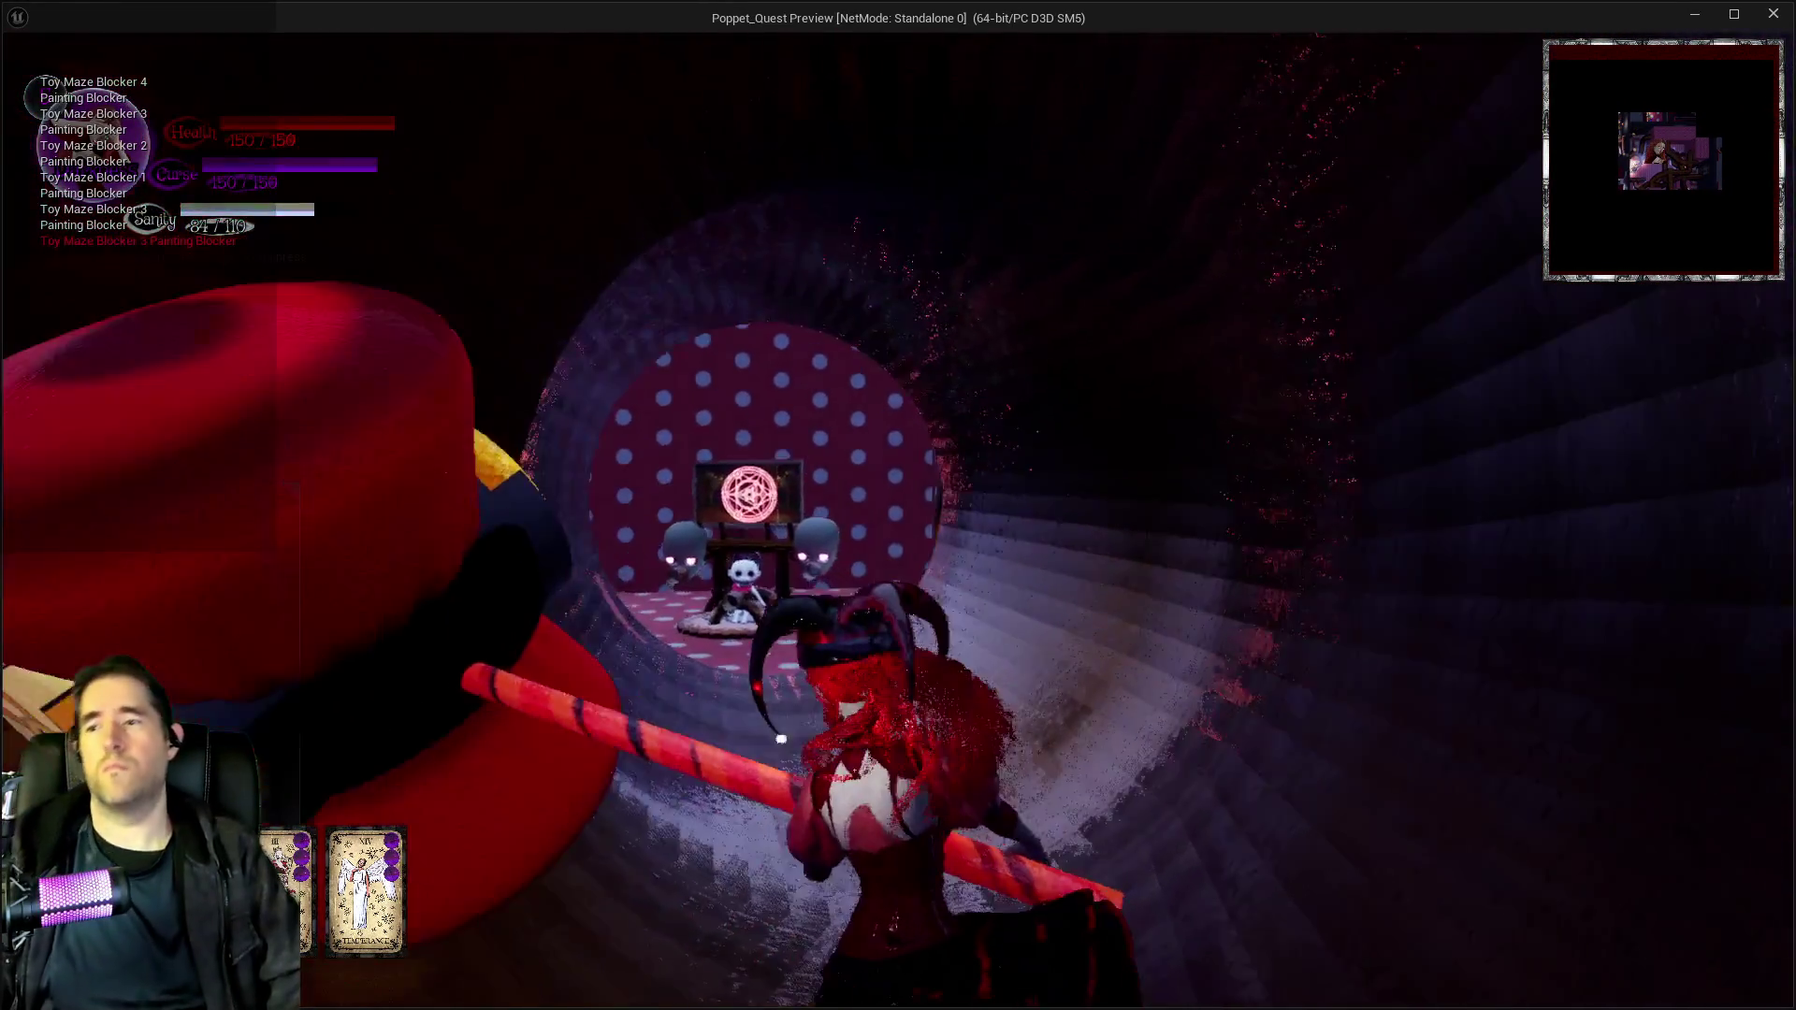
key("w")
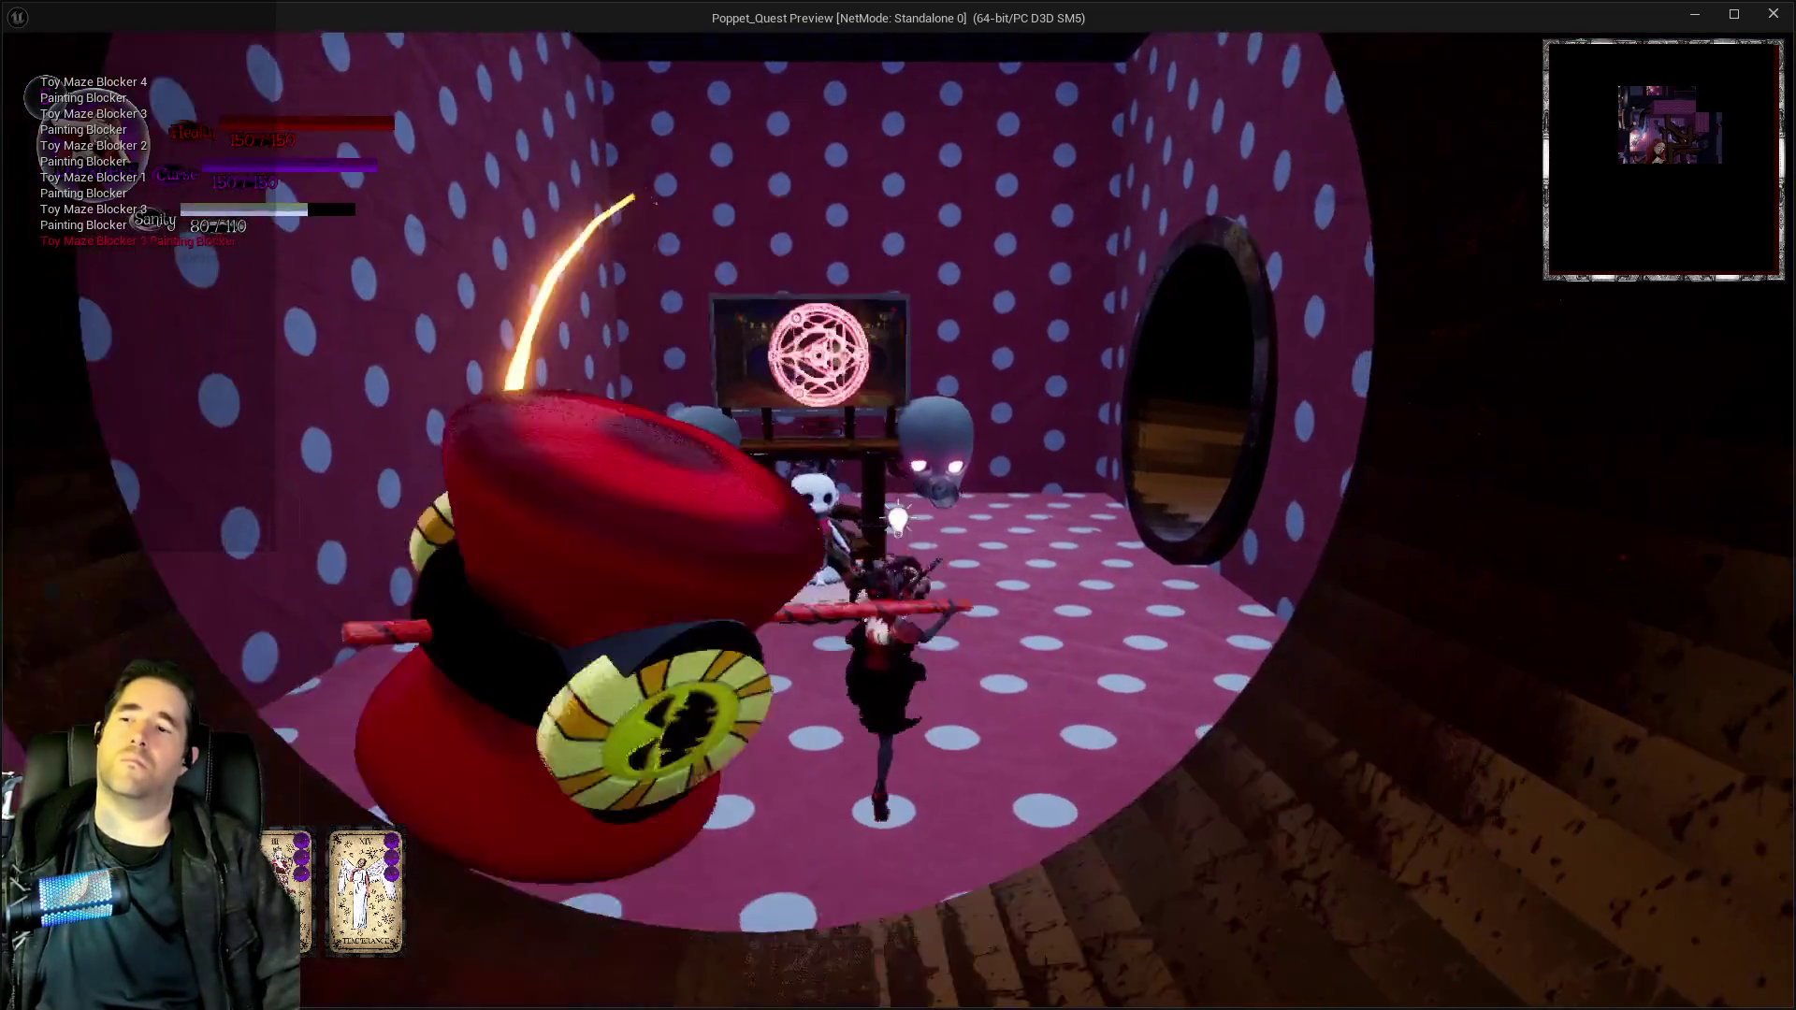
key("w")
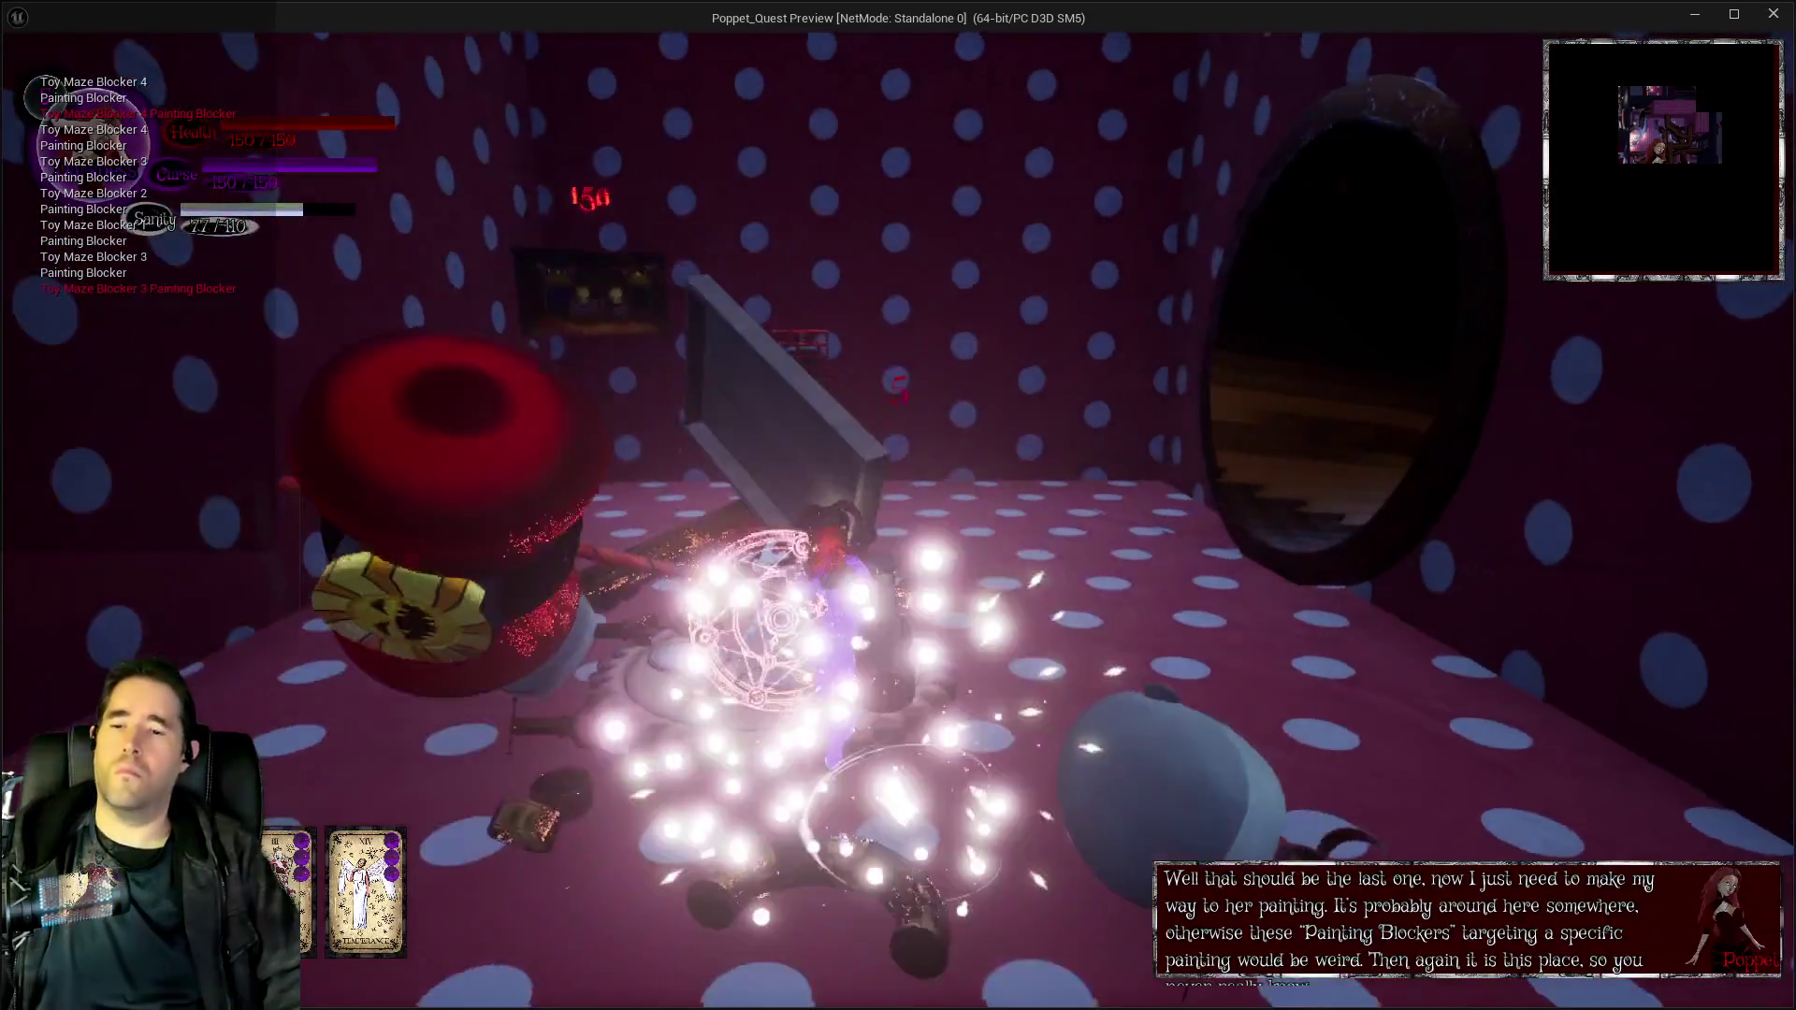
Fight through the mirror tunnel and walk back up to the Toy Maze painting.
key("w")
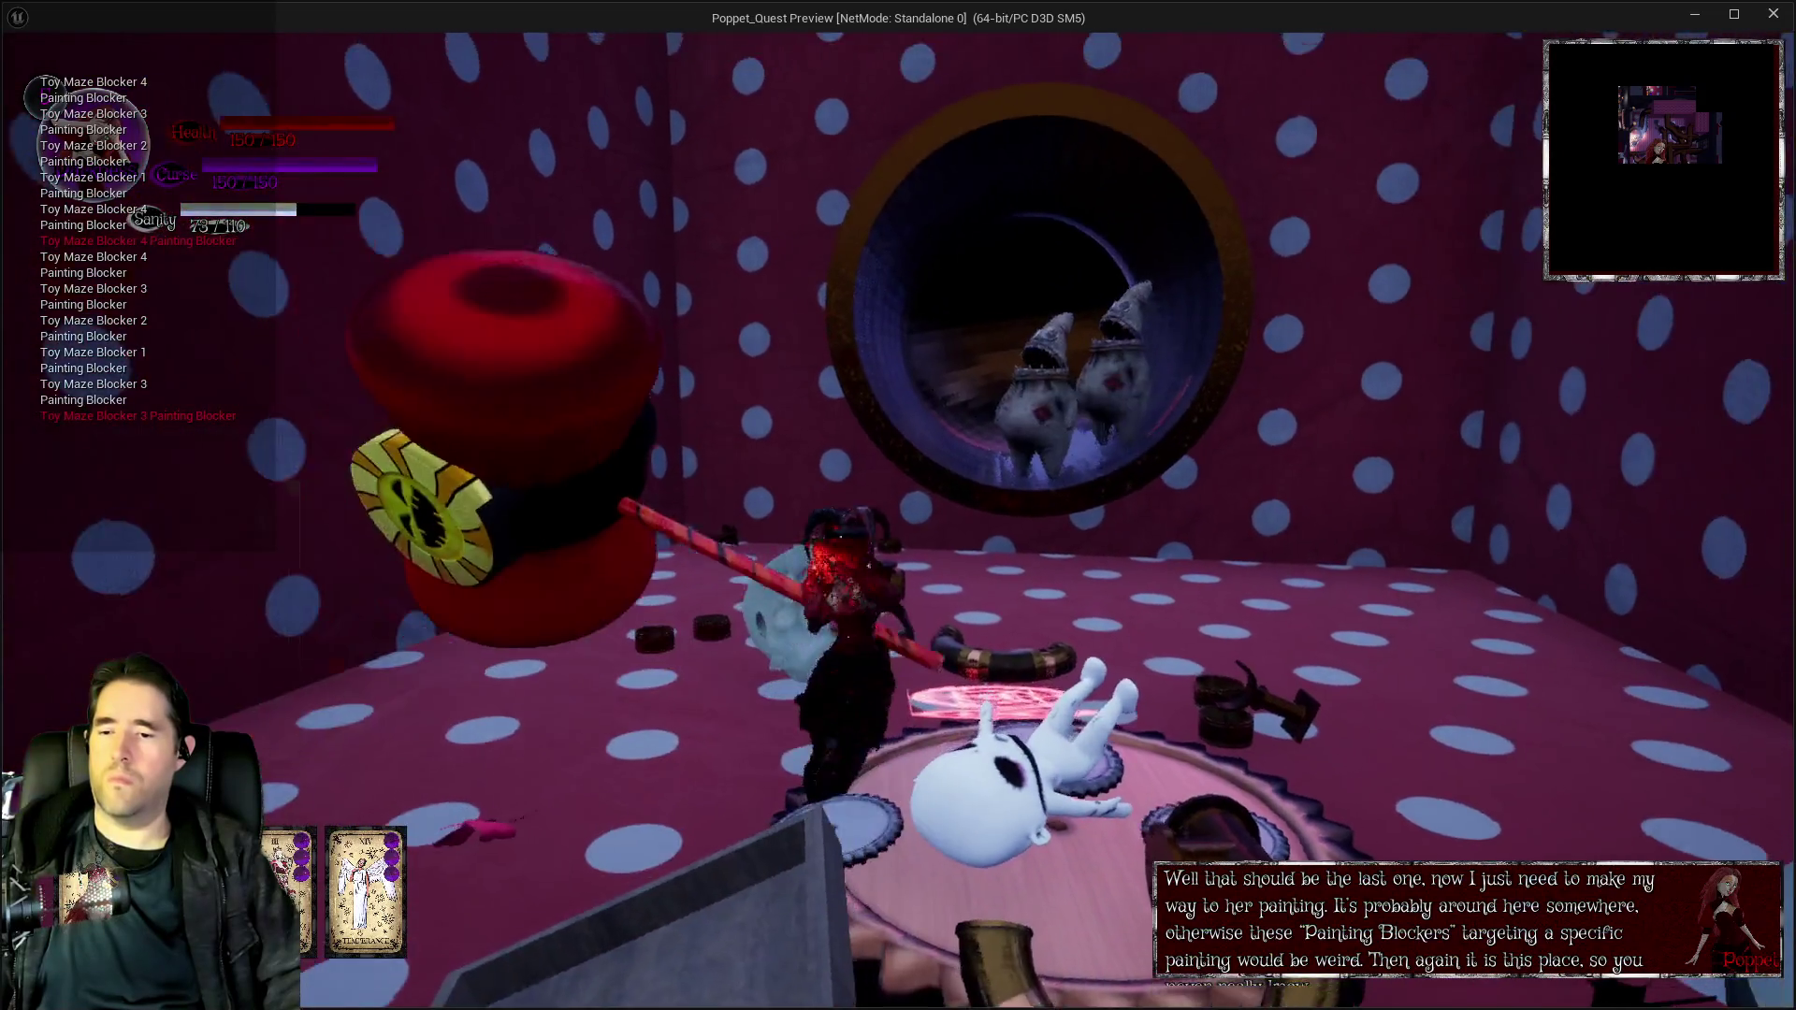
key("w")
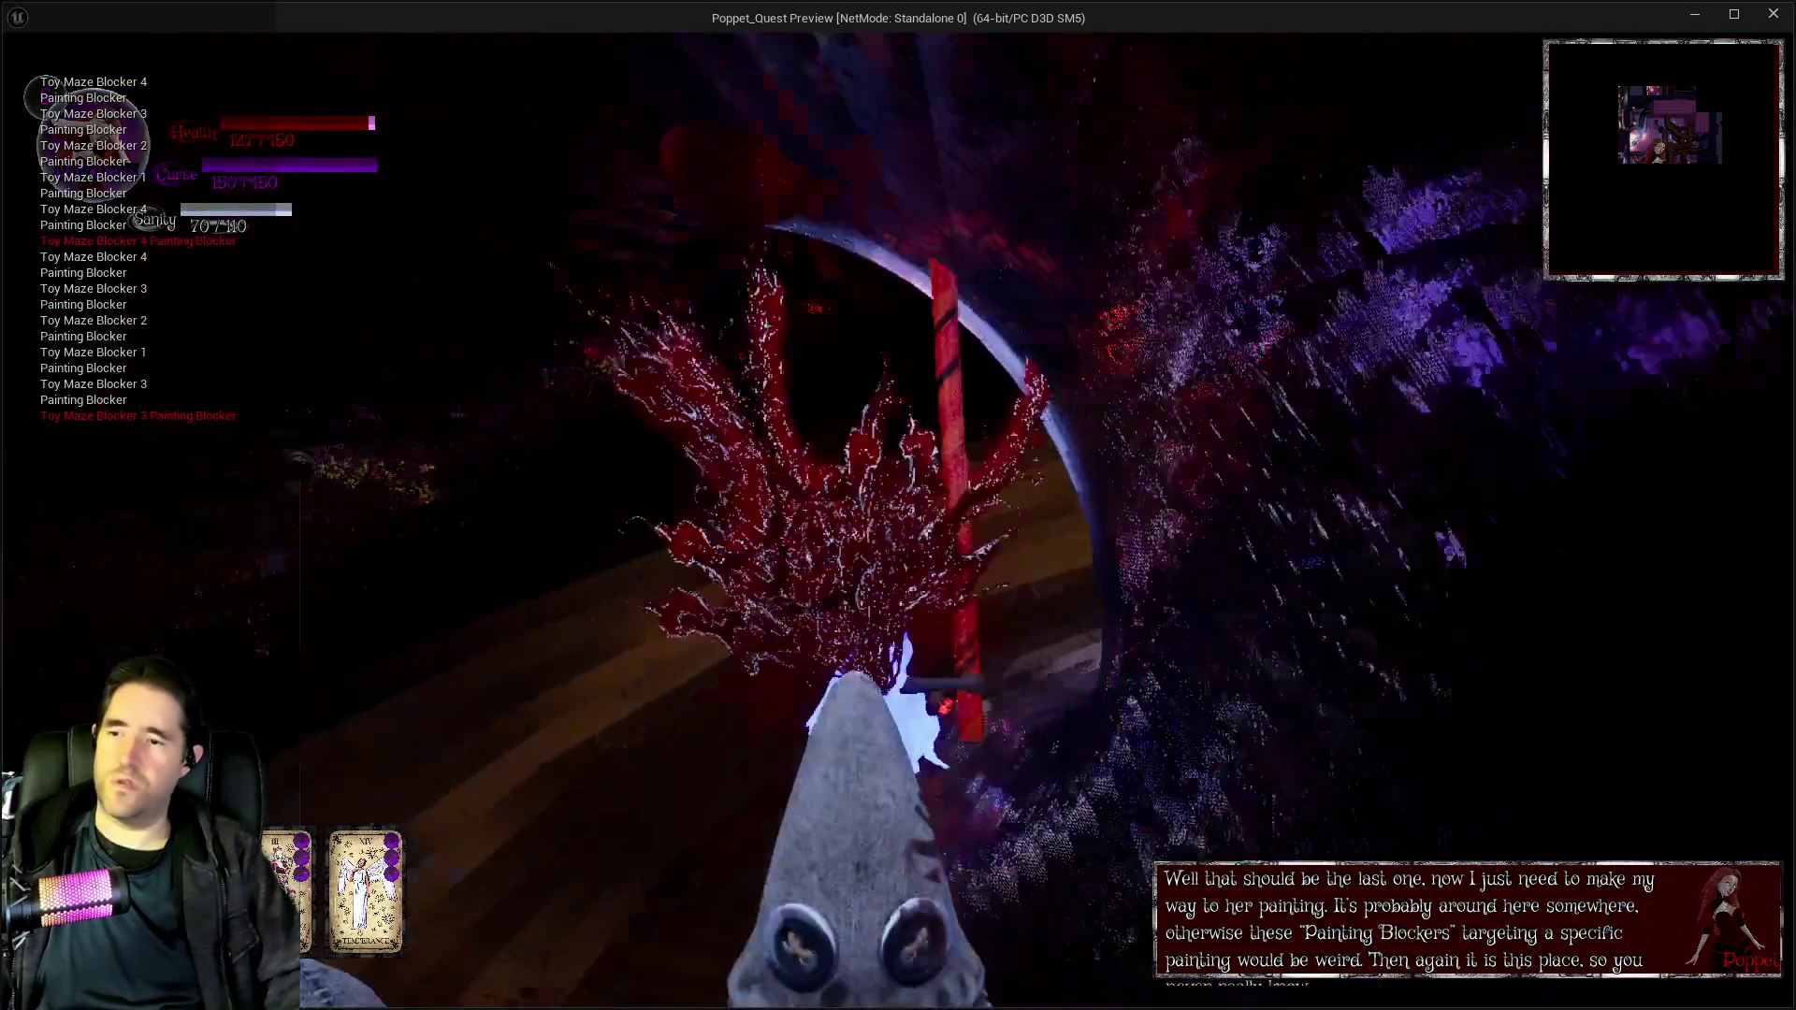
key("w")
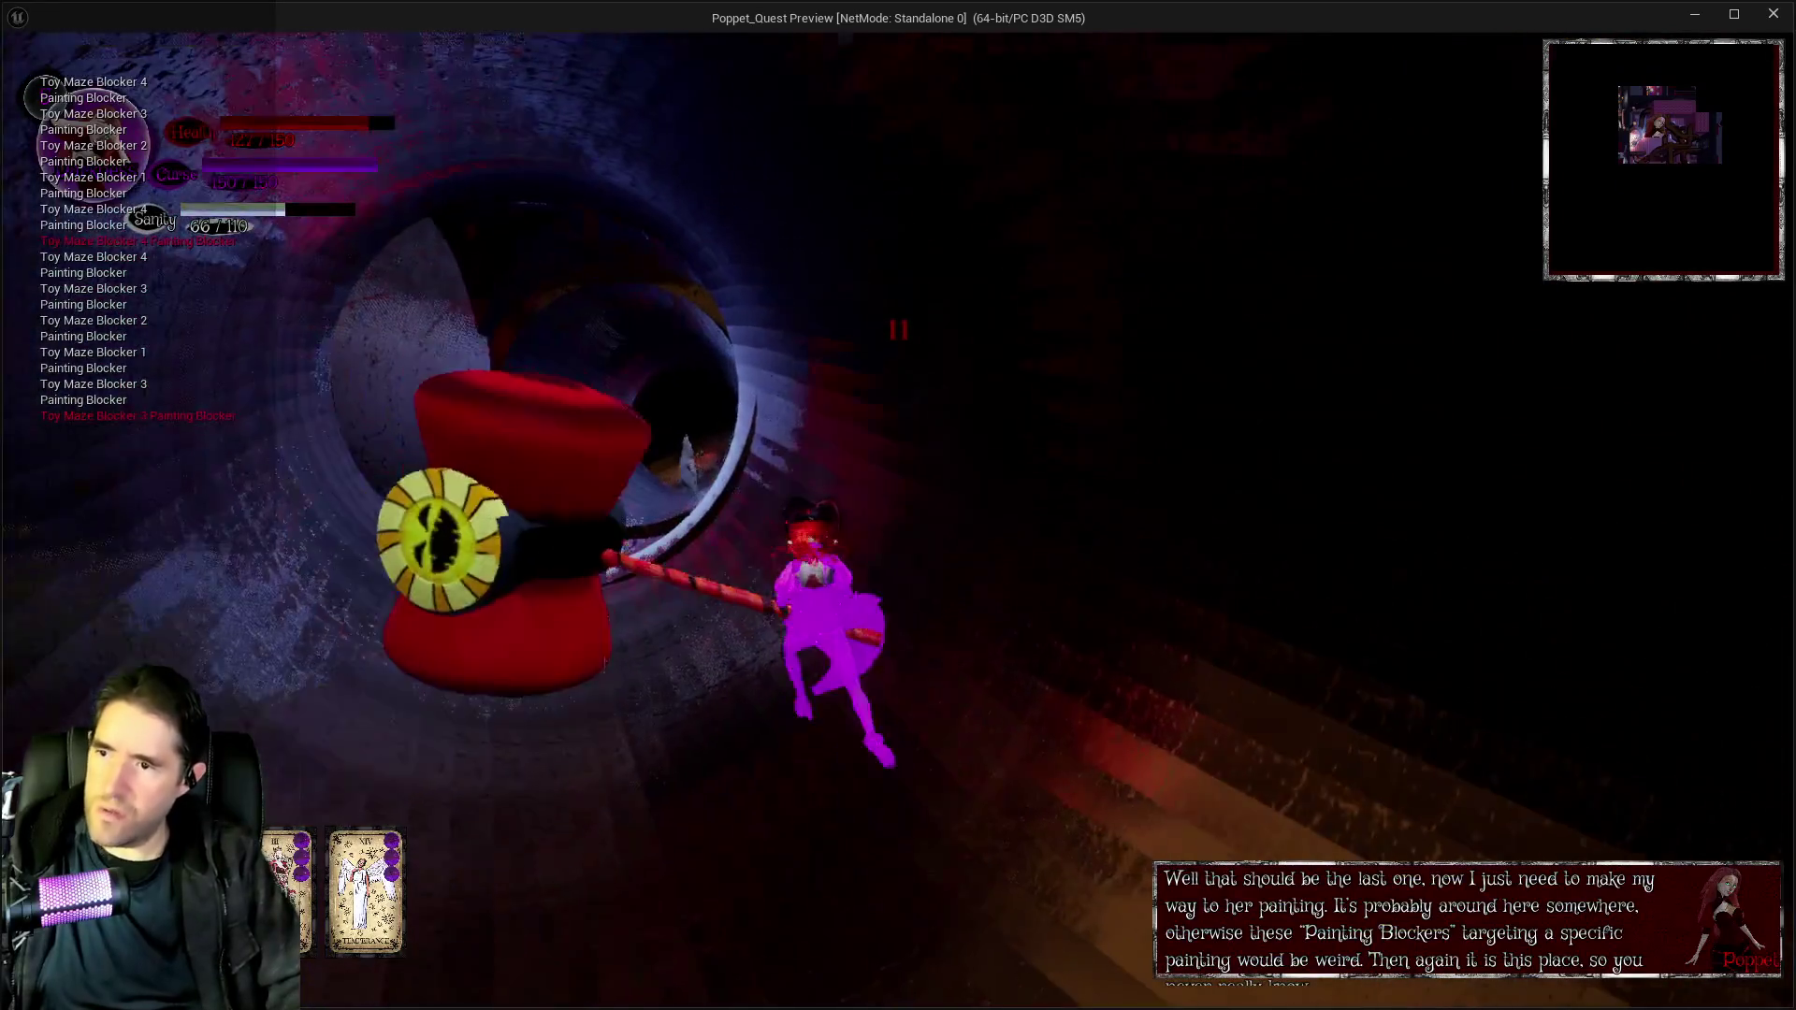
key("w")
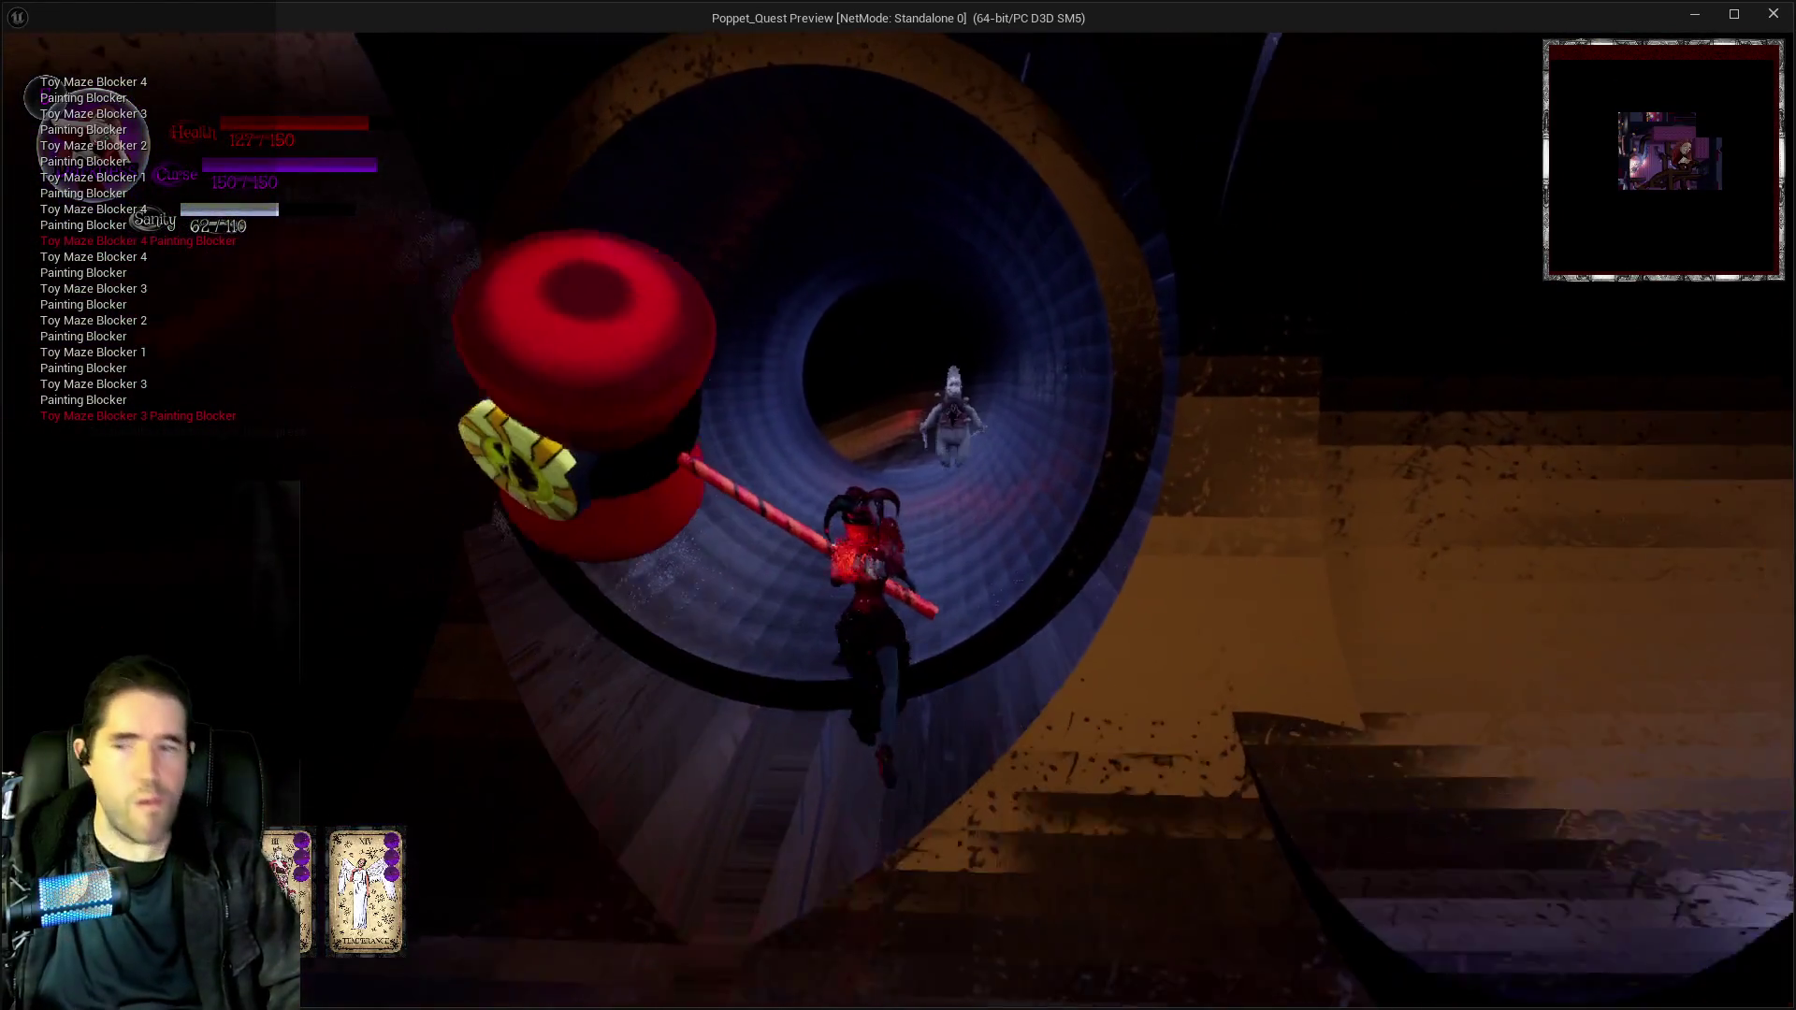
key("w")
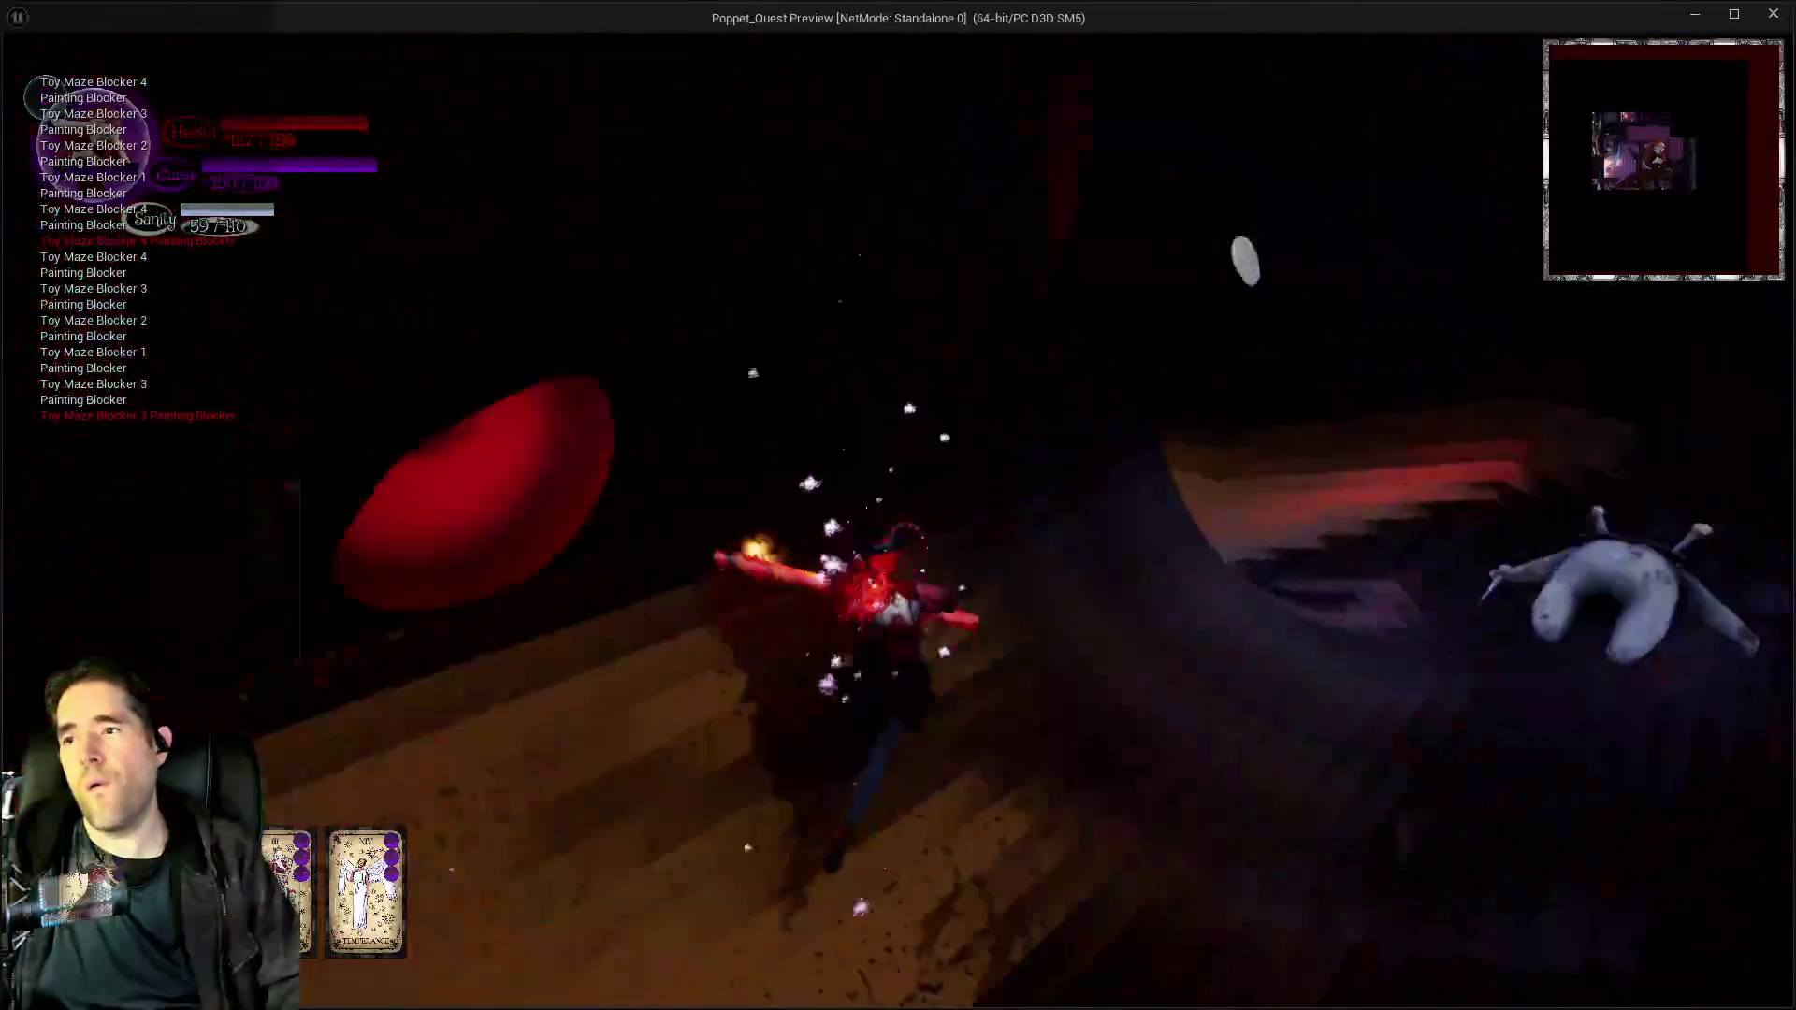
key("w")
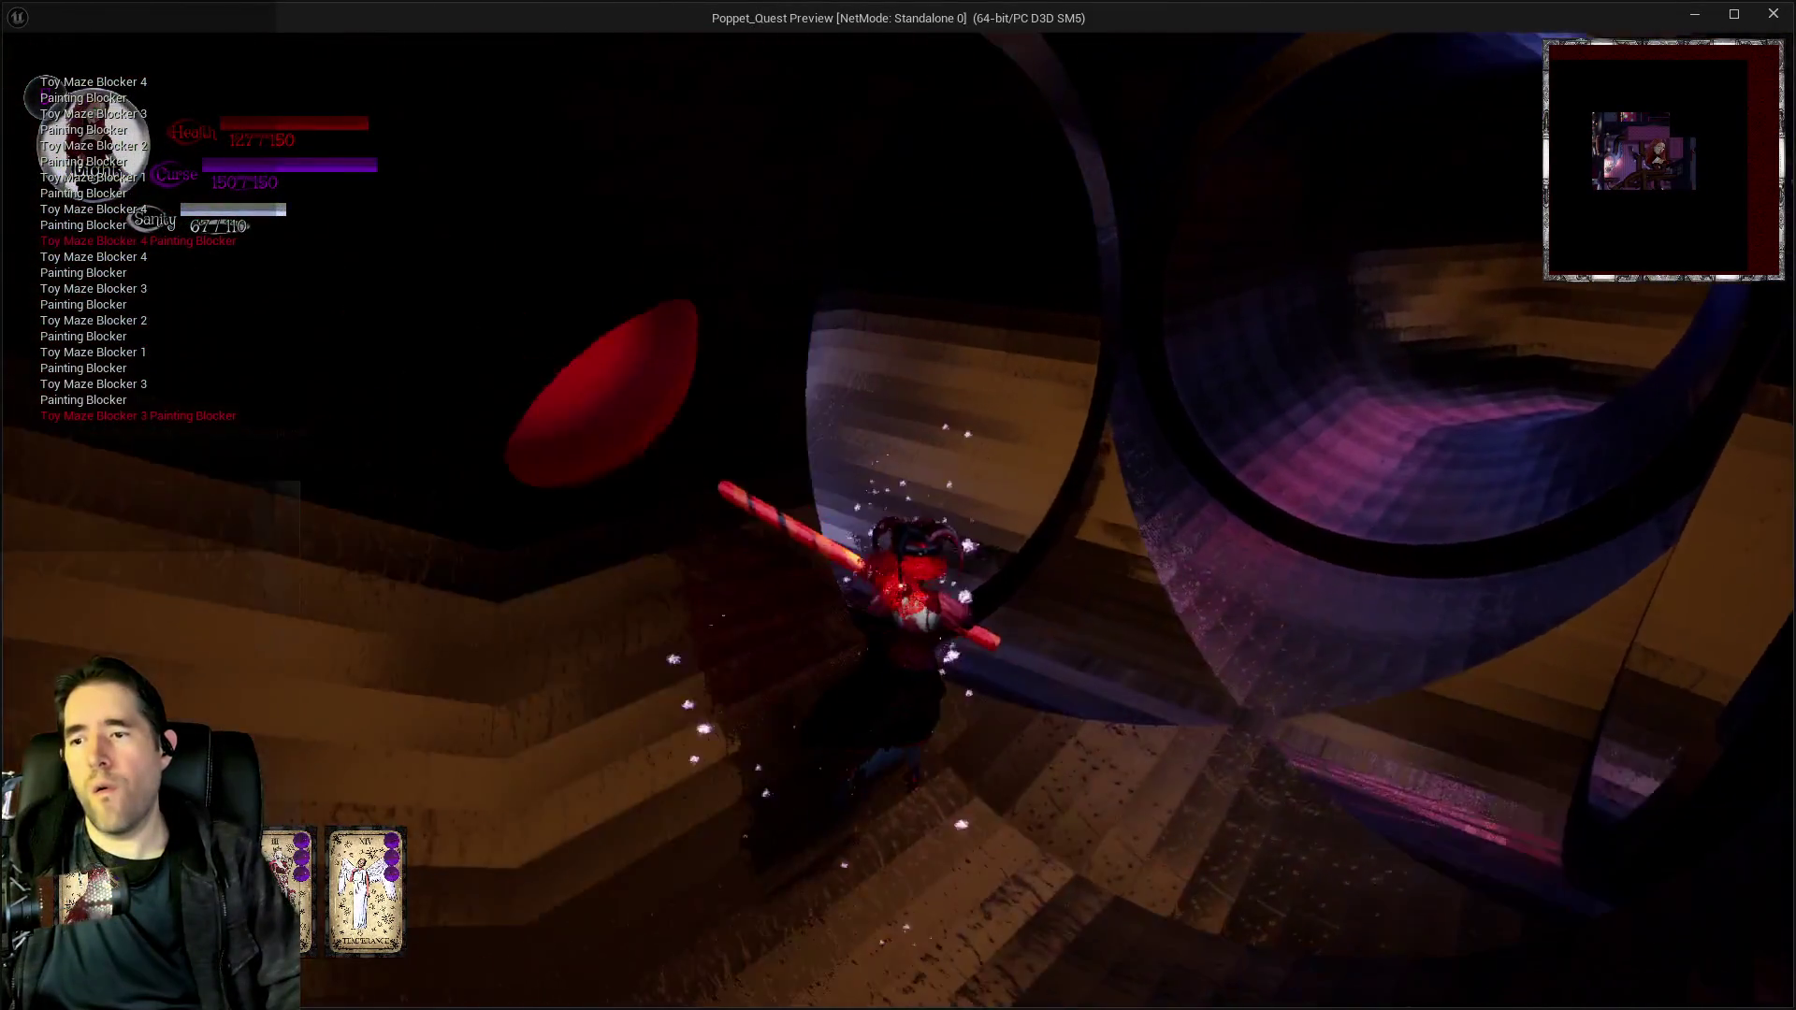
key("w")
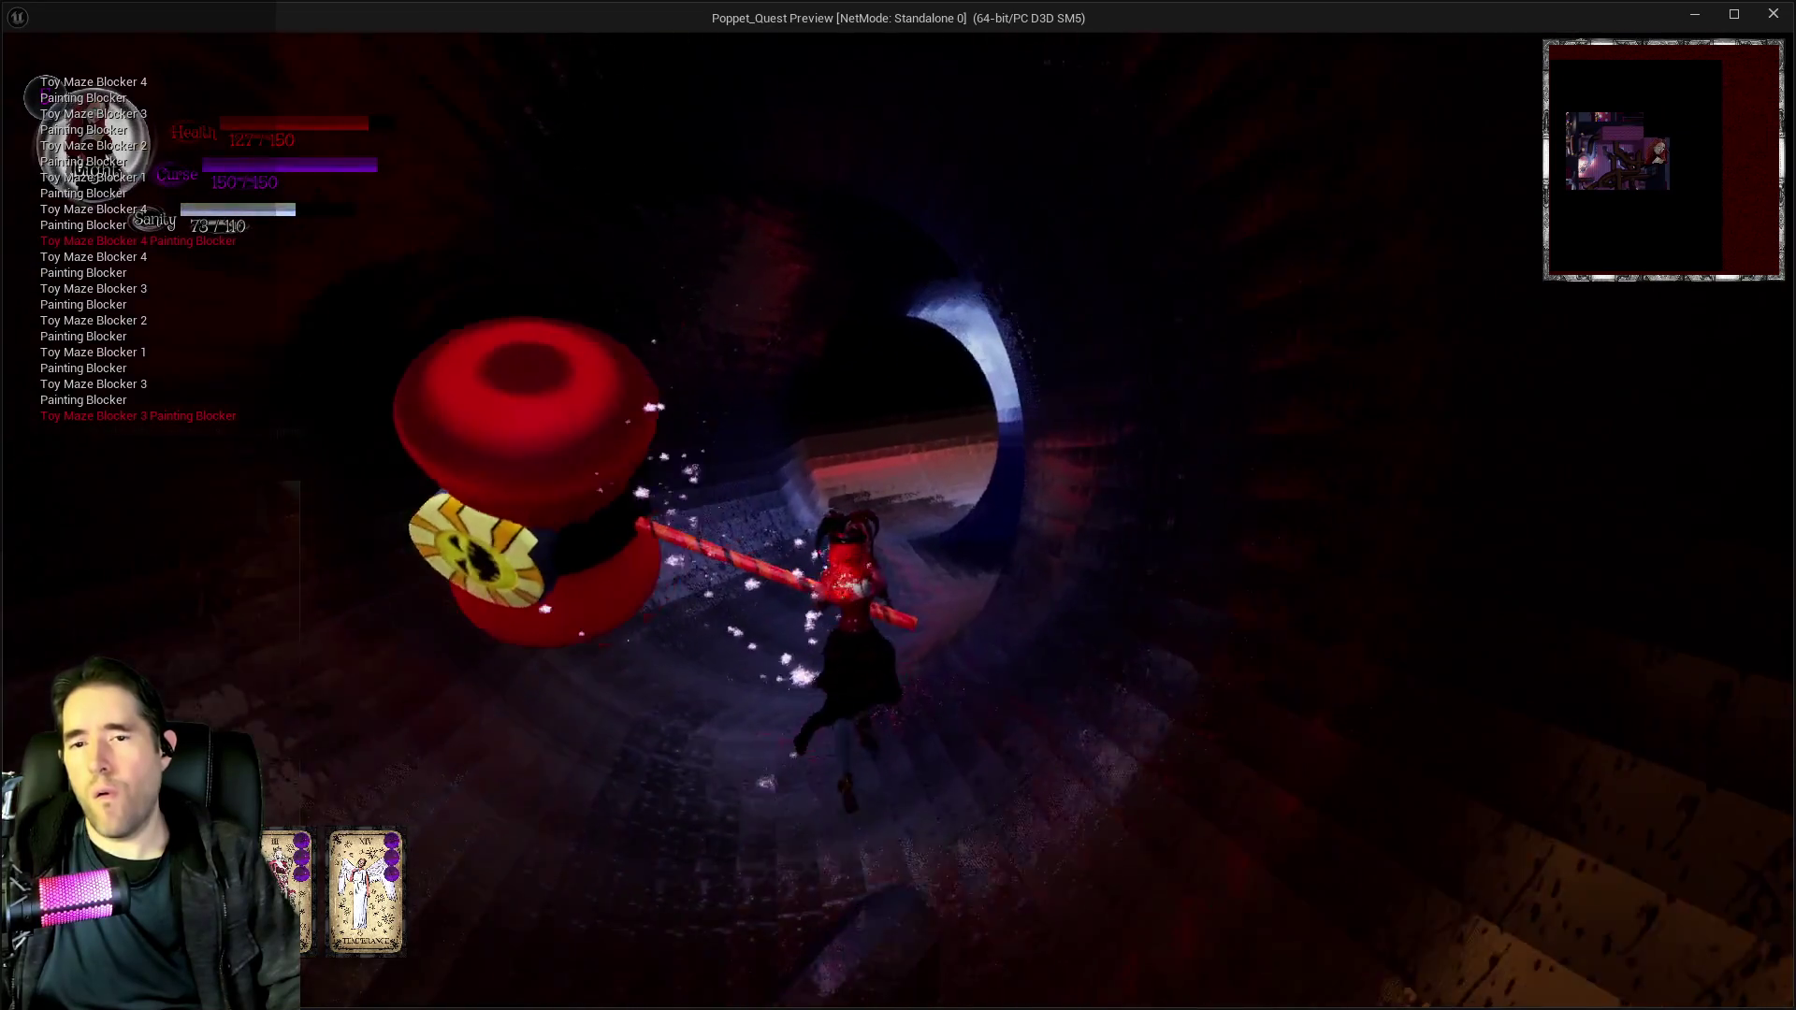
key("w")
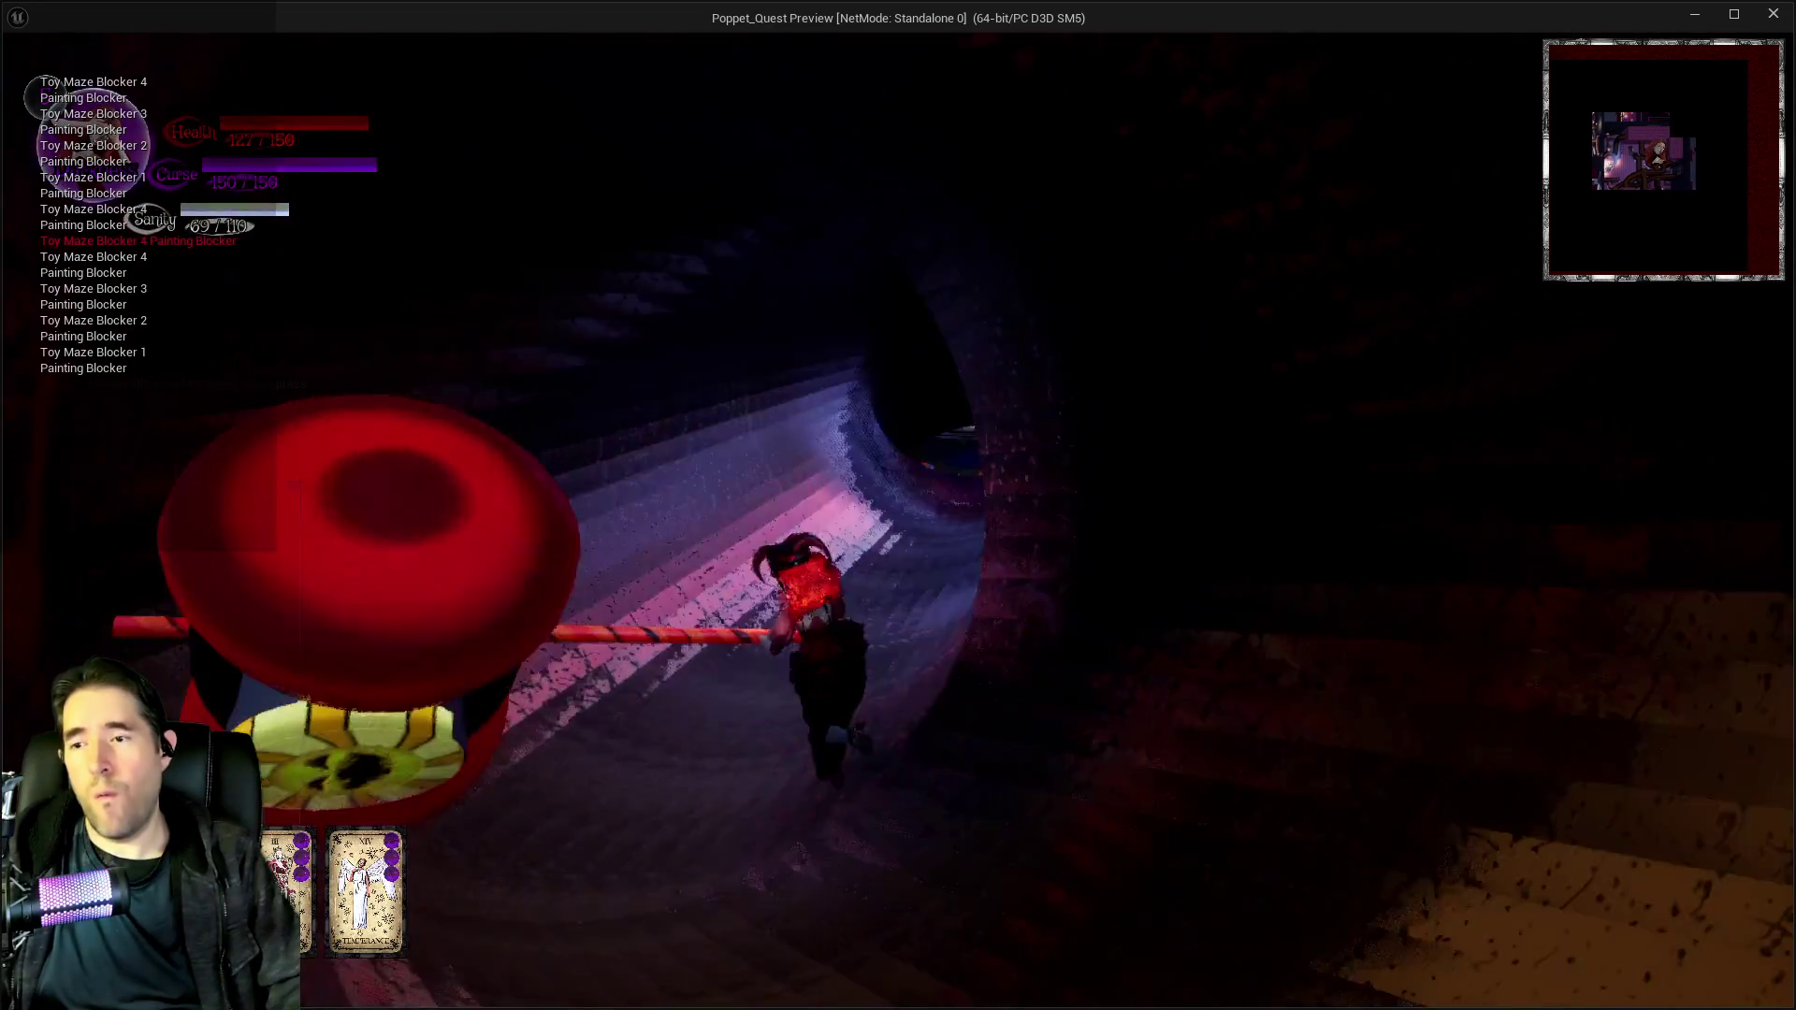
key("w")
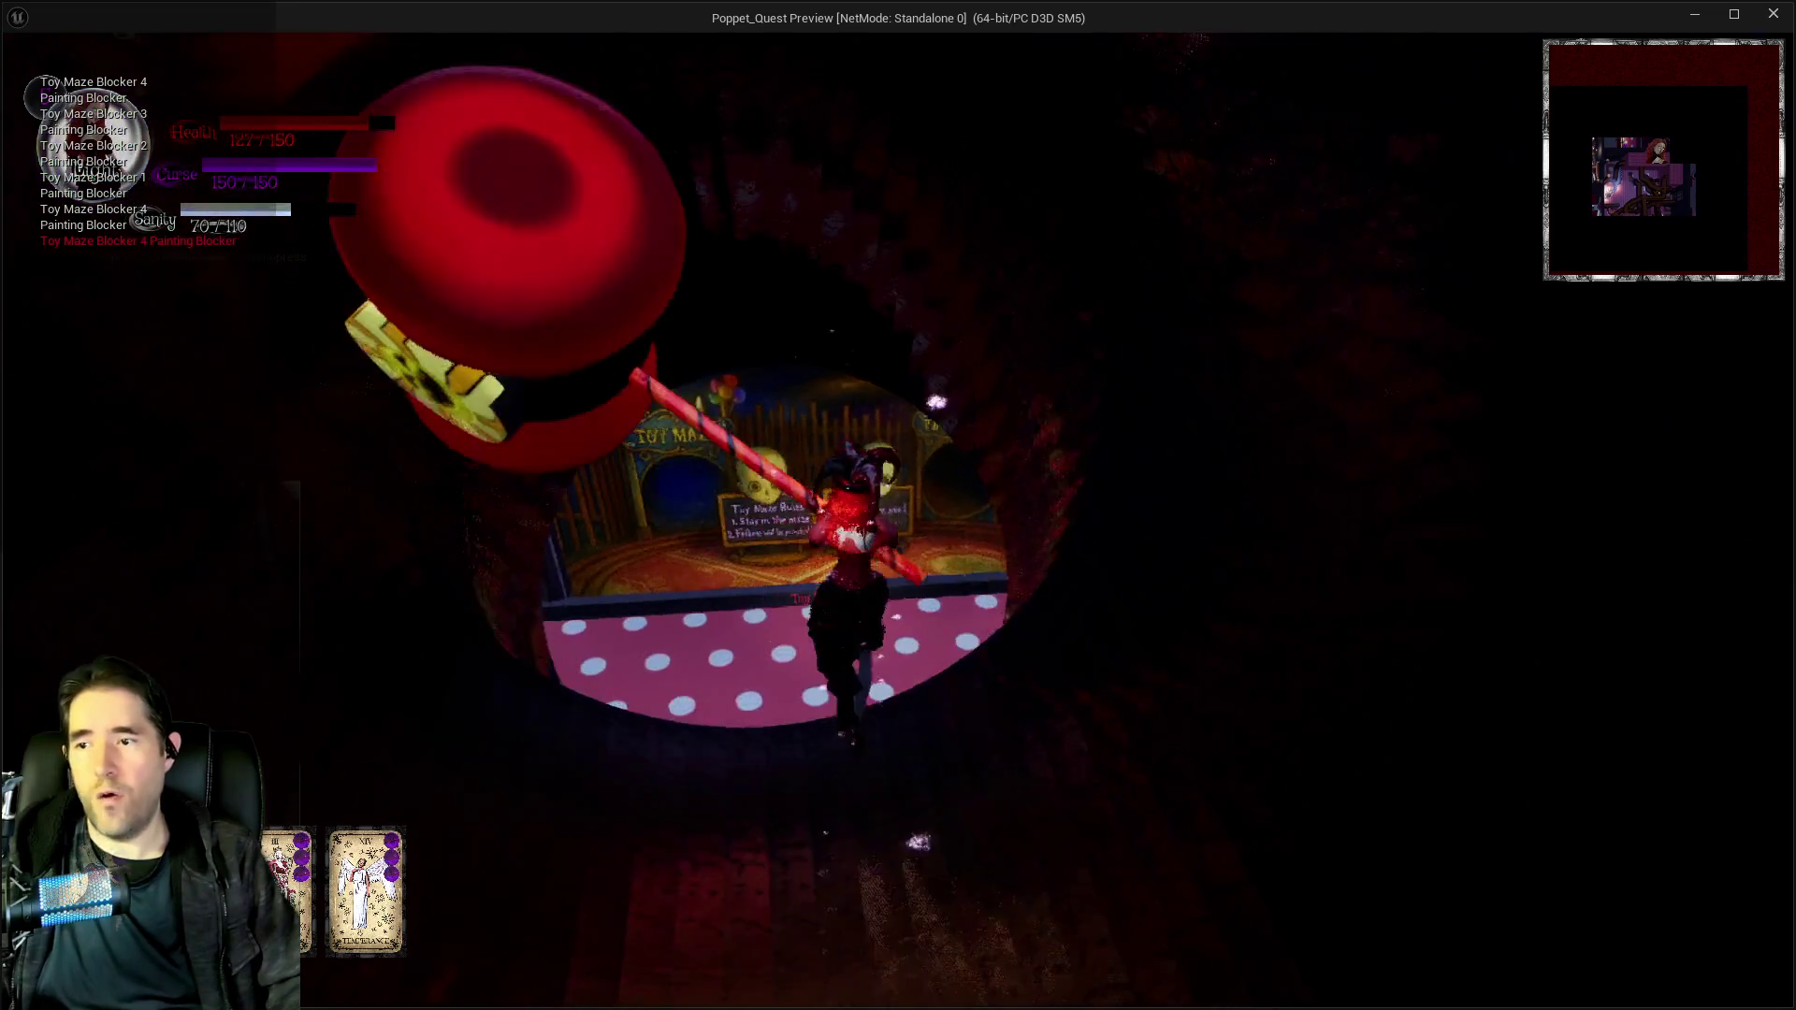
key("w")
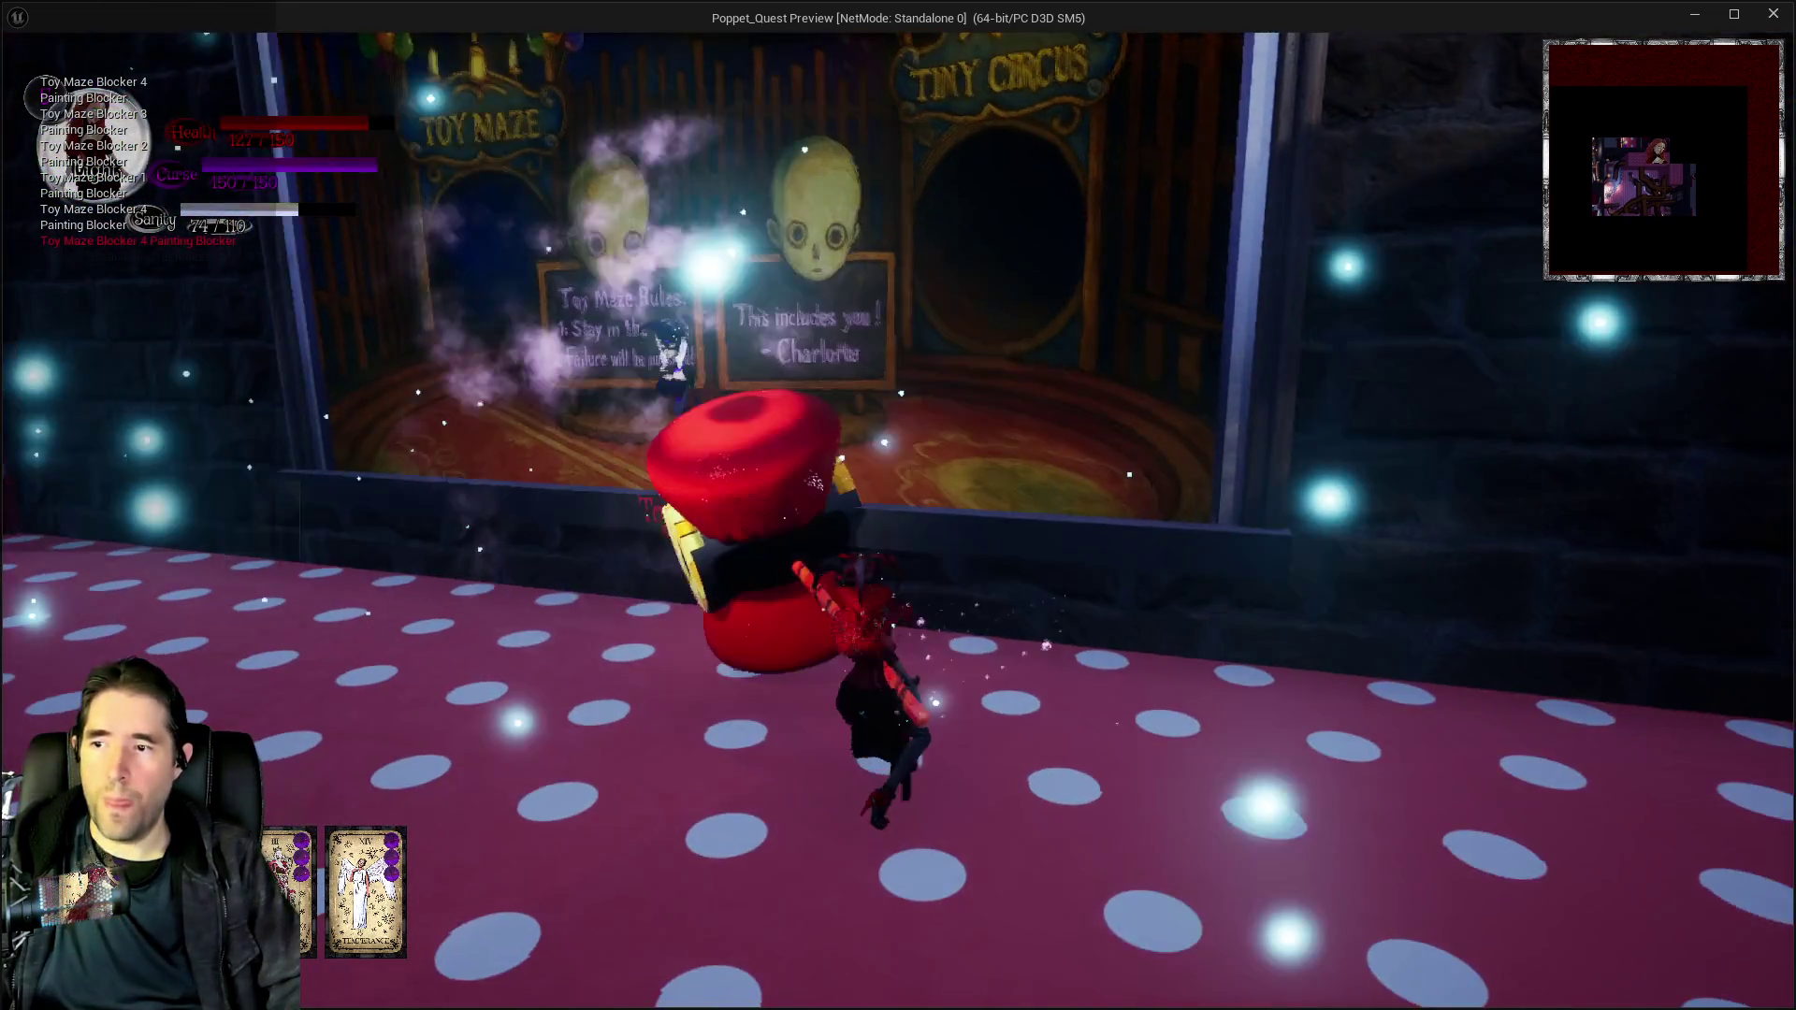
key("w")
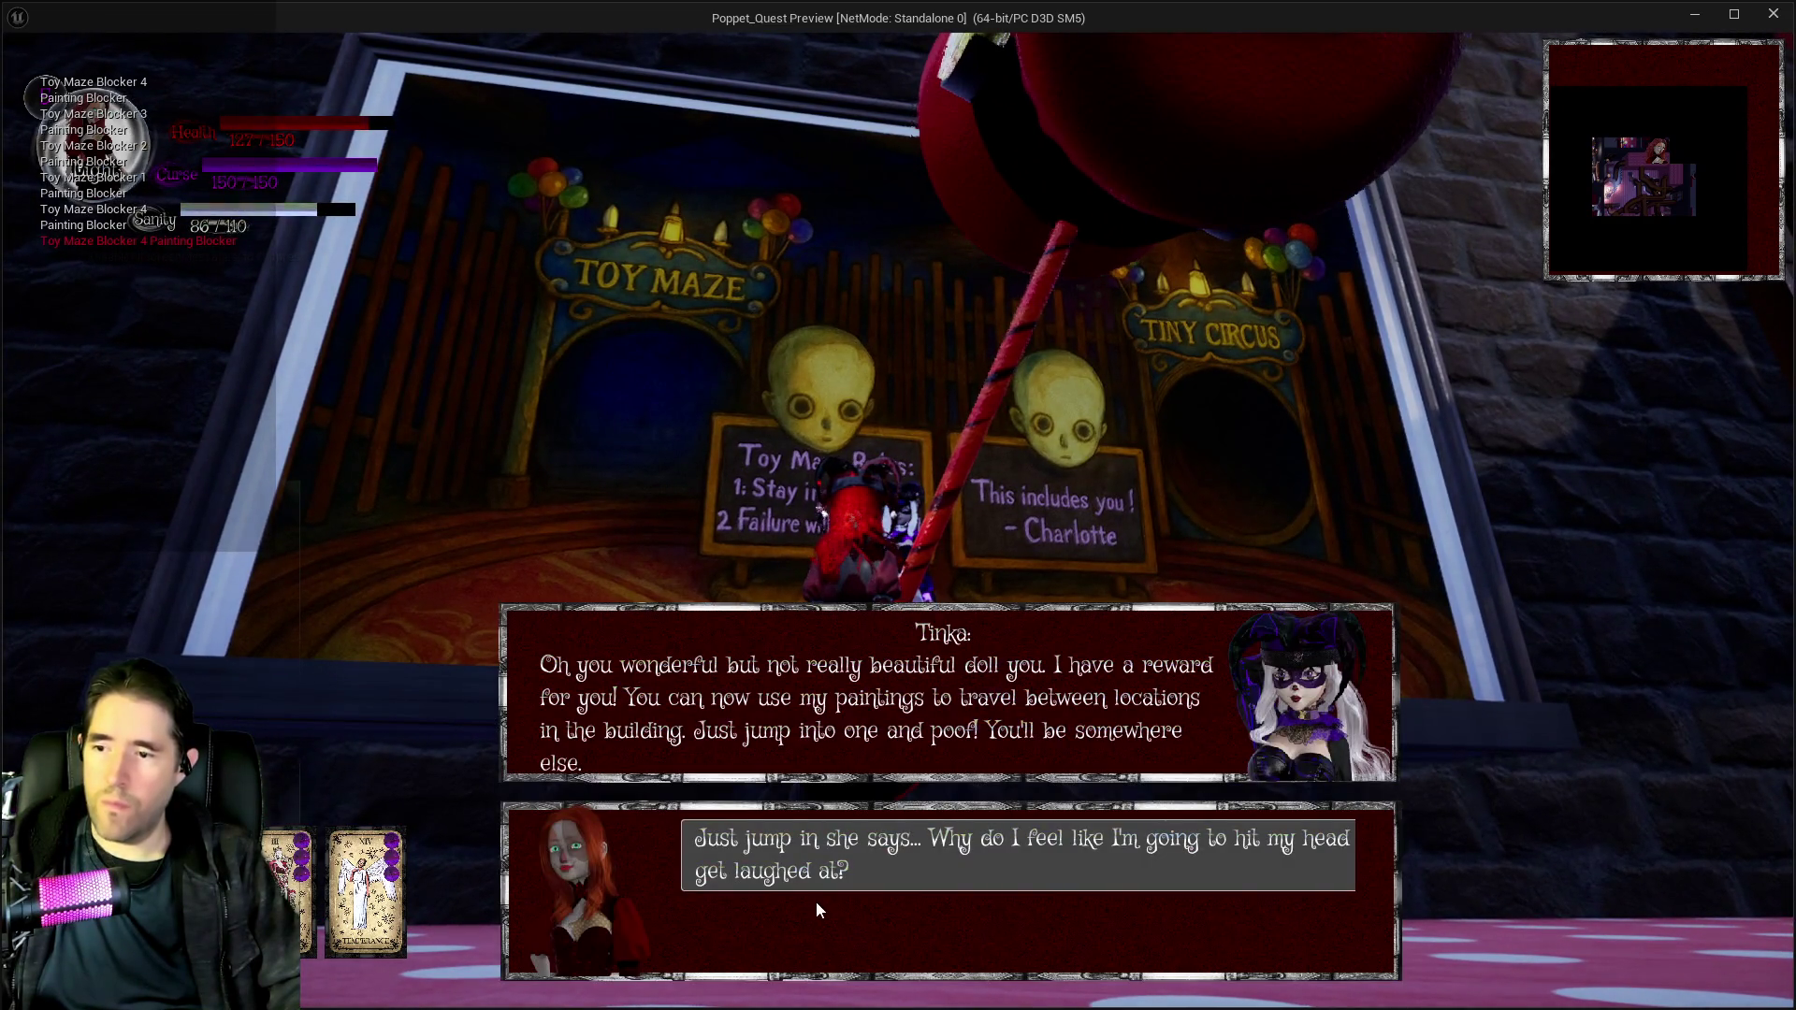
Close Tinka's reward dialogue about painting travel.
left_click(816, 901)
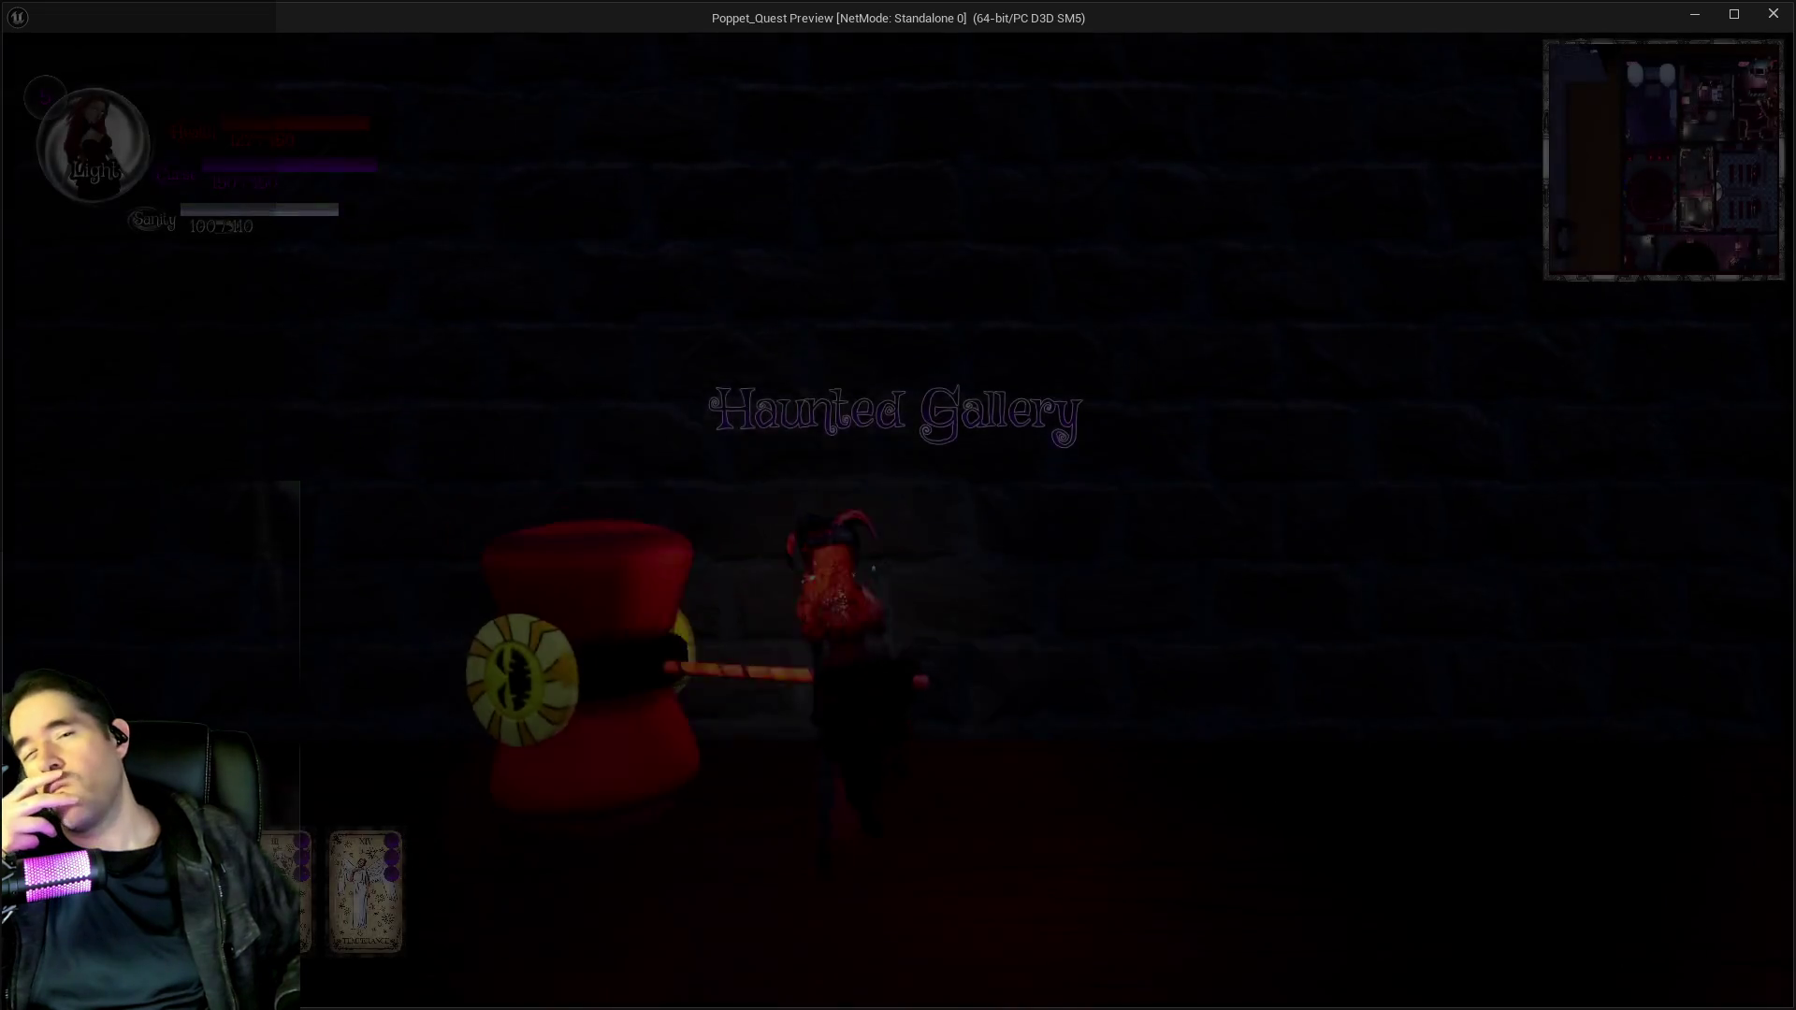
Walk into a Haunted Gallery painting to teleport, then end the playtest back in BP_Tinkas_Painting.
key("w")
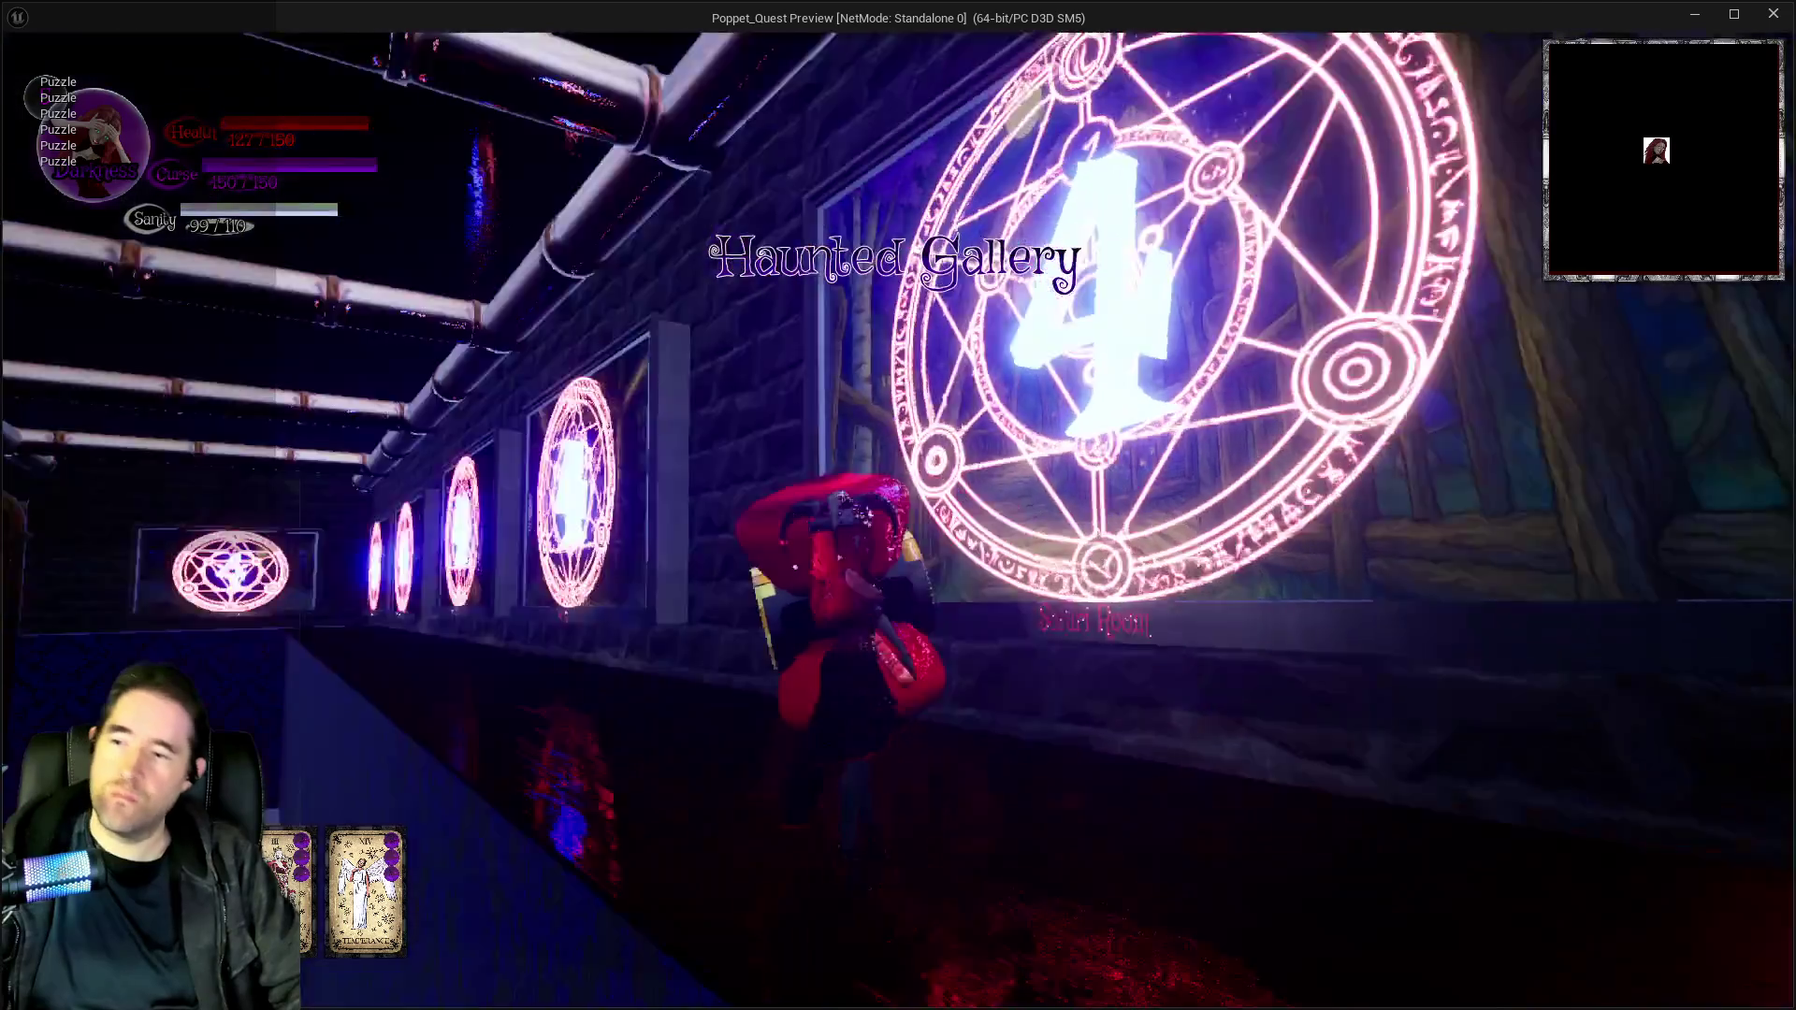
key("w")
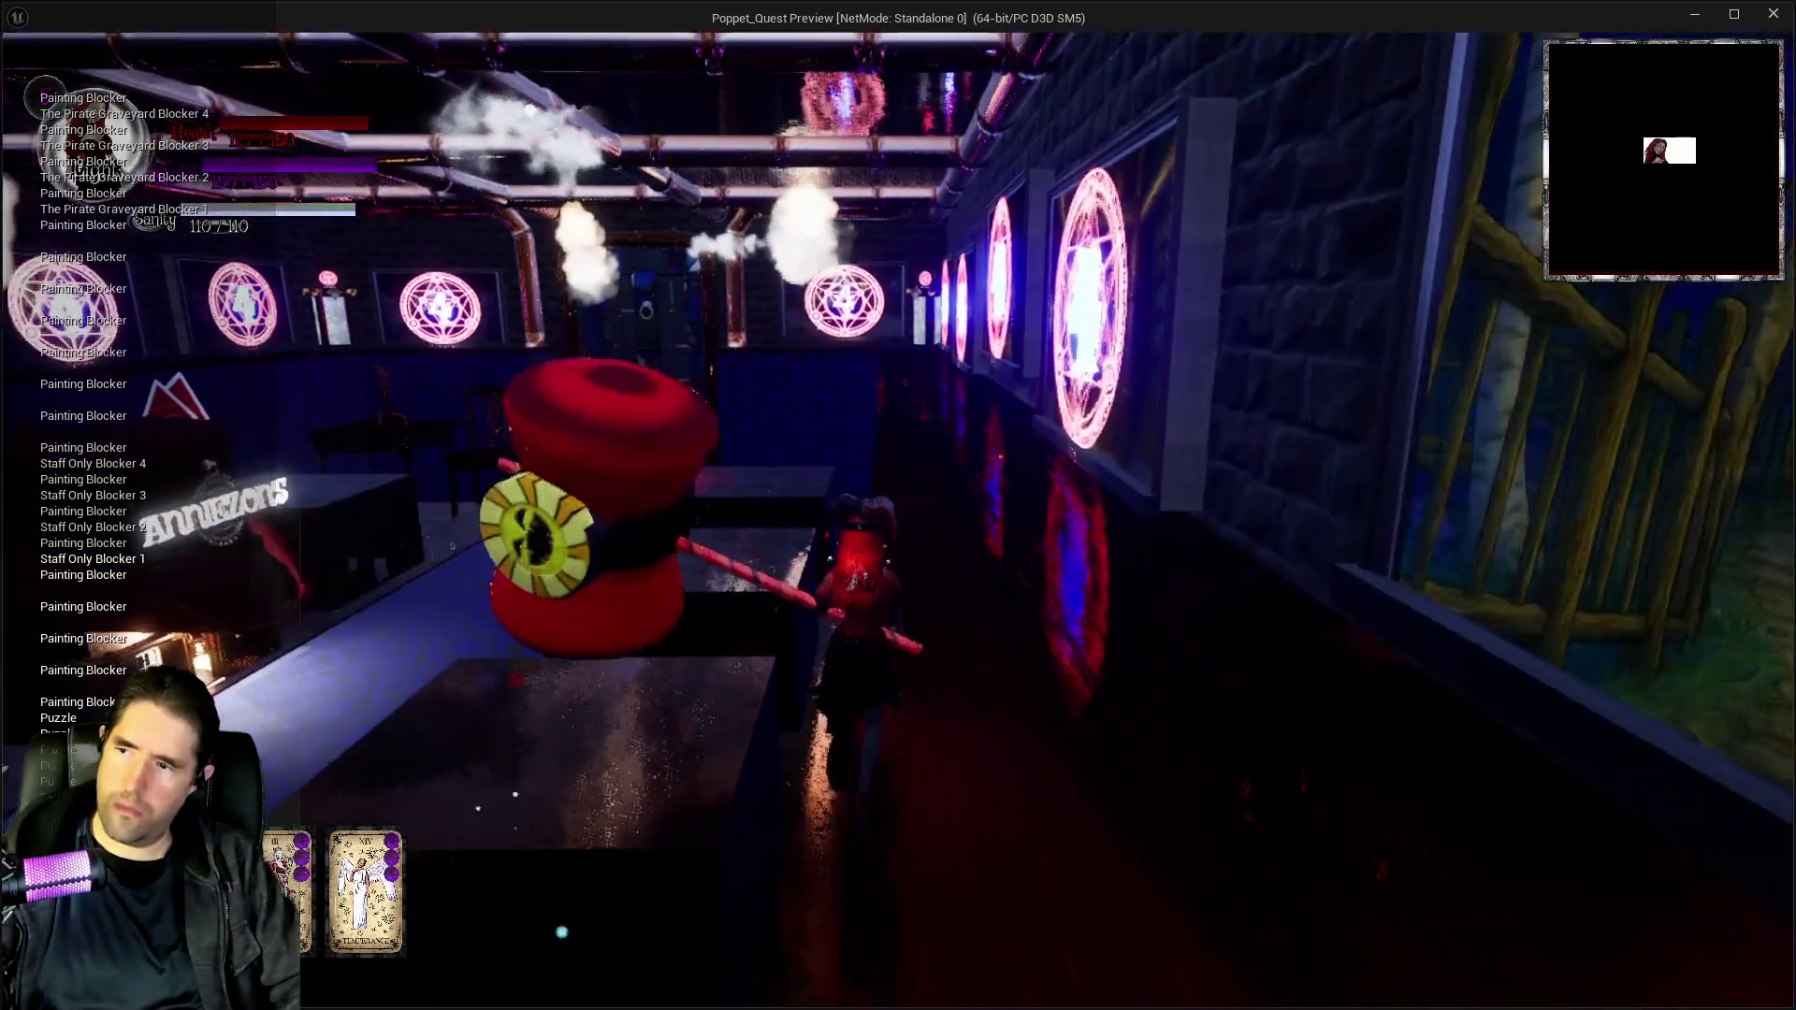
key("alt+Tab")
key("Escape")
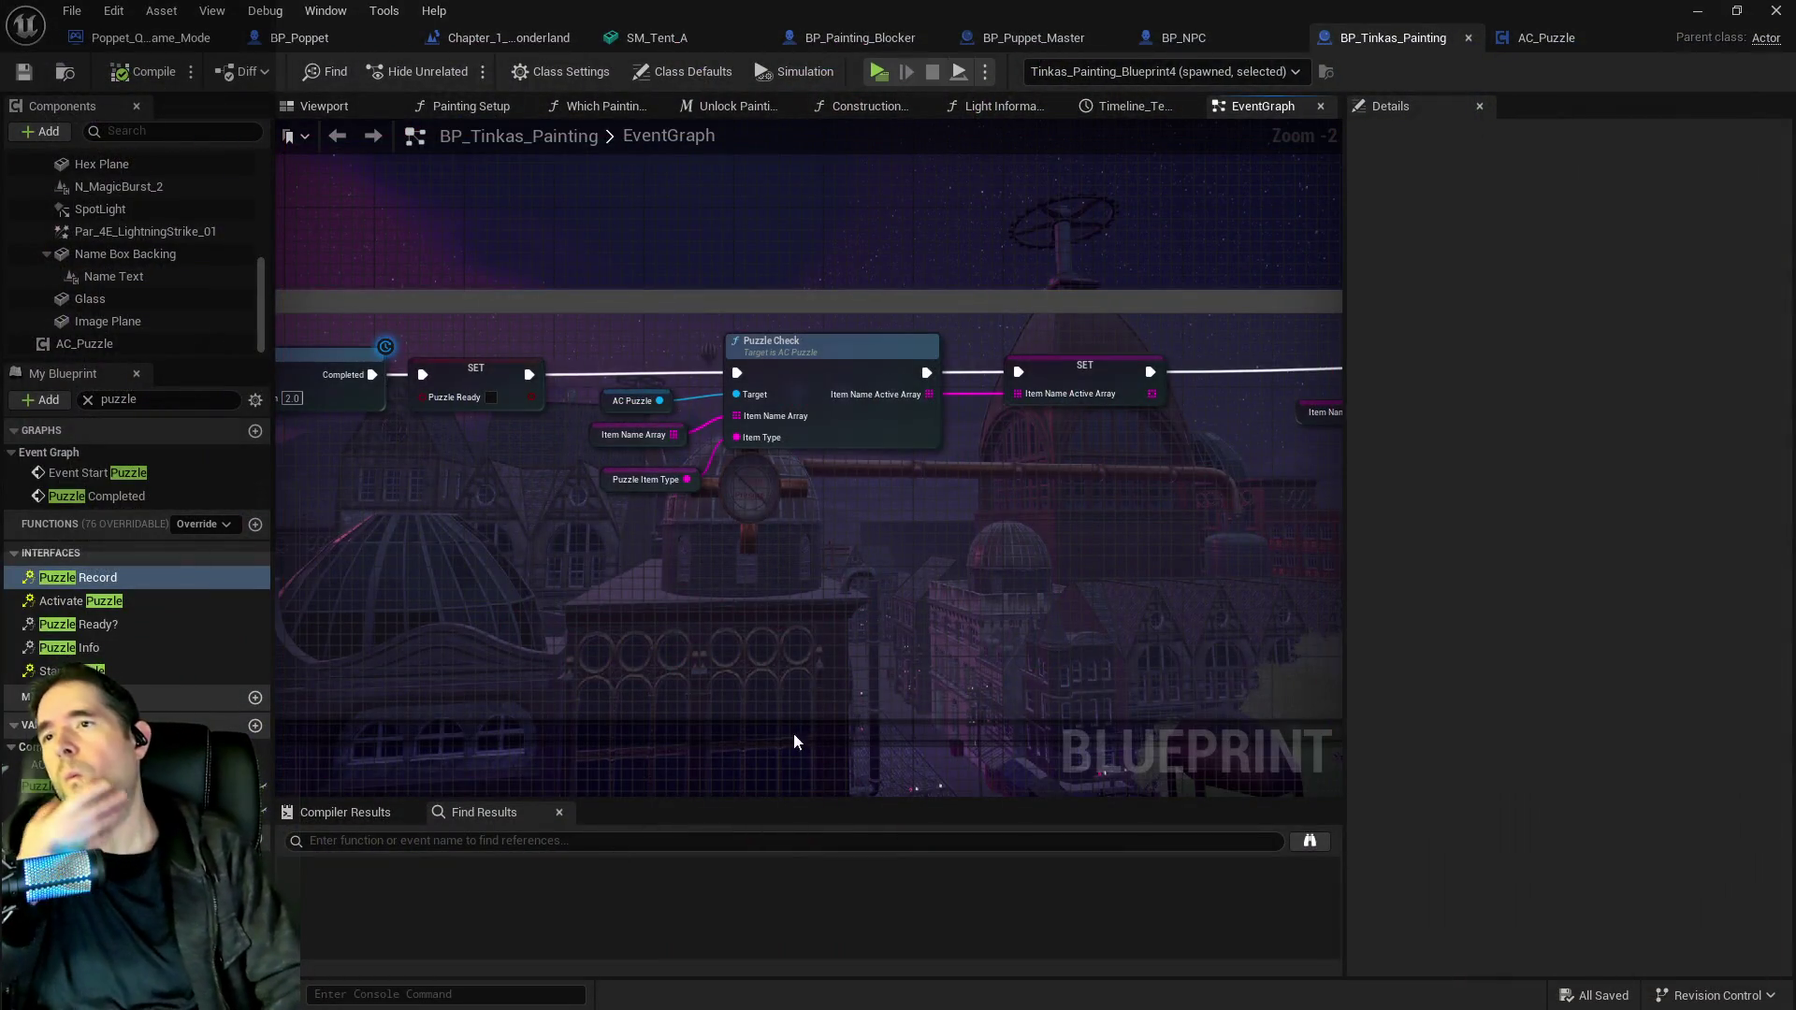
Delete the Print String node from BP_NPC's Puzzle Graph.
left_click(826, 45)
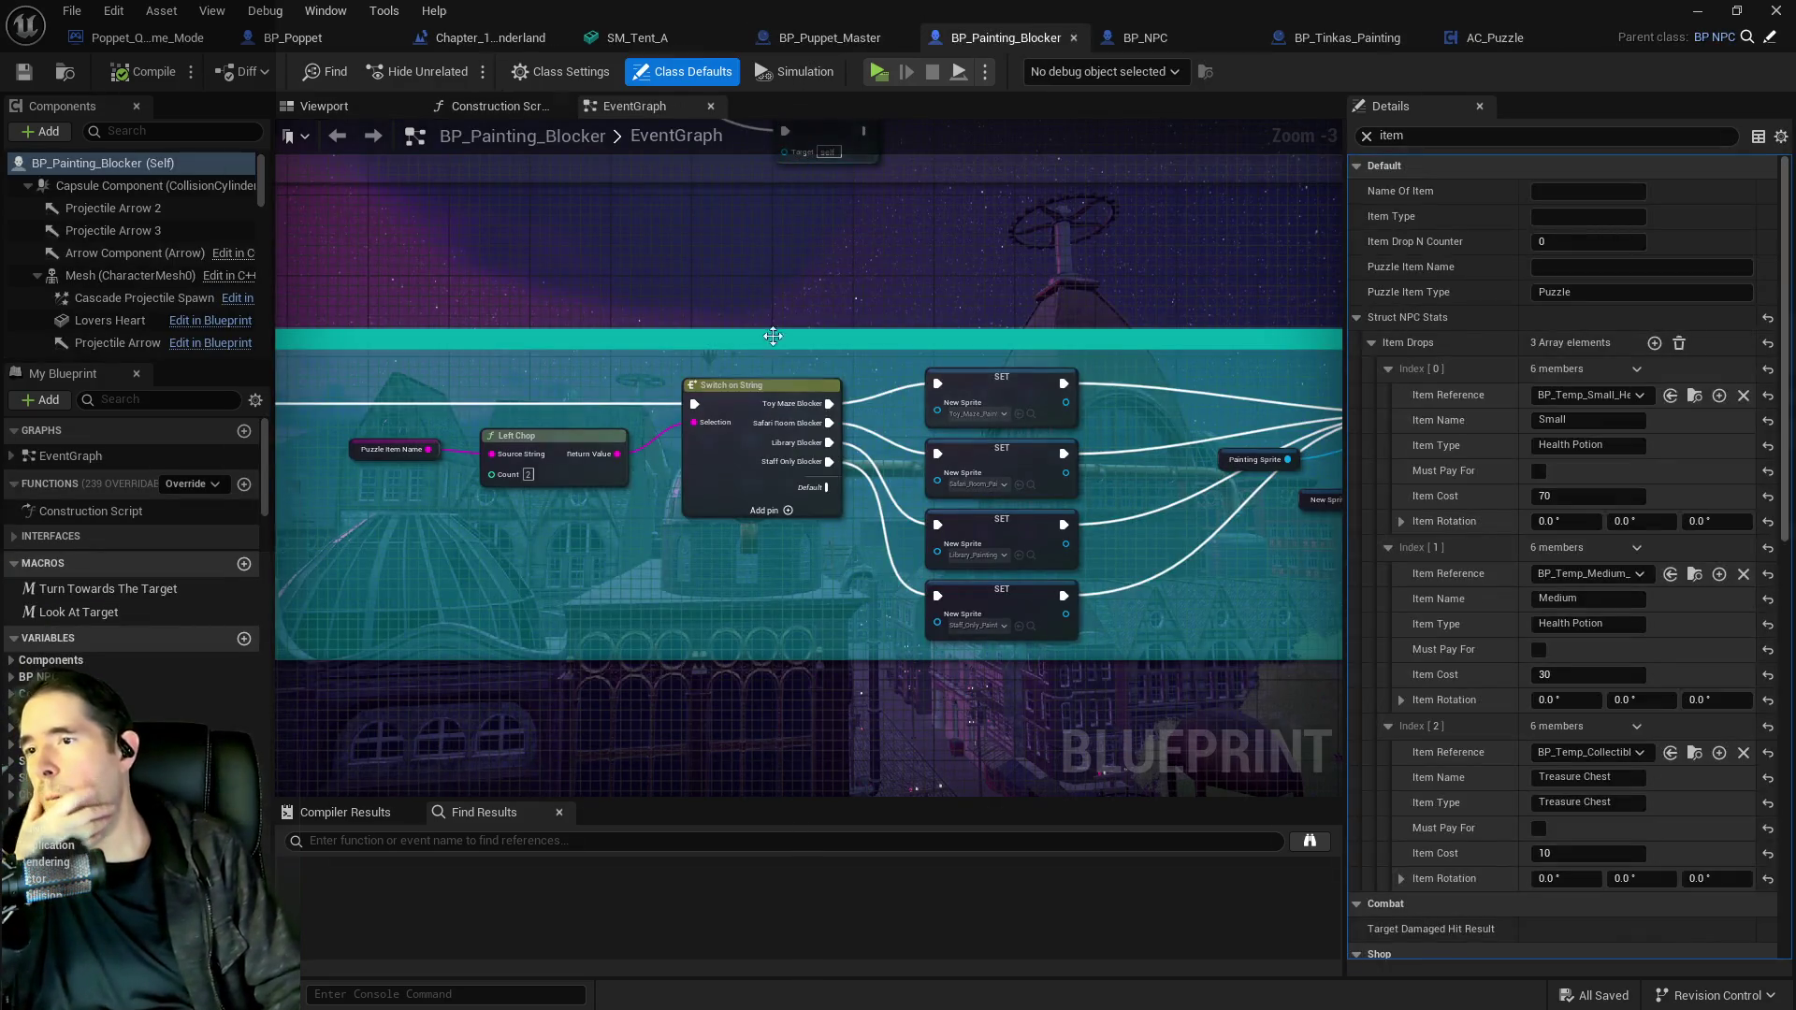
left_click(1124, 39)
left_click_drag(417, 386, 866, 391)
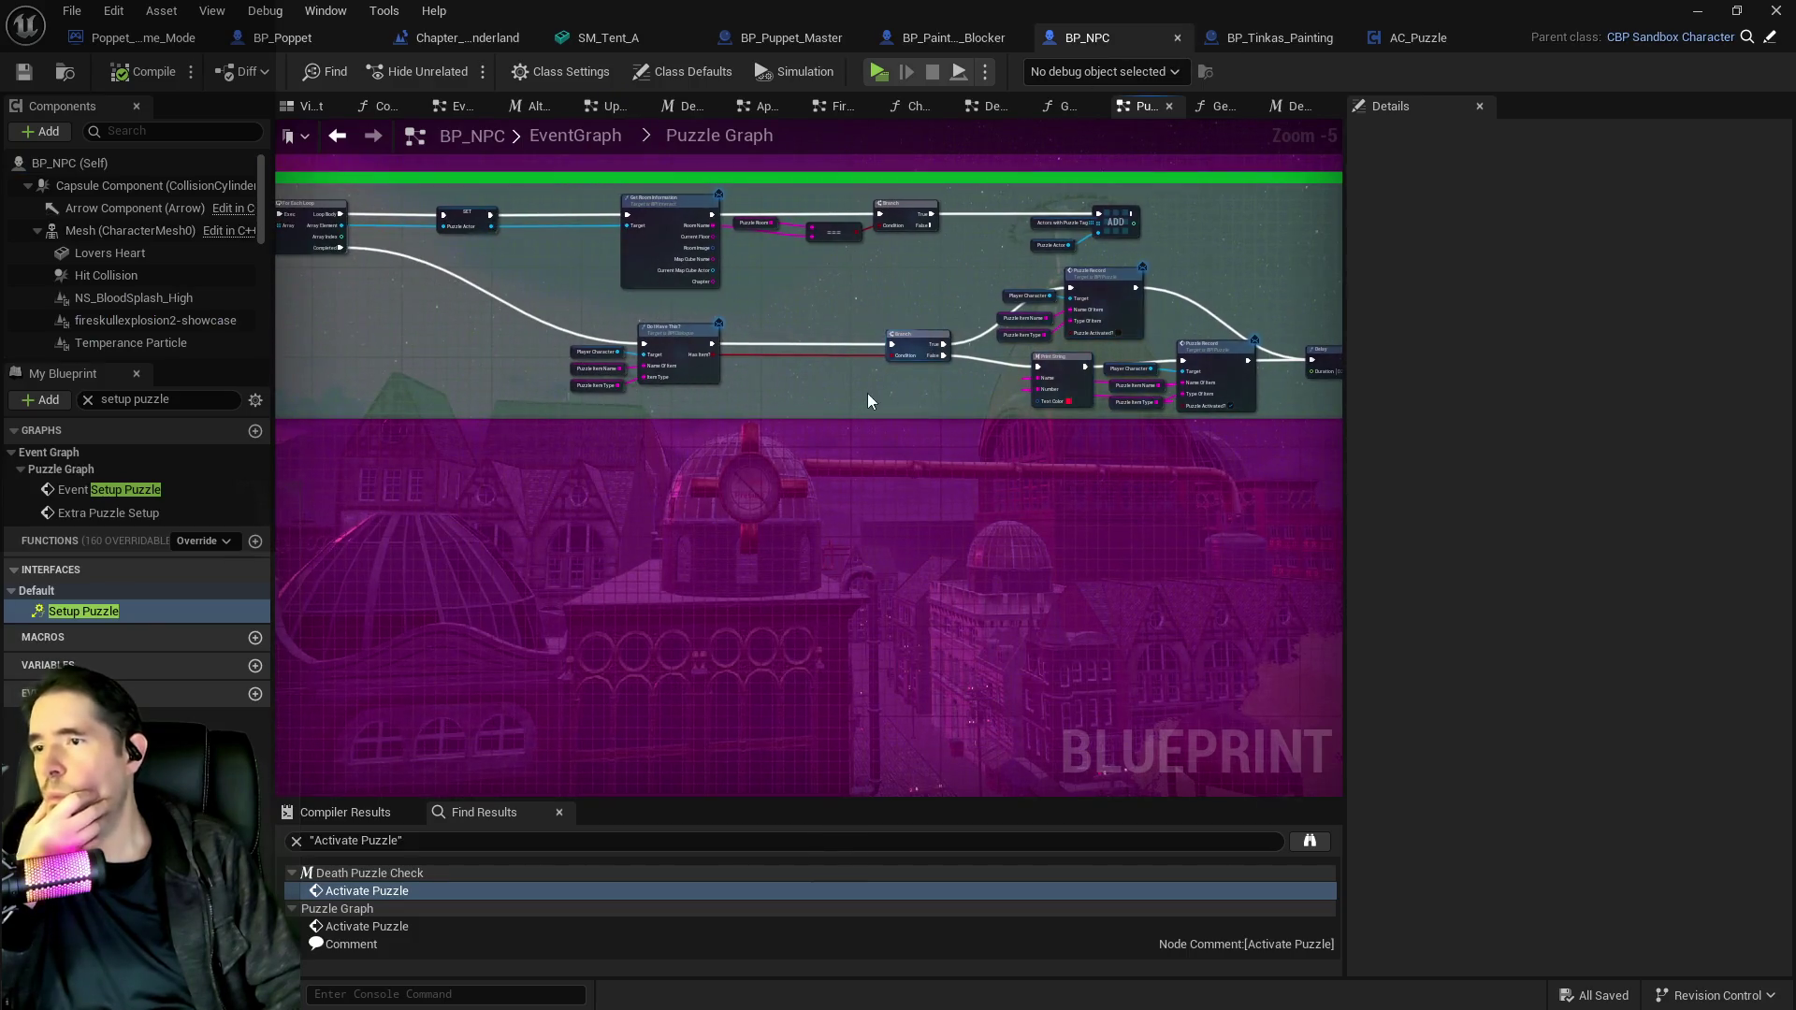
scroll(941, 404, "up", 3)
left_click_drag(652, 311, 849, 334)
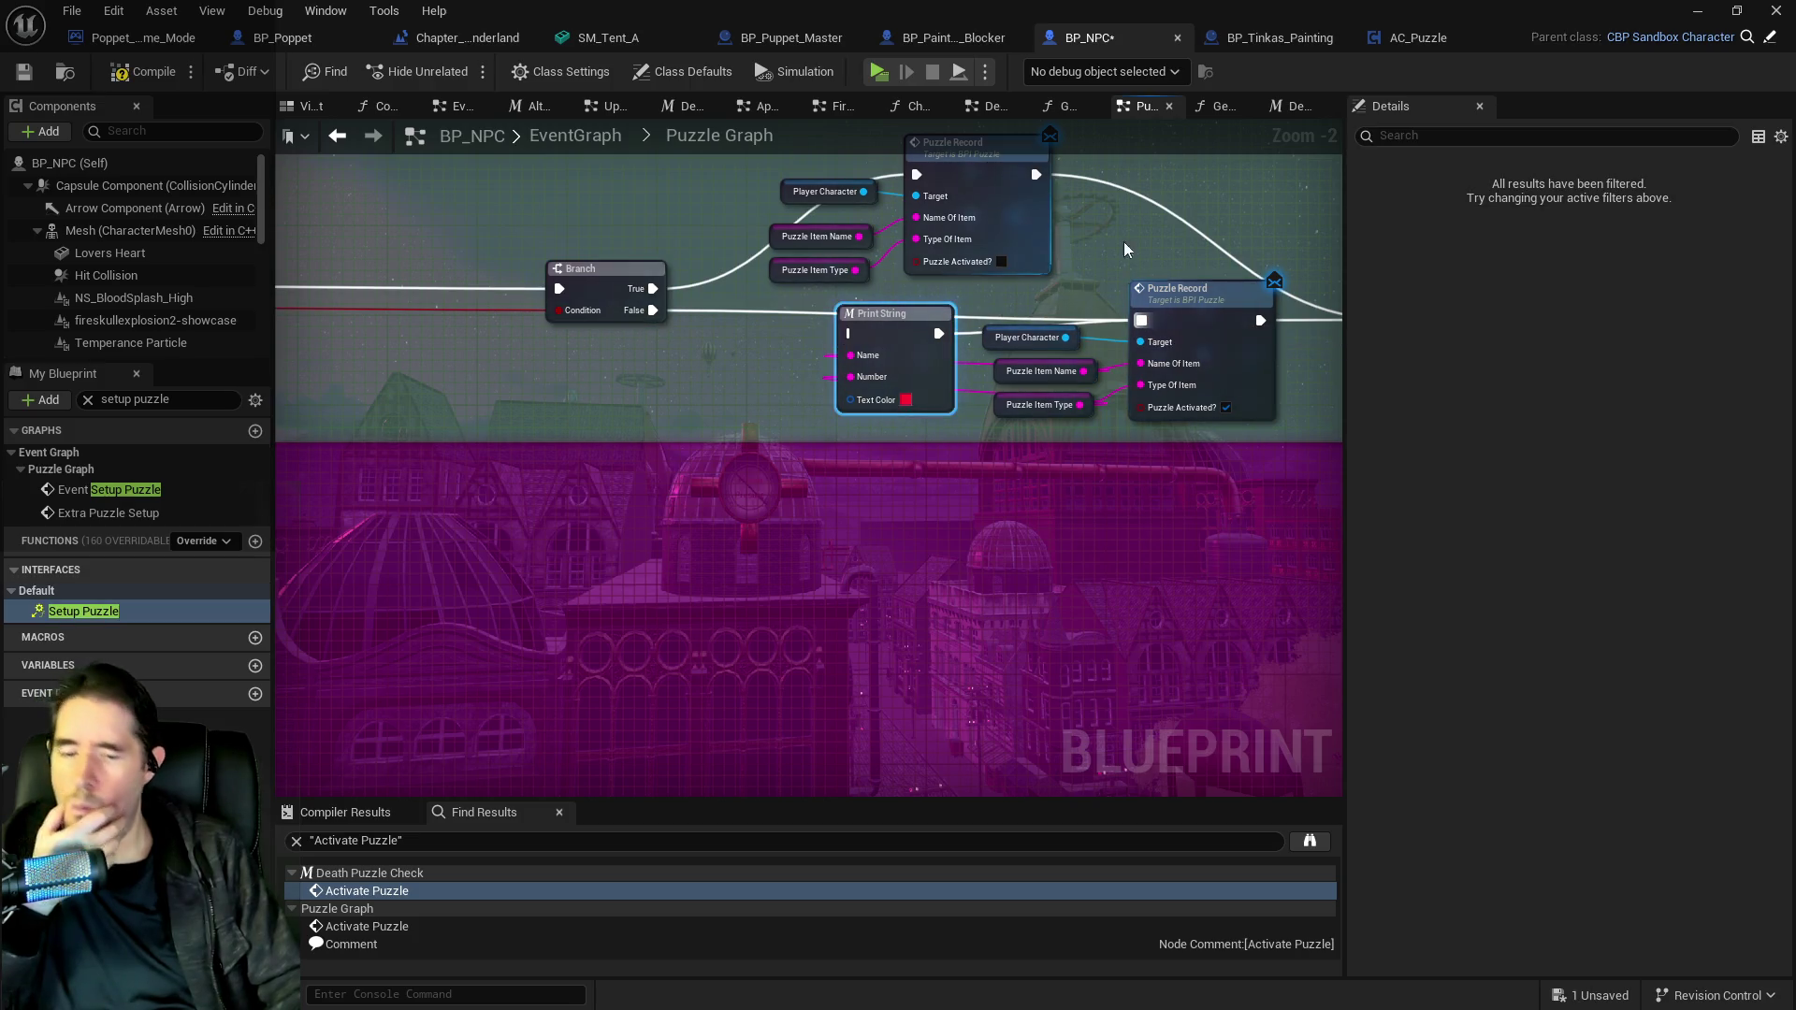
key("Delete")
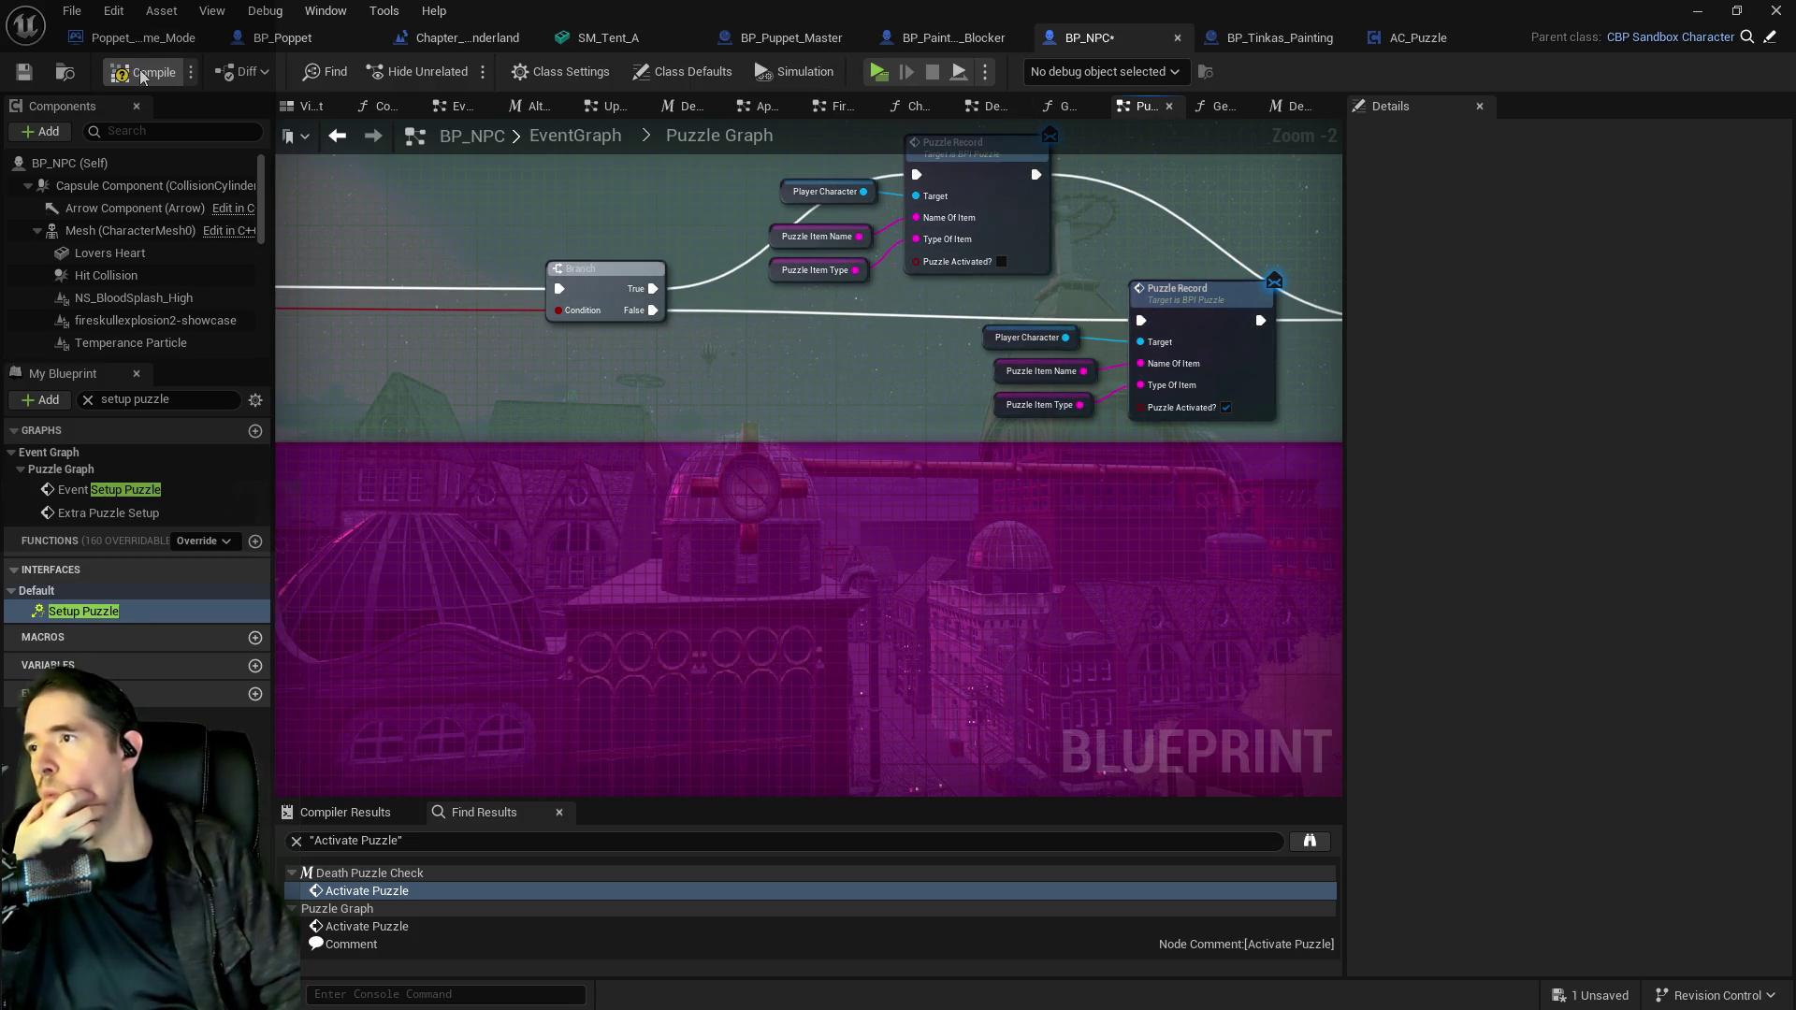
Compile and save BP_NPC, then return to BP_Tinkas_Painting.
key("F7")
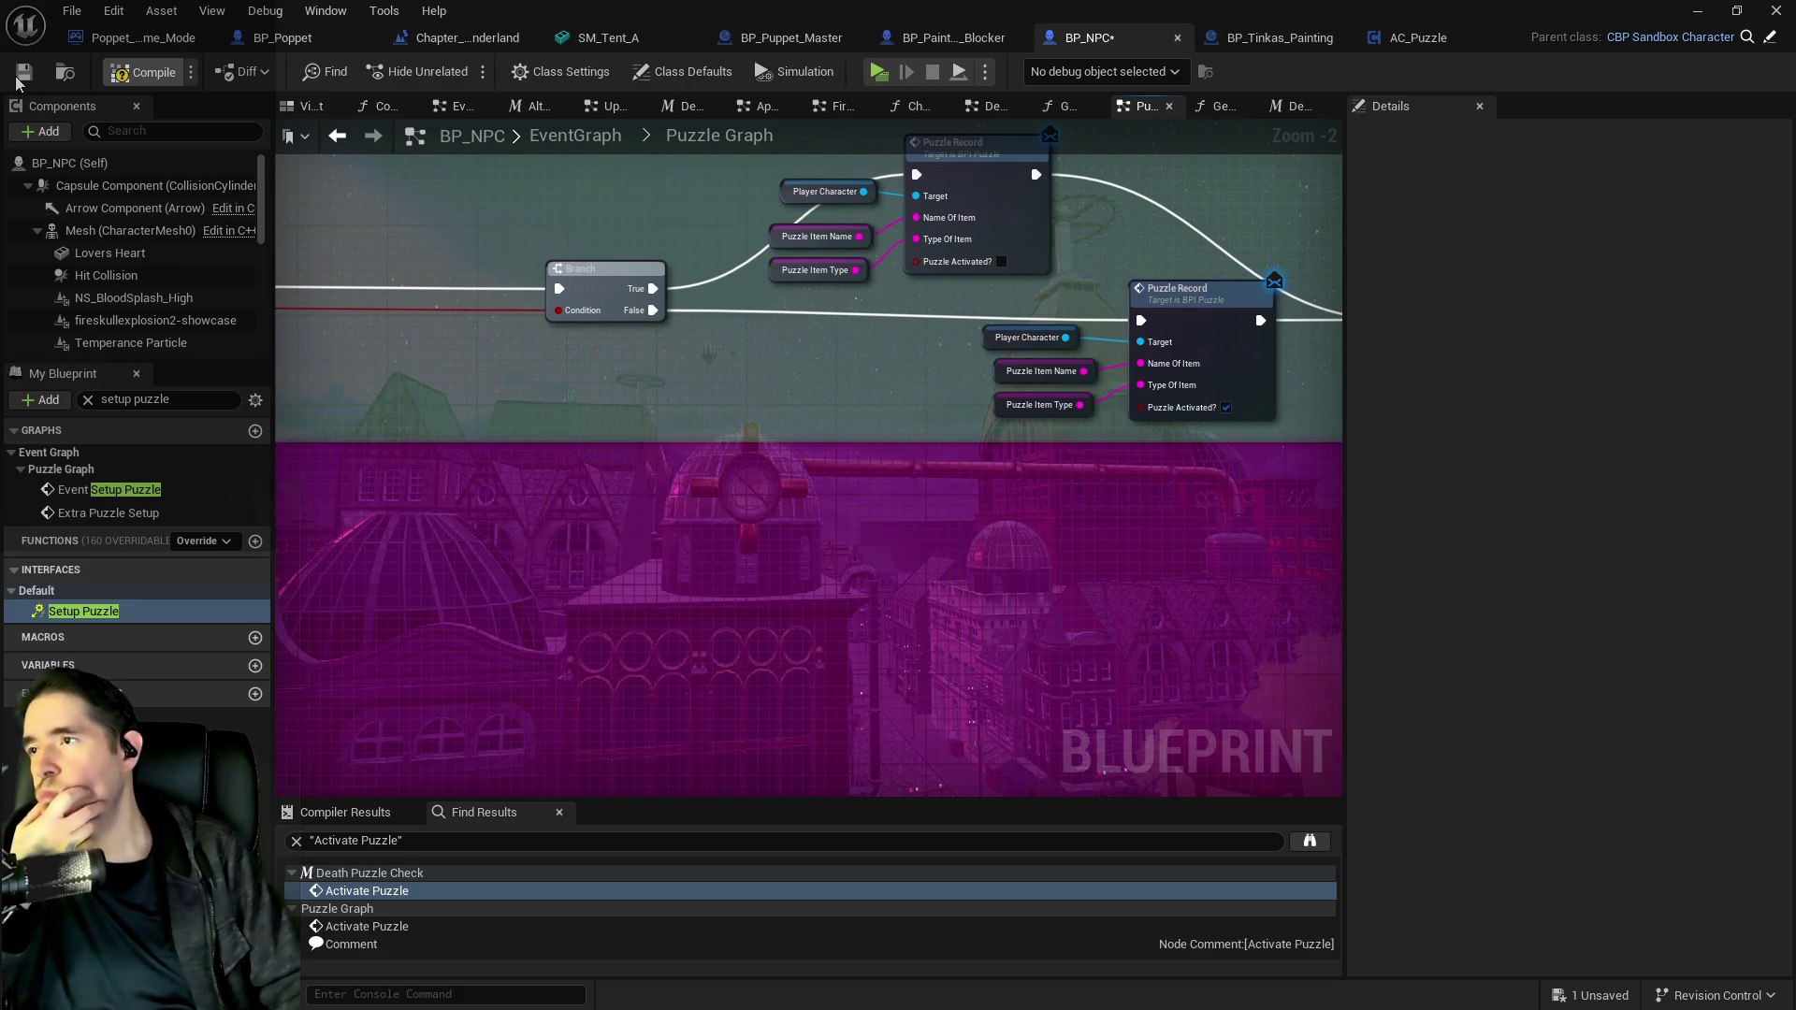
left_click(20, 75)
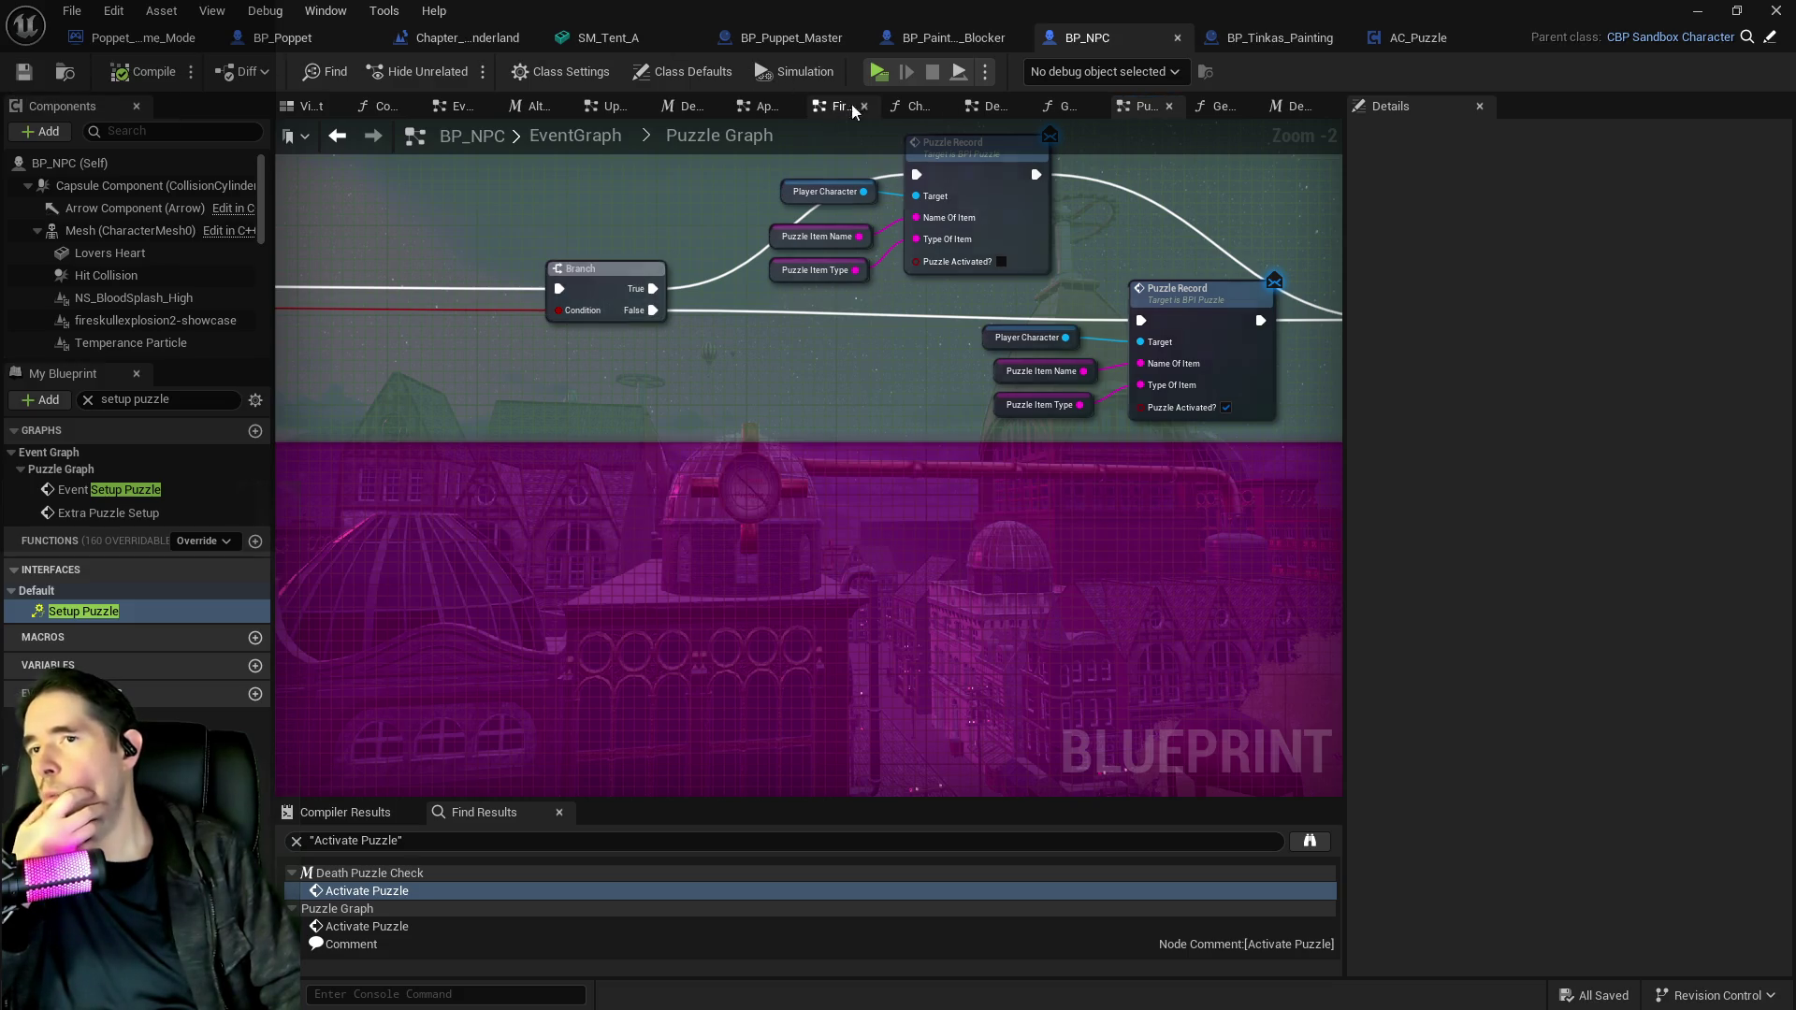
left_click(1260, 38)
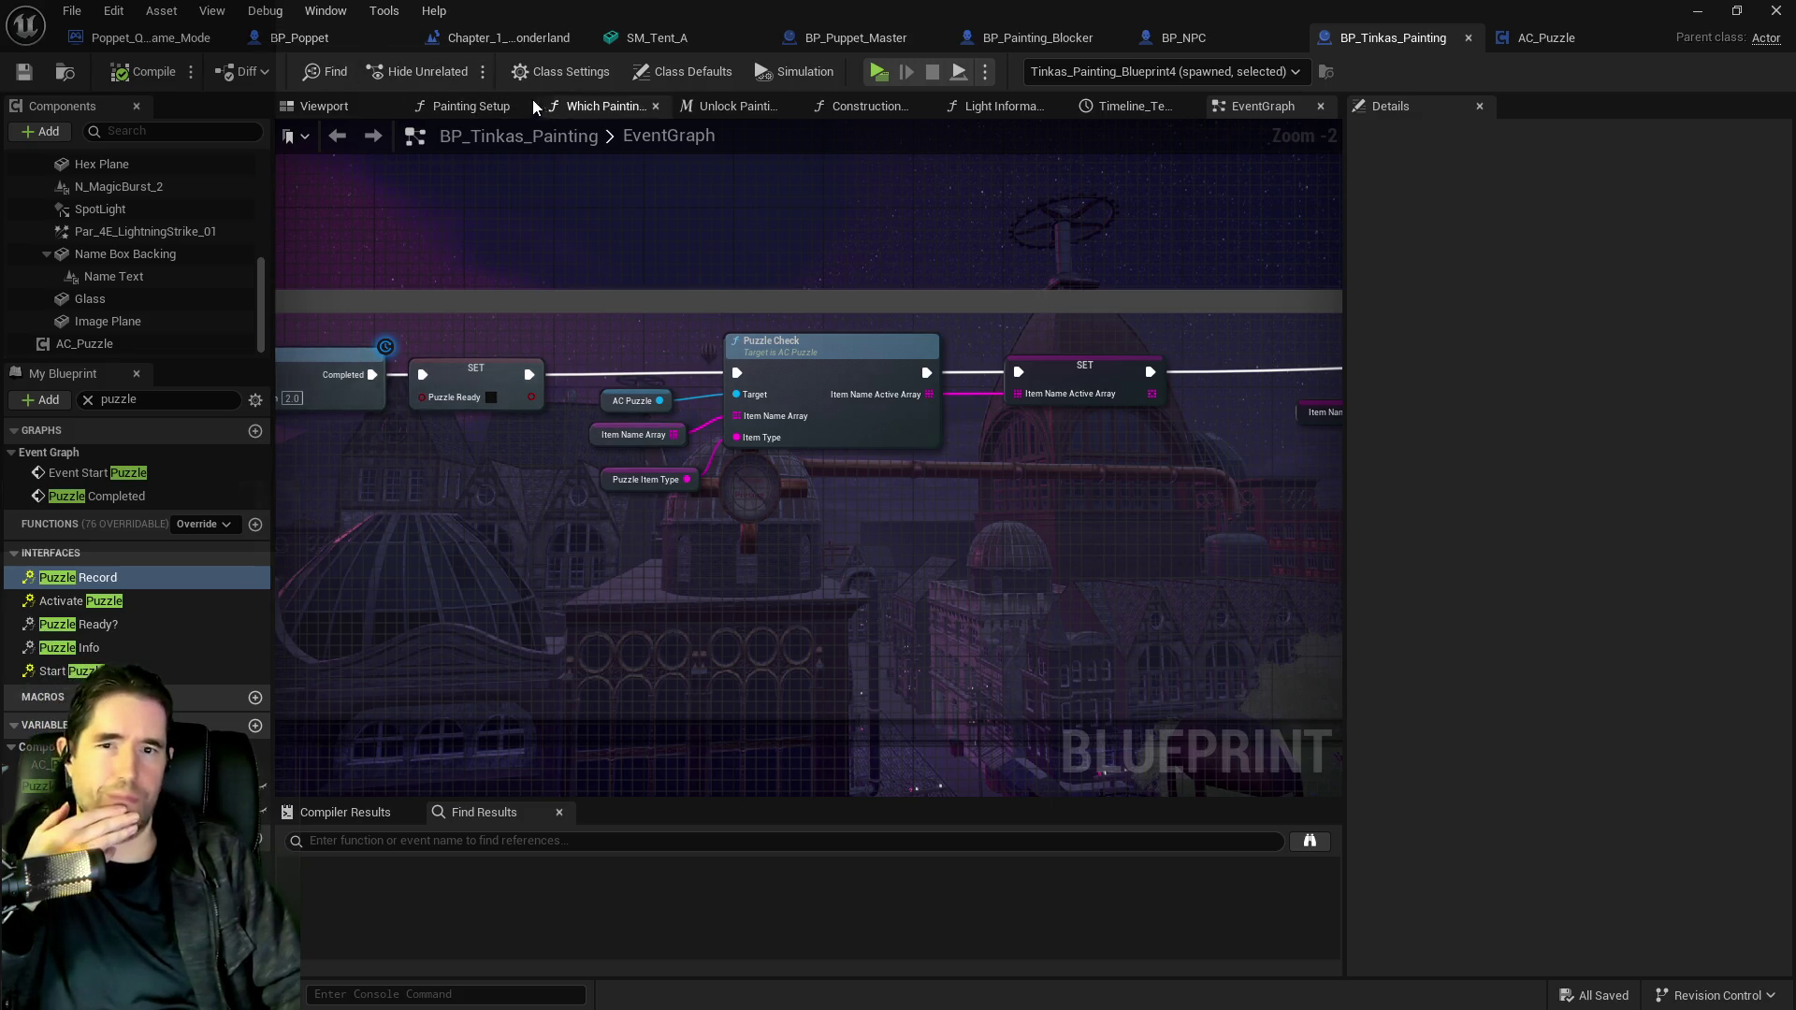
In BP_Poppet's Puzzle Graph, wire ADD's exec output directly into Switch on String.
left_click(329, 42)
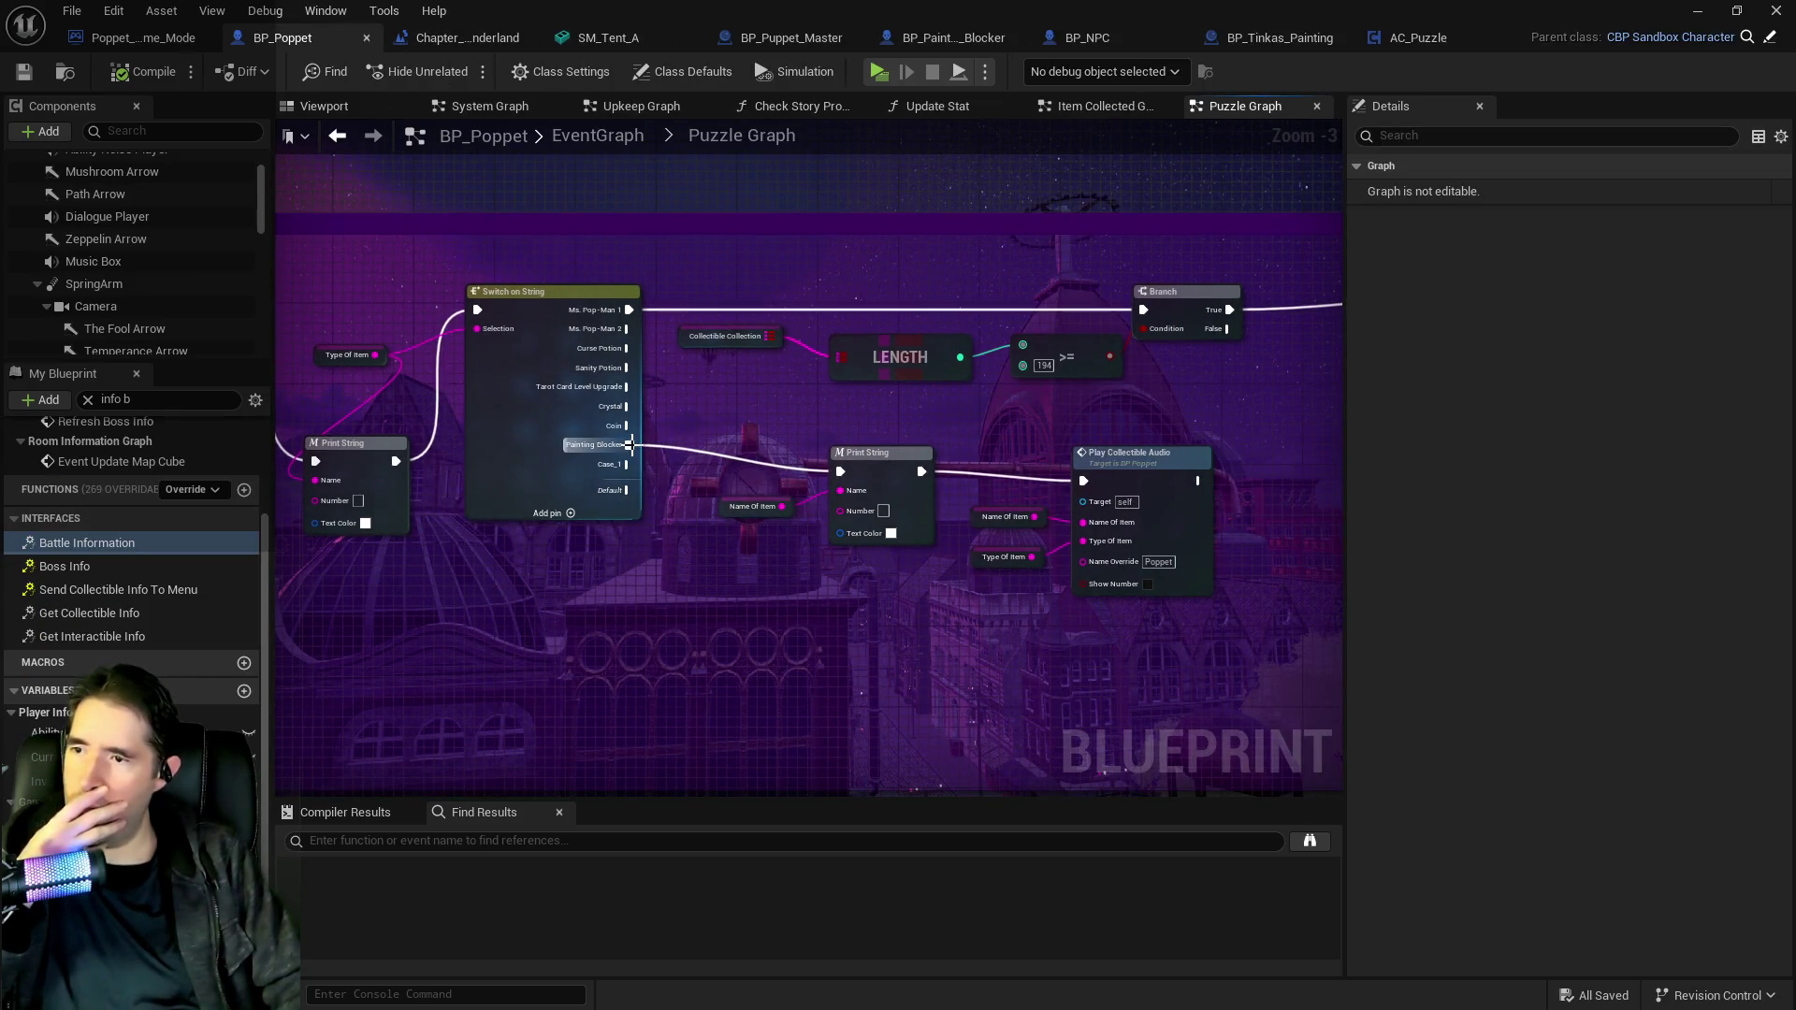
left_click(580, 440)
left_click_drag(1063, 486, 1083, 481)
left_click(880, 453)
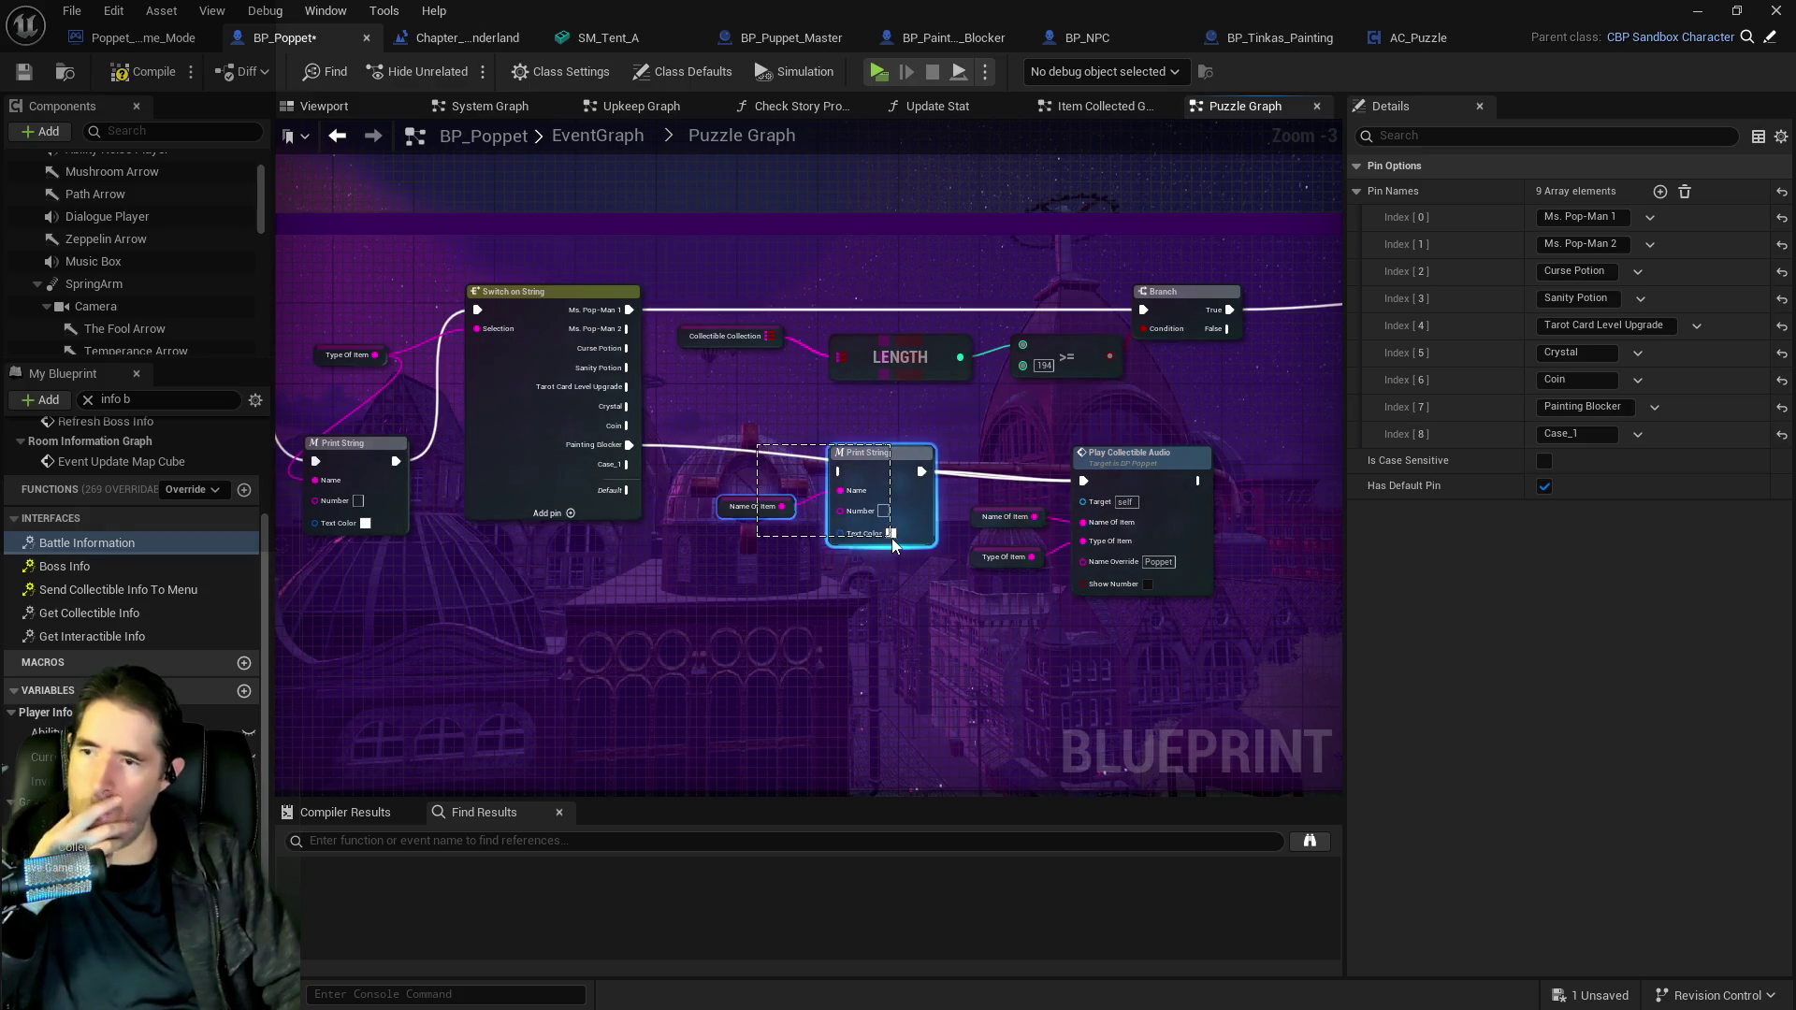
left_click(640, 538)
left_click_drag(640, 538, 1168, 483)
left_click(1016, 662)
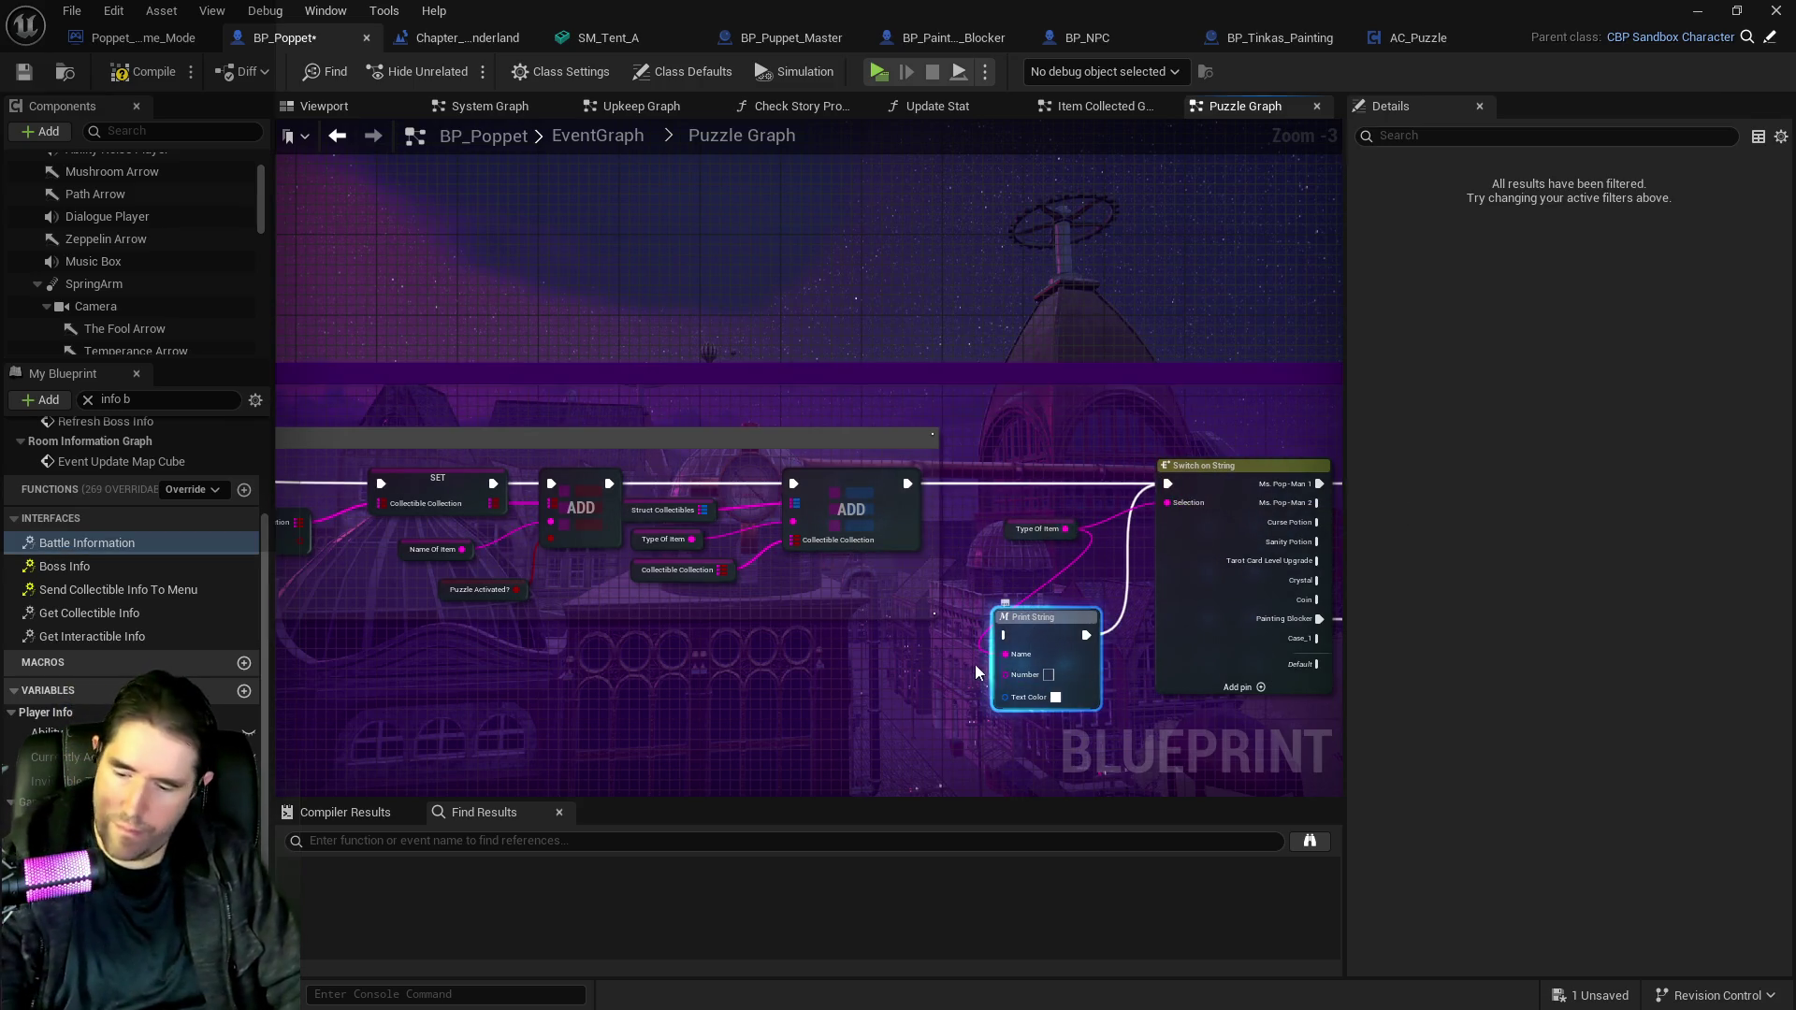
Delete the Print String node and save BP_Poppet with Ctrl+S.
key("Delete")
key("ctrl+s")
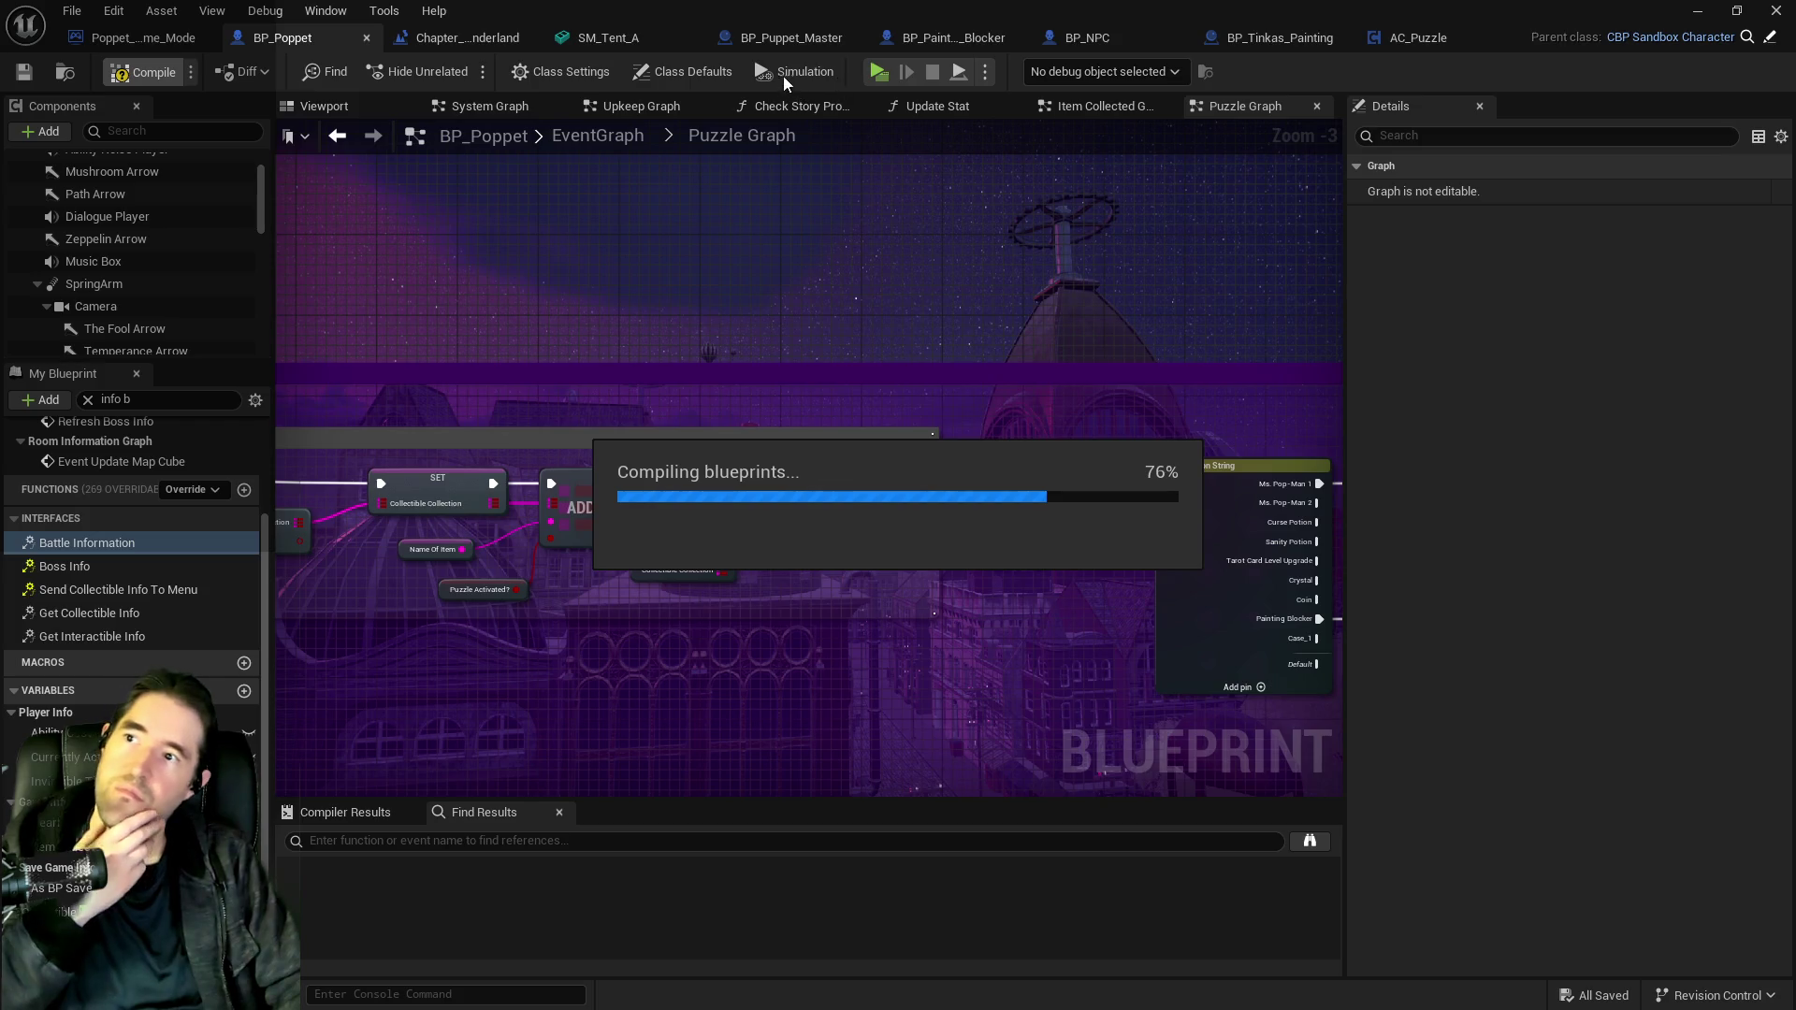
left_click(439, 41)
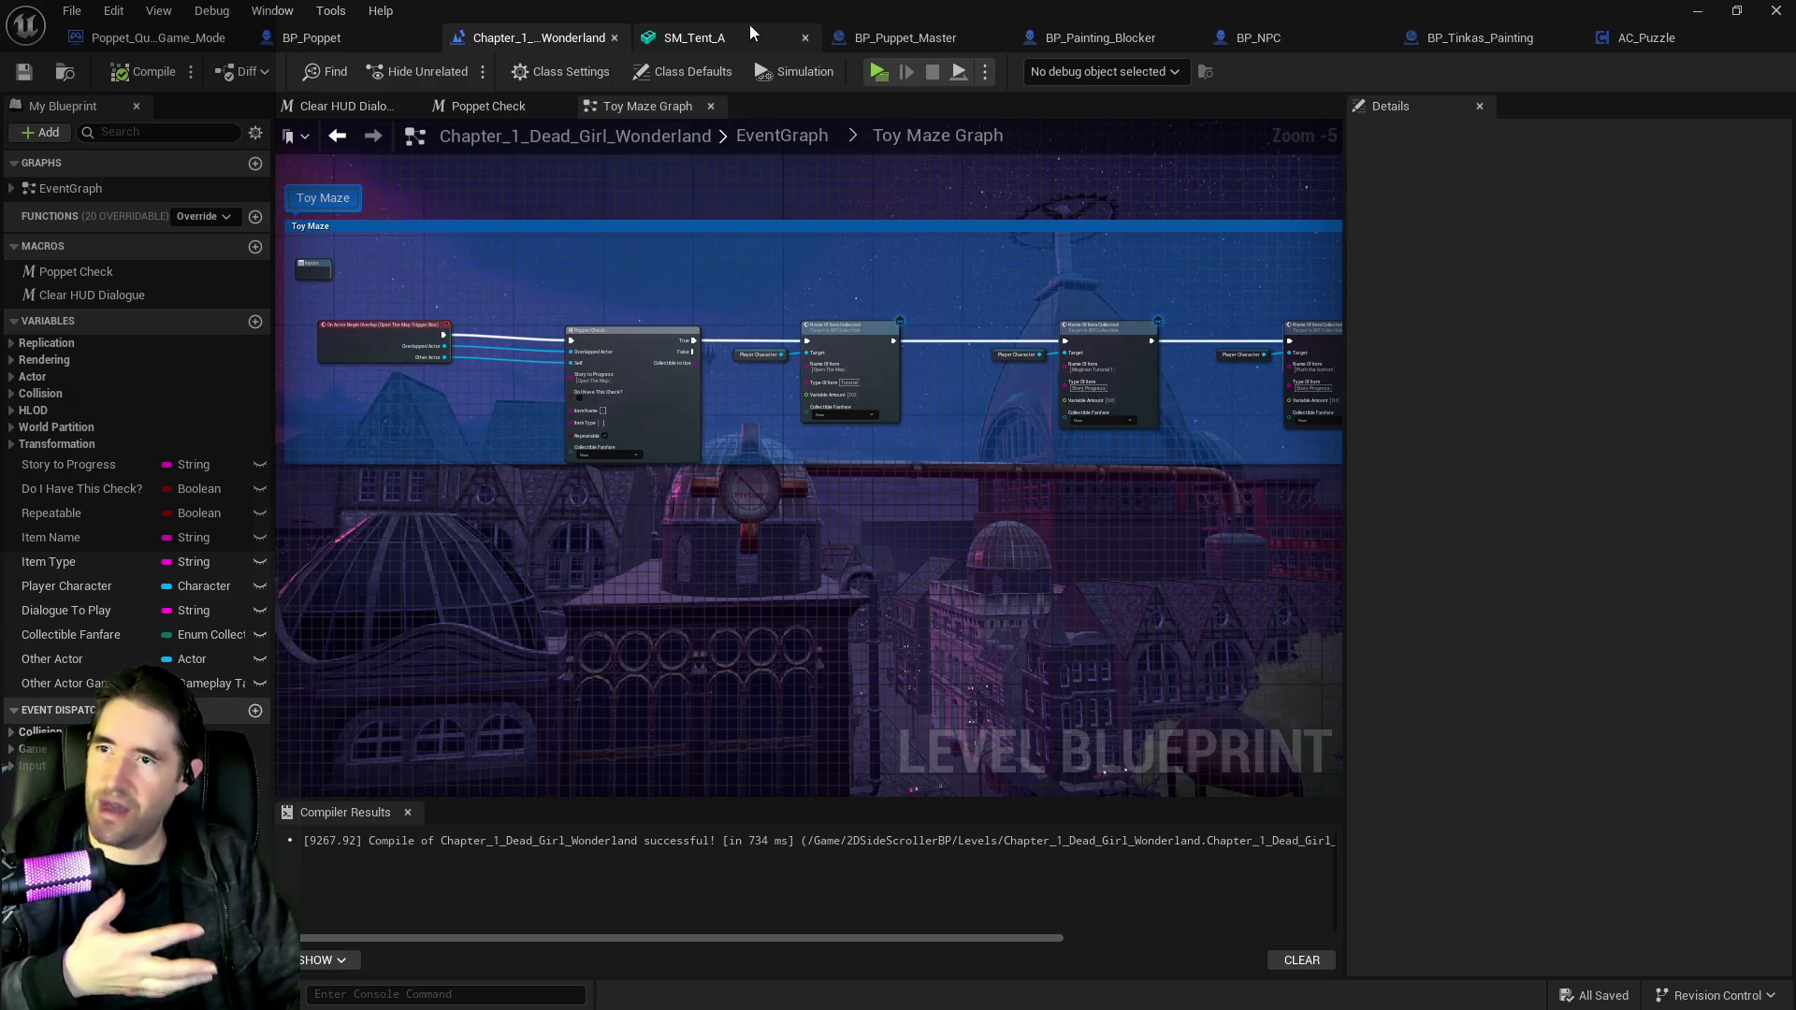
In BP_Puppet_Master, review Toy Maze's NPCs and spawn table, then expand the Library encounter.
left_click(1039, 40)
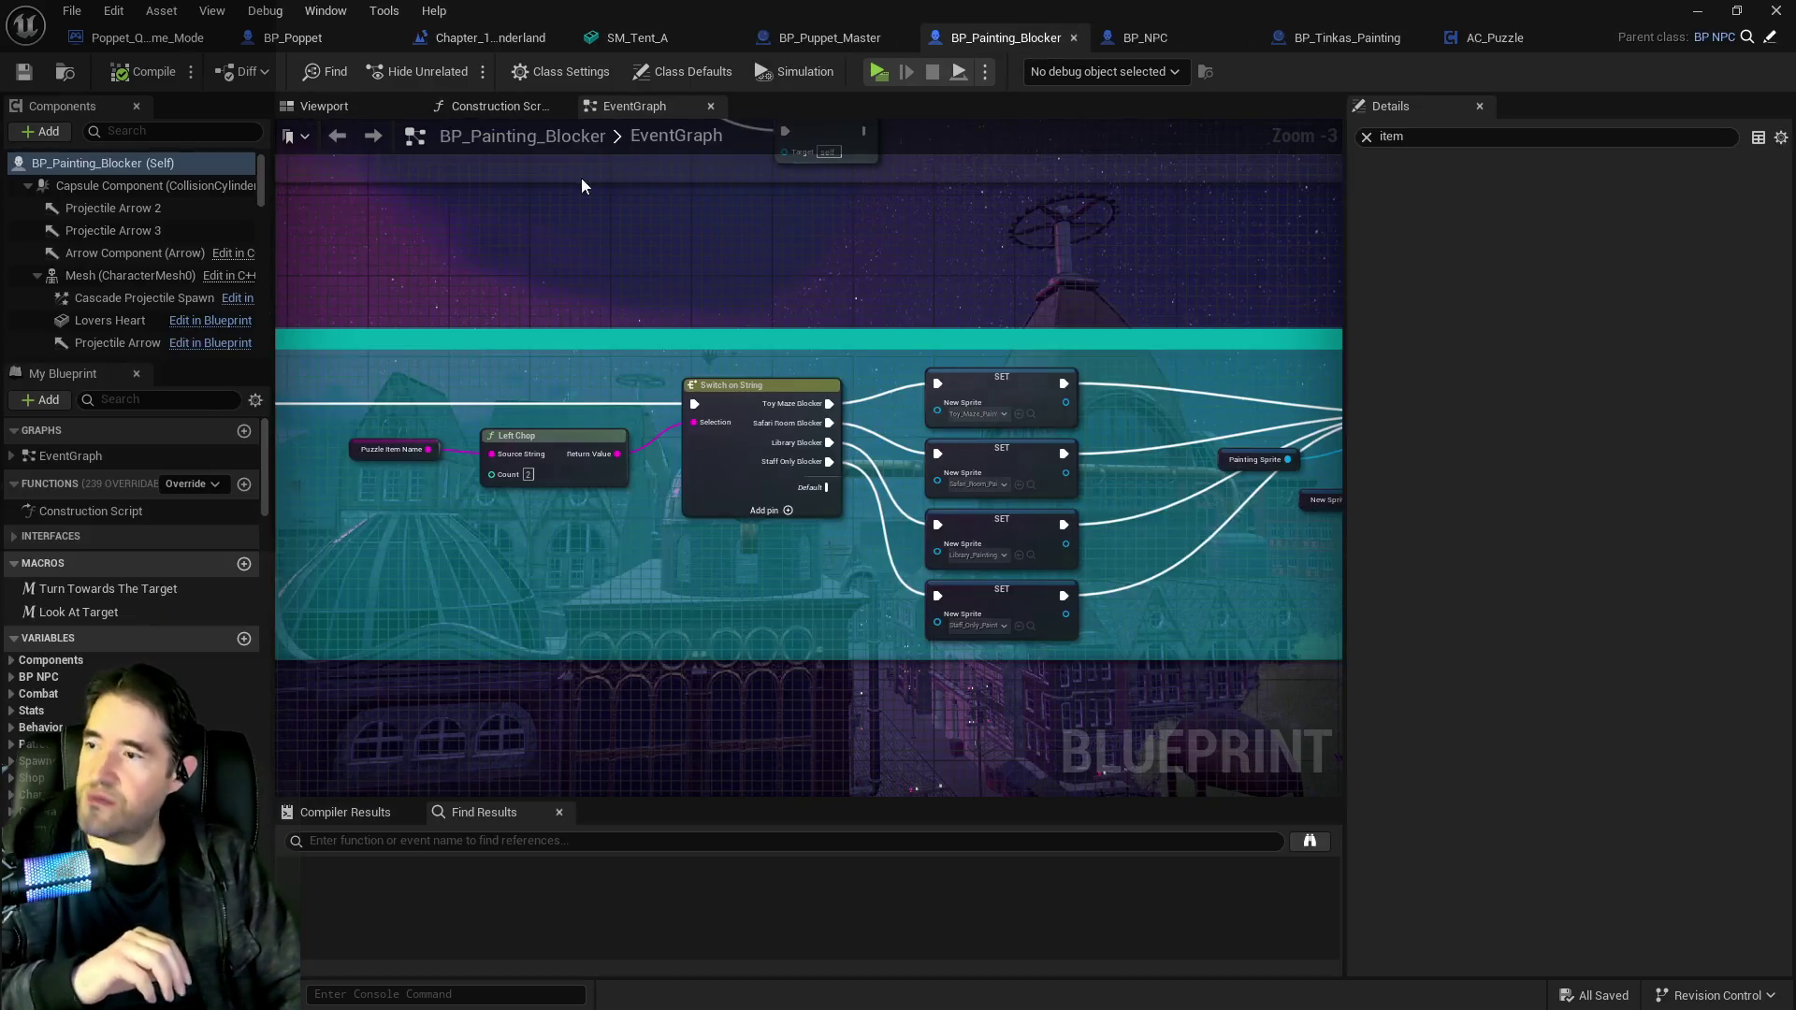
left_click(812, 47)
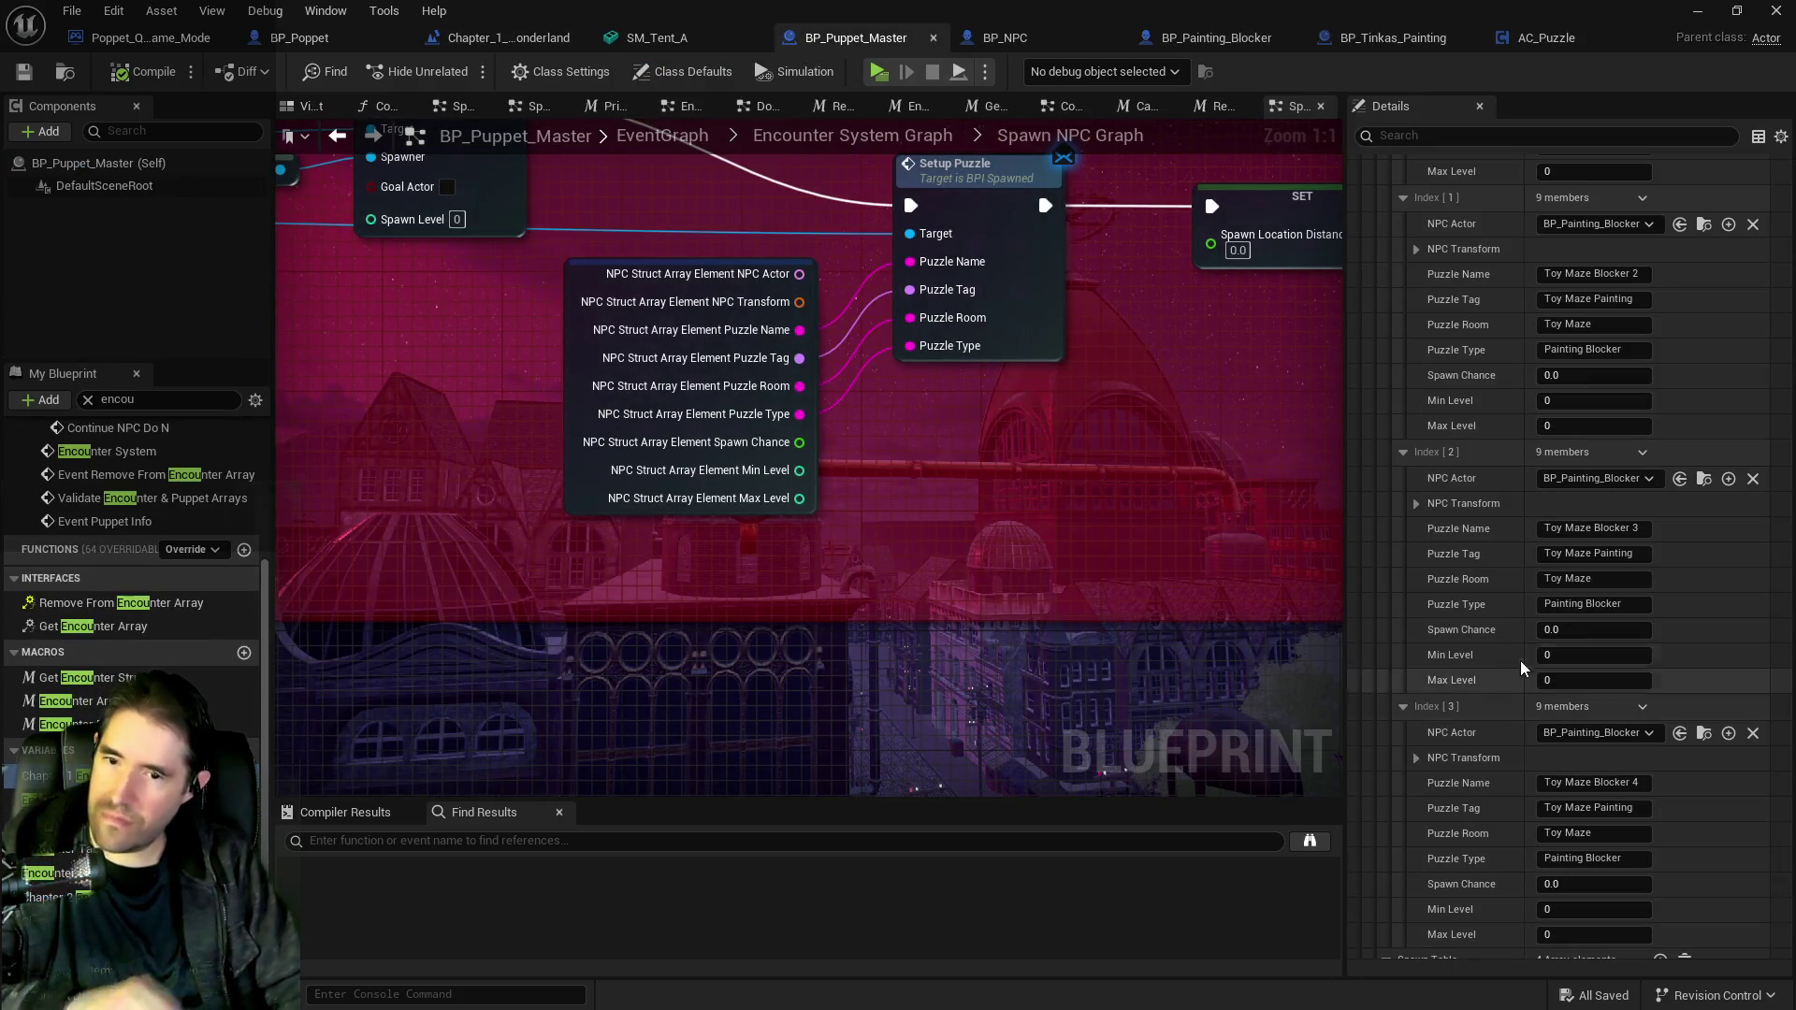
left_click(1543, 603)
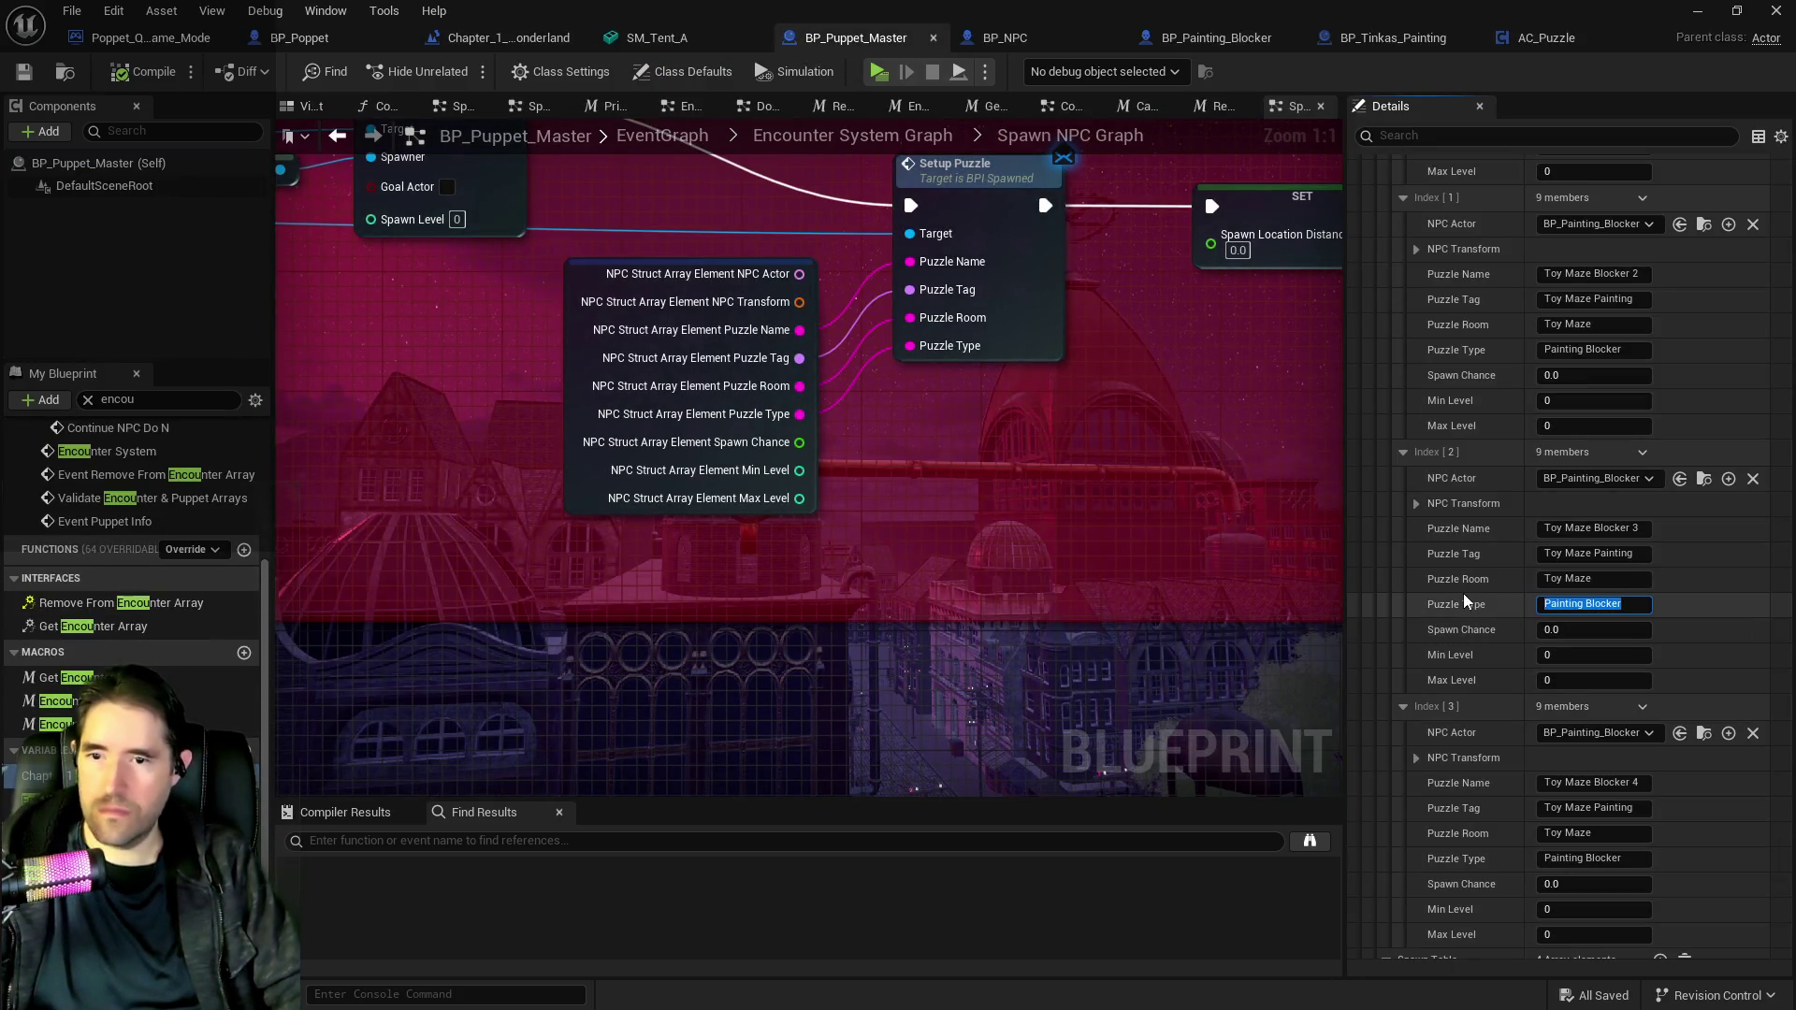
scroll(1402, 316, "up", 5)
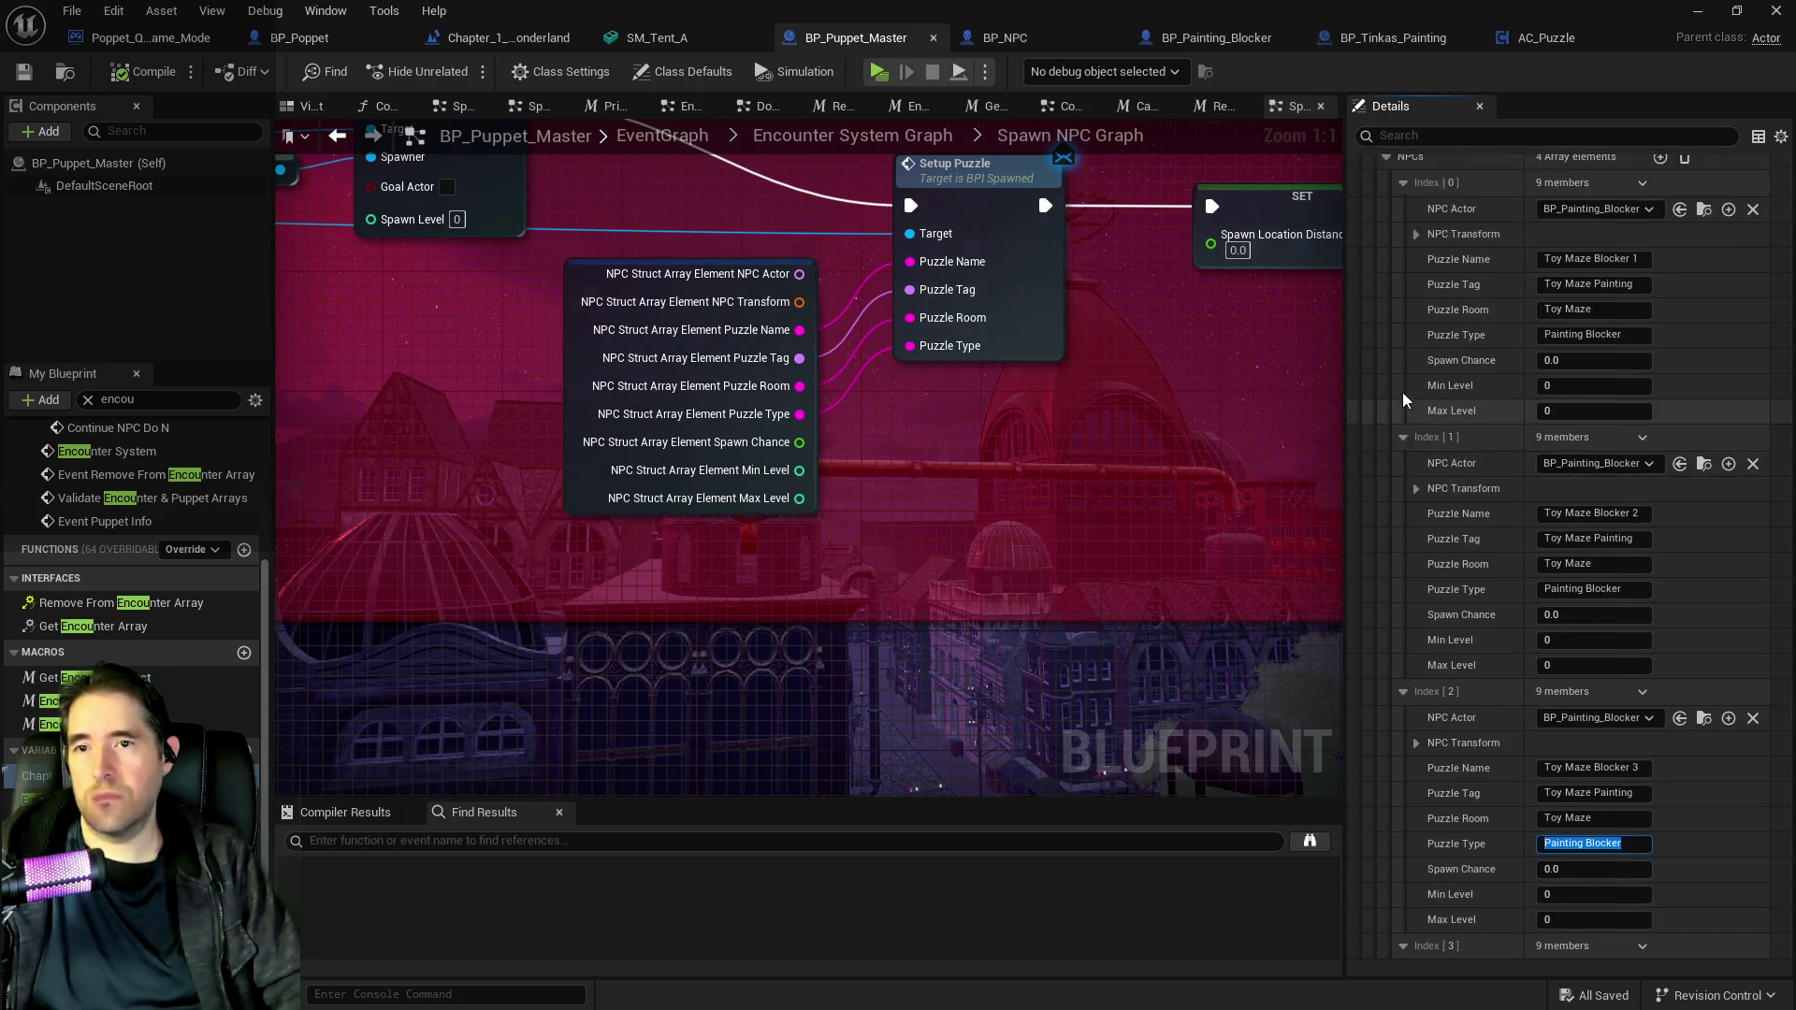
scroll(1394, 356, "up", 3)
left_click(1386, 234)
scroll(1394, 300, "up", 1)
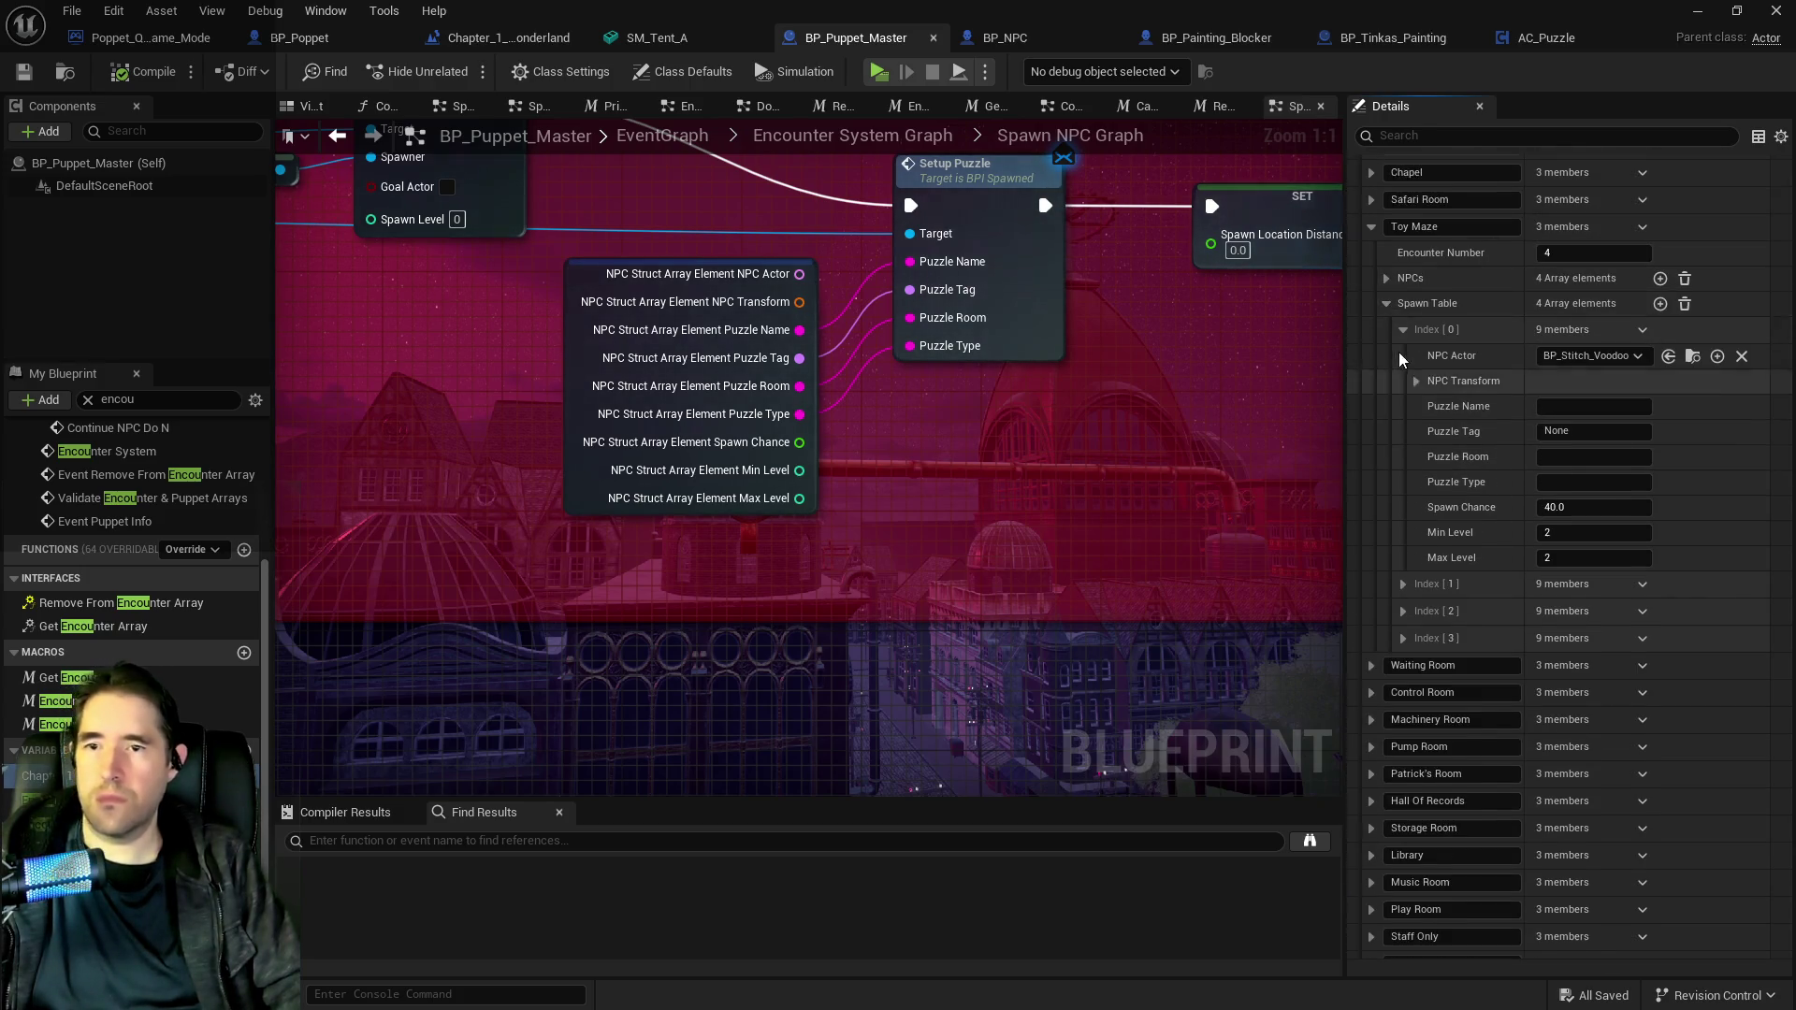
scroll(1400, 352, "up", 3)
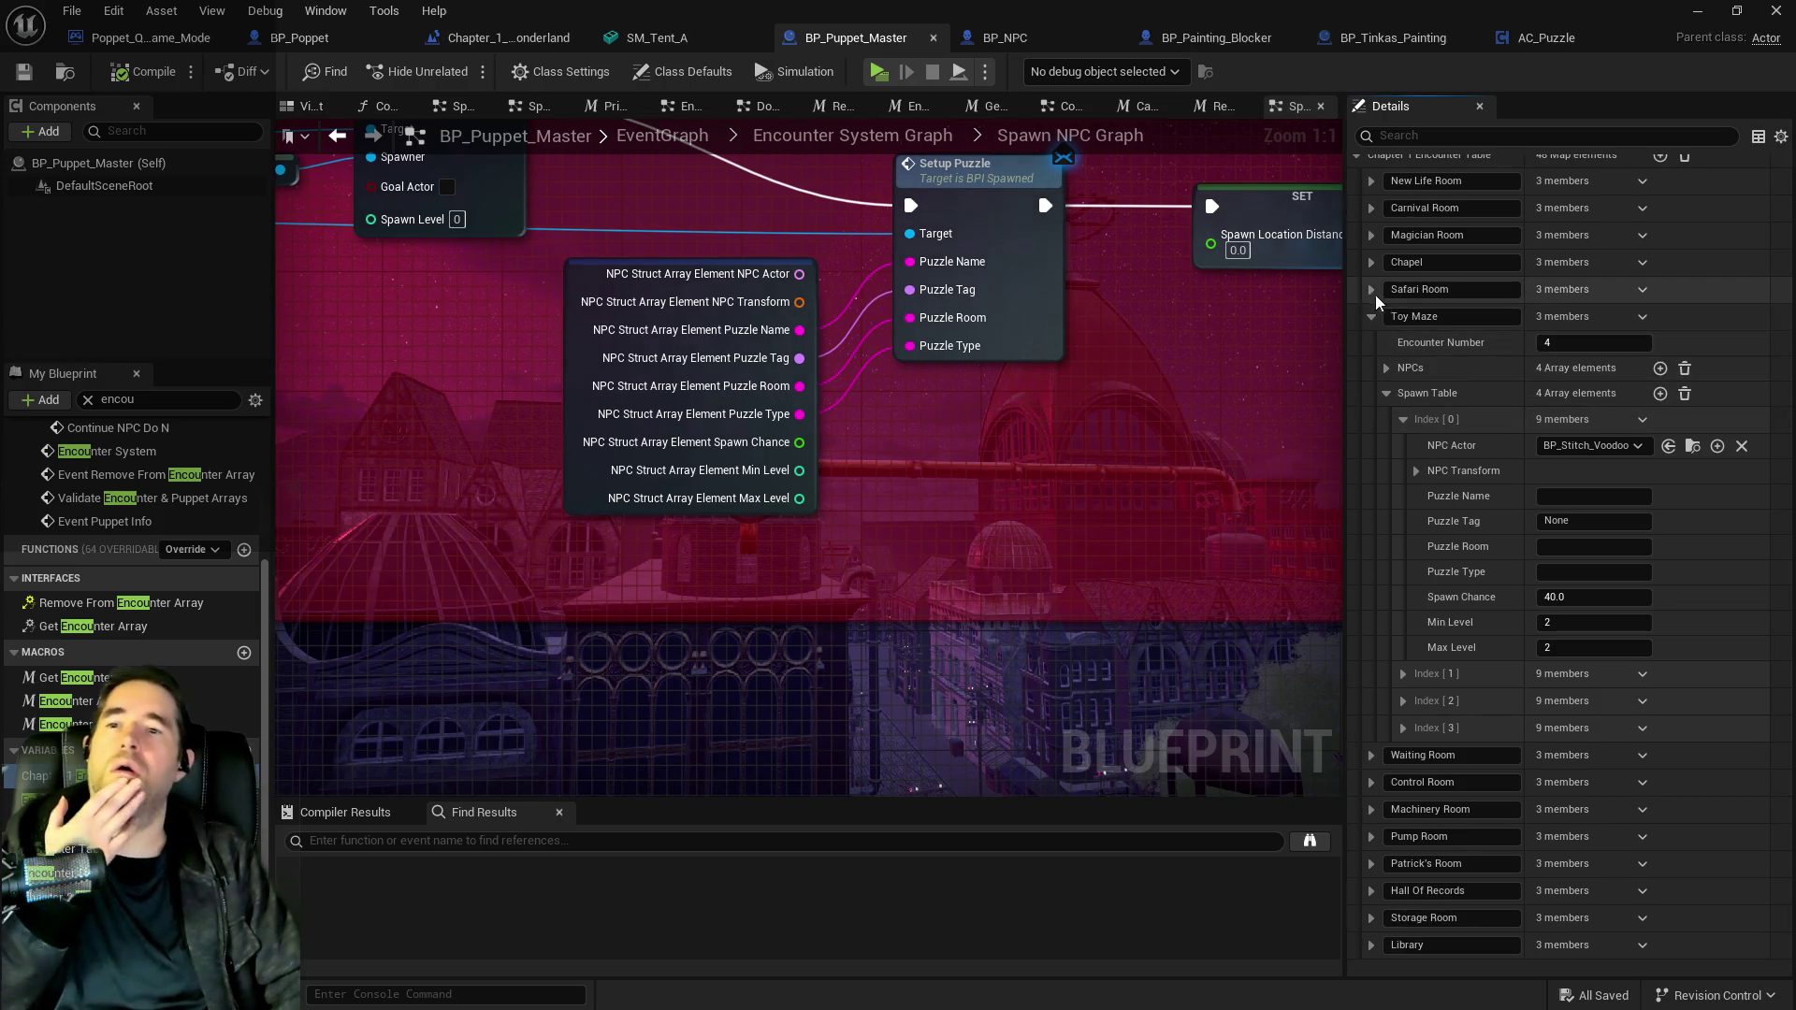
scroll(1402, 441, "down", 4)
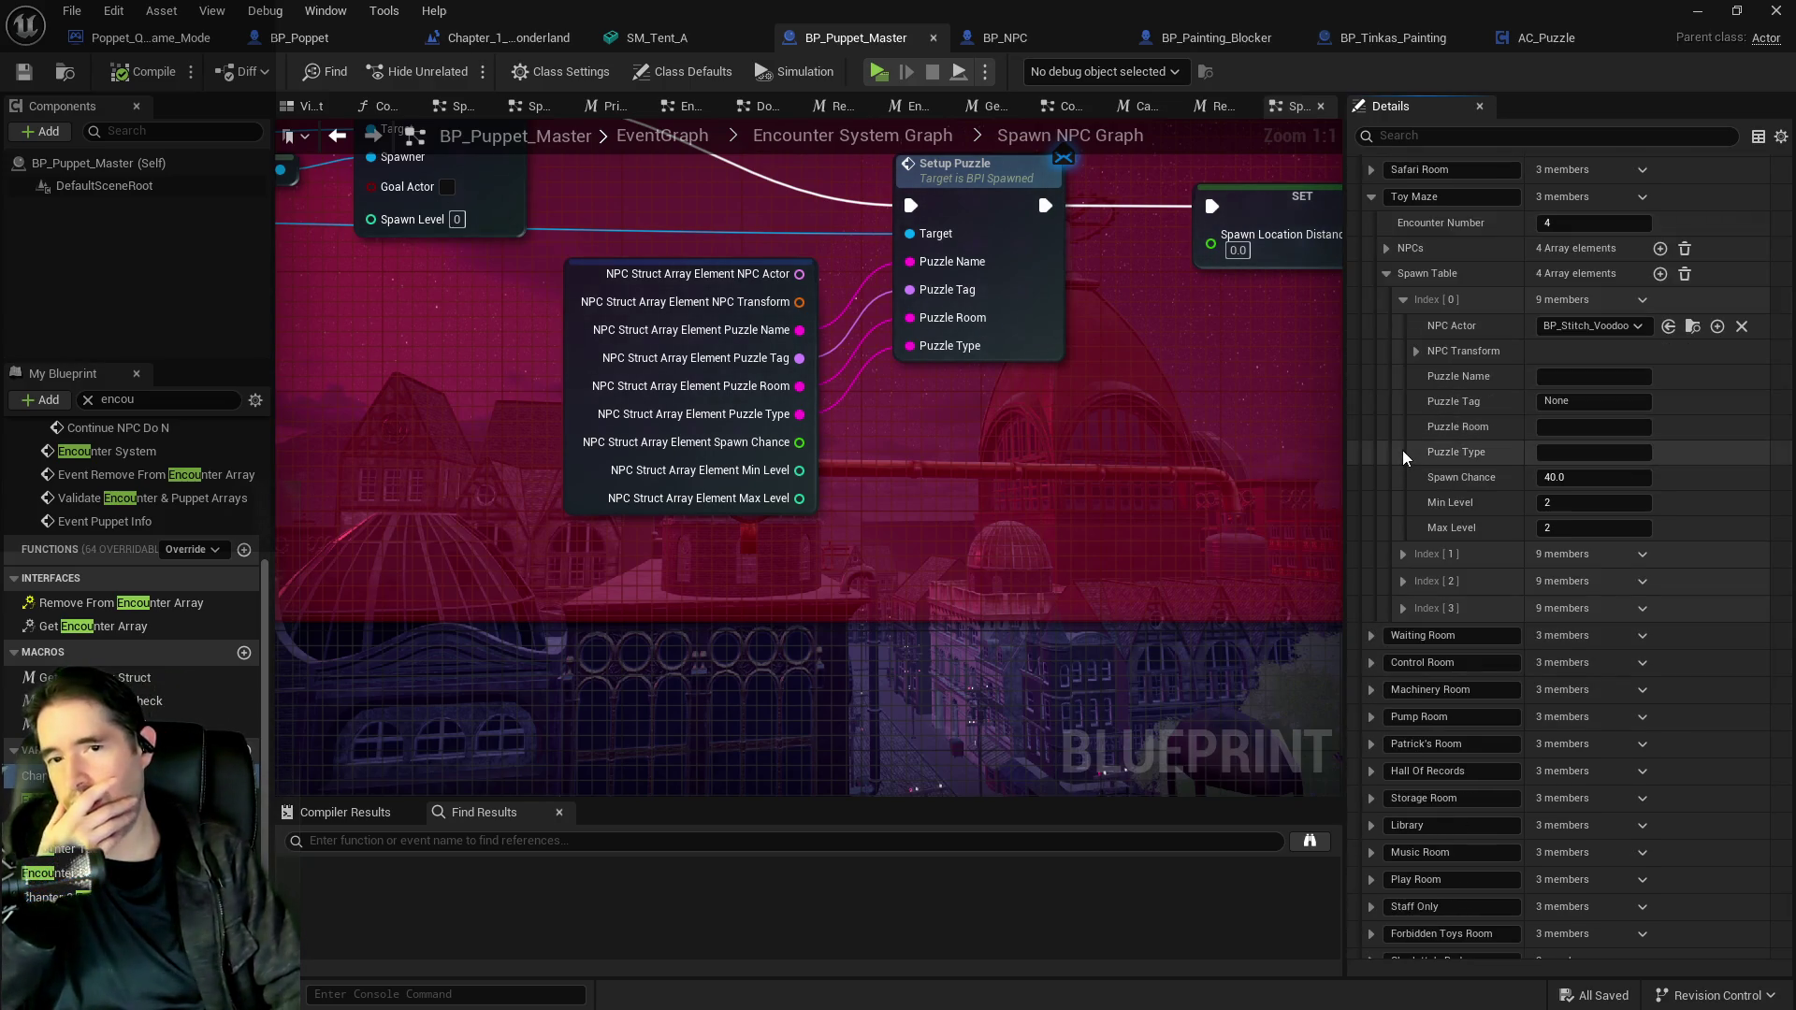
scroll(1379, 594, "down", 3)
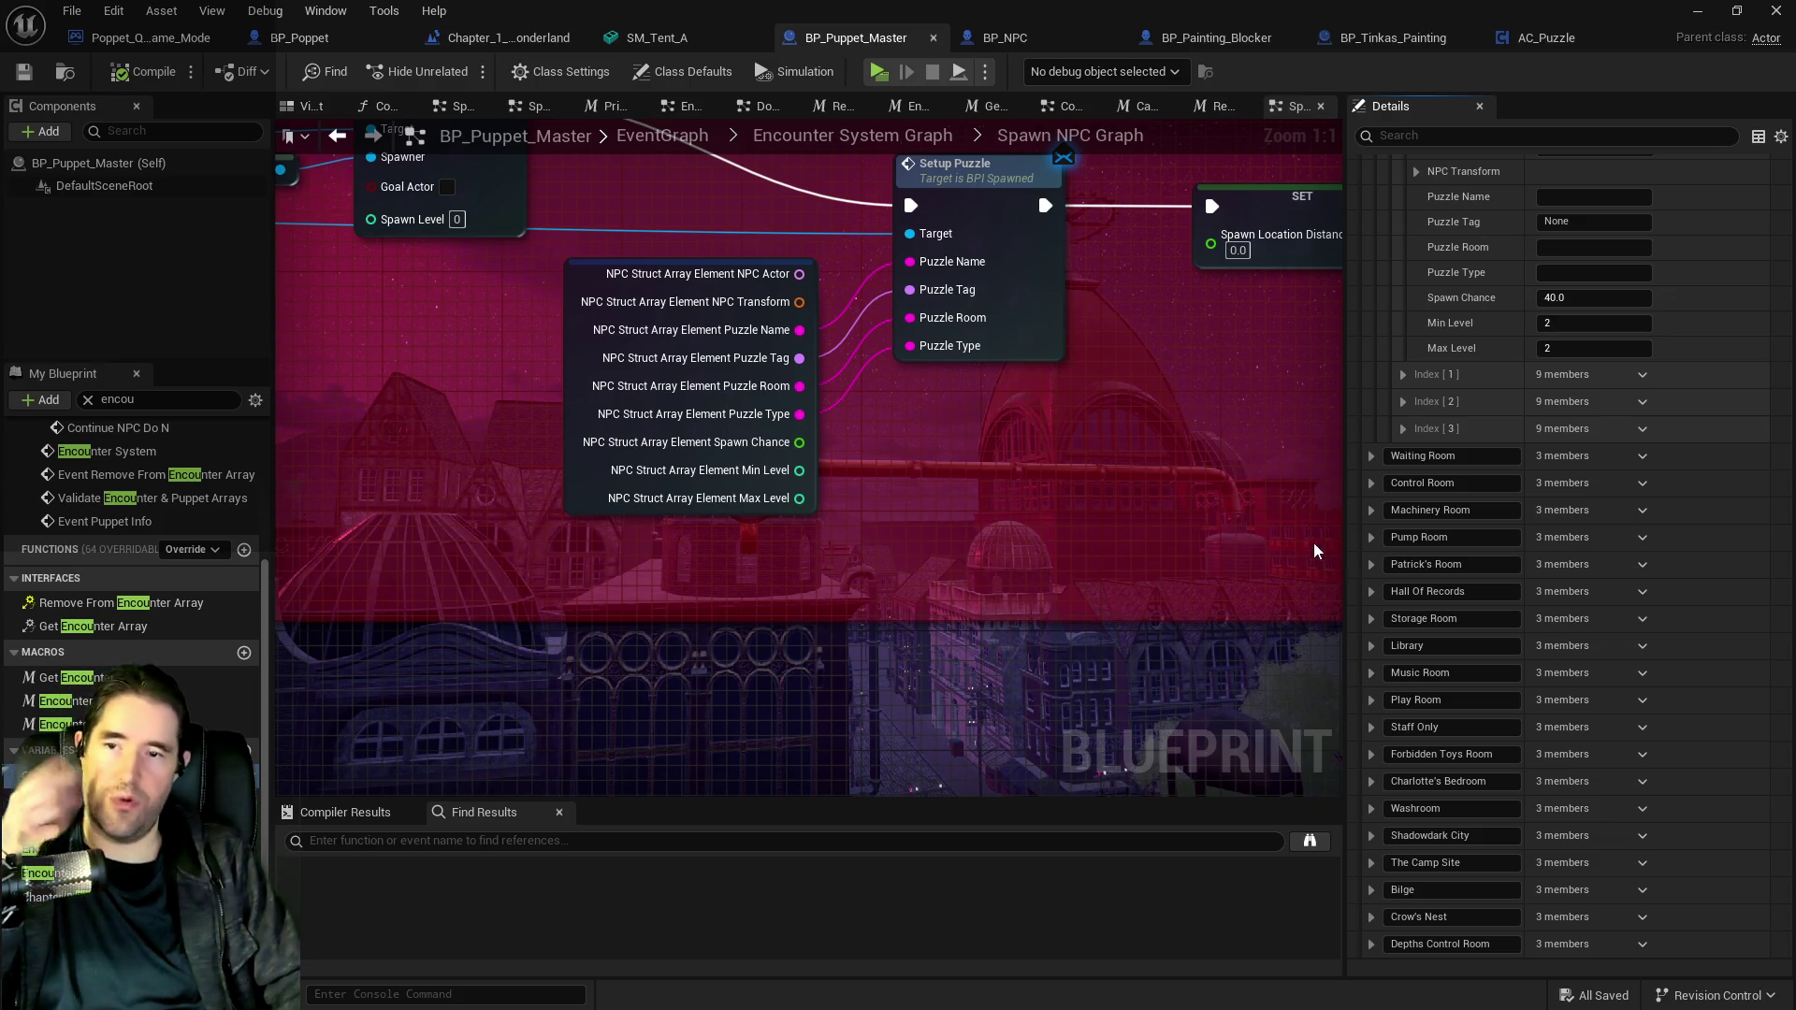
left_click(1371, 645)
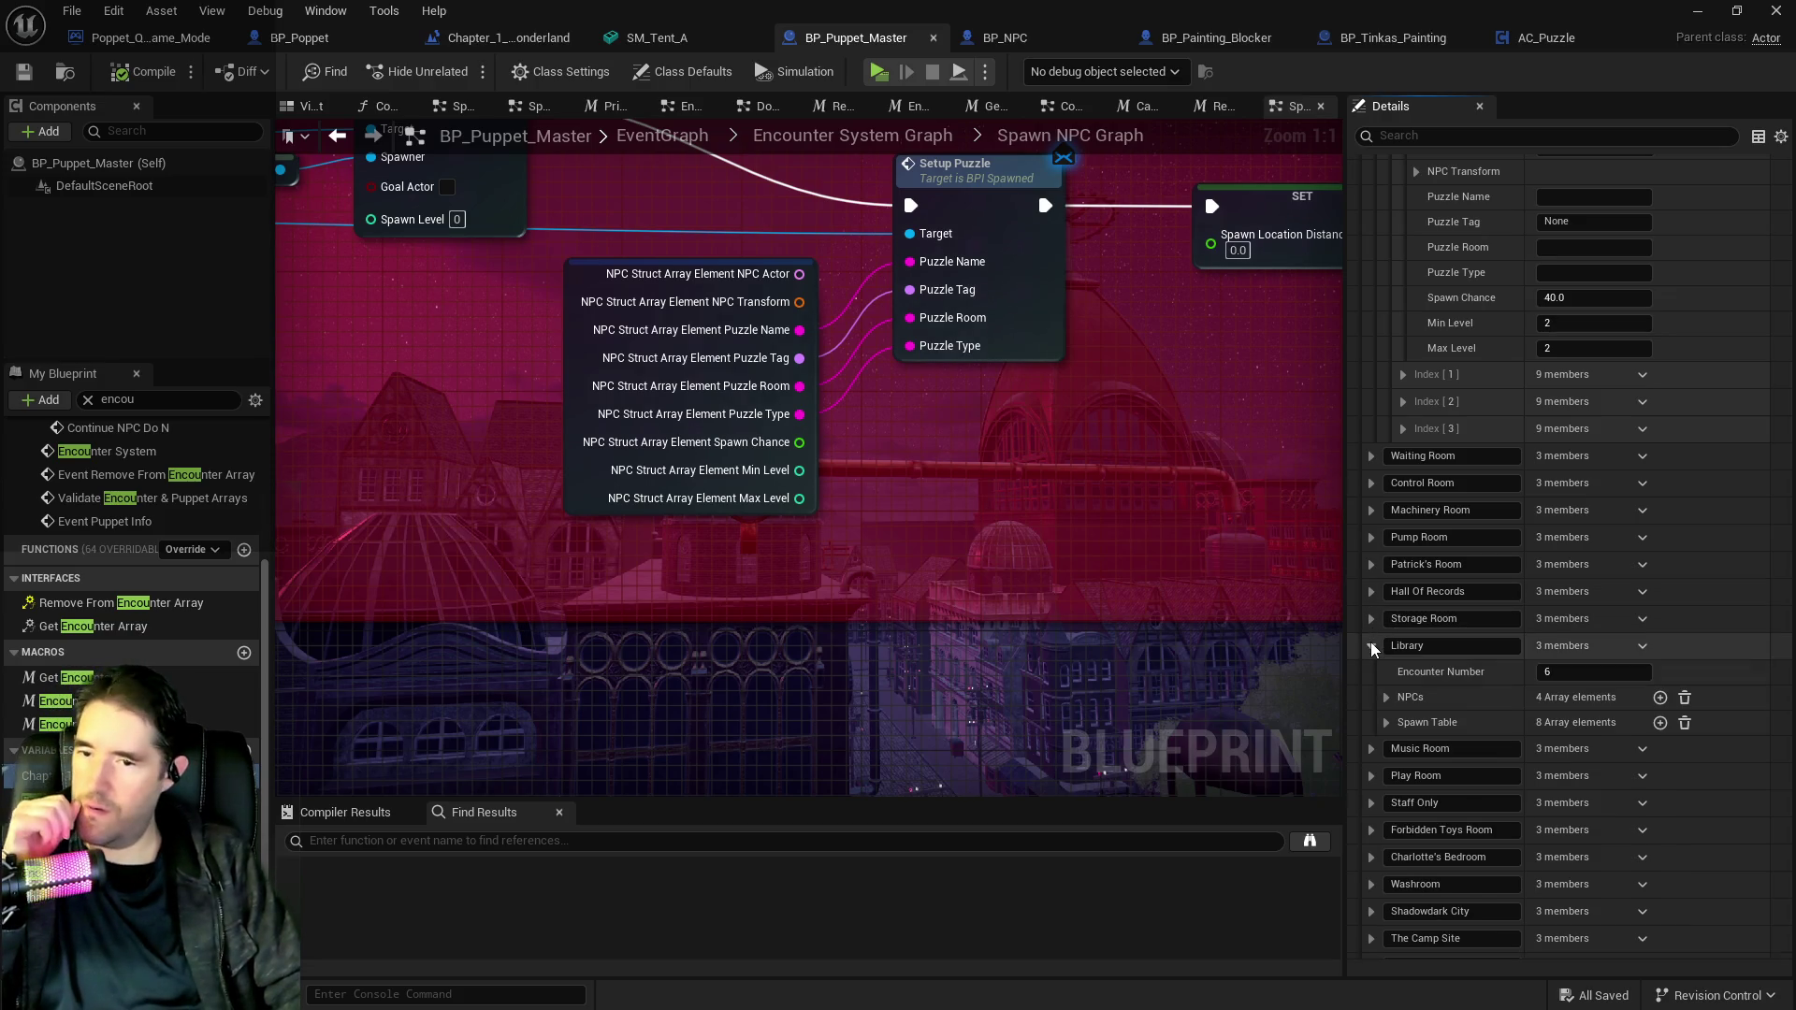
Expand the Library NPCs and set the first NPC's Puzzle Type to Painting Blocker.
left_click(1386, 697)
scroll(1384, 726, "down", 1)
left_click(1402, 694)
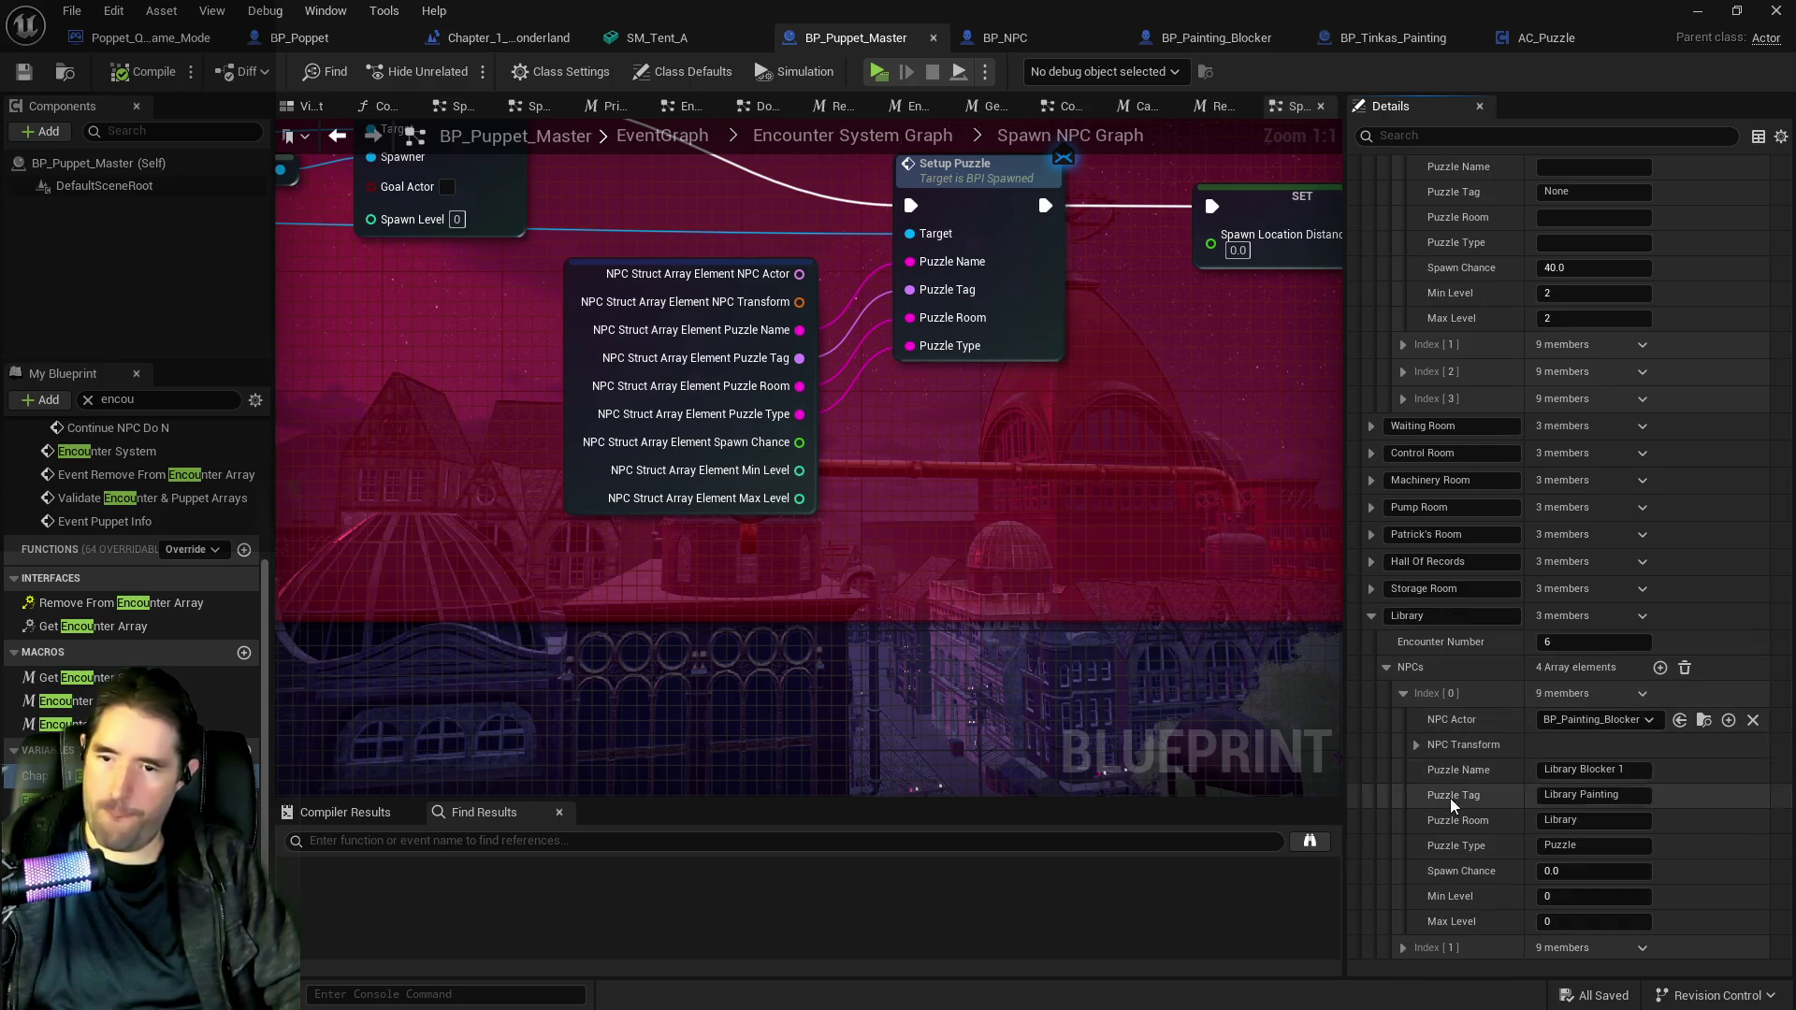
scroll(1497, 786, "down", 2)
left_click(1581, 786)
type("Puzzle")
scroll(1415, 842, "down", 2)
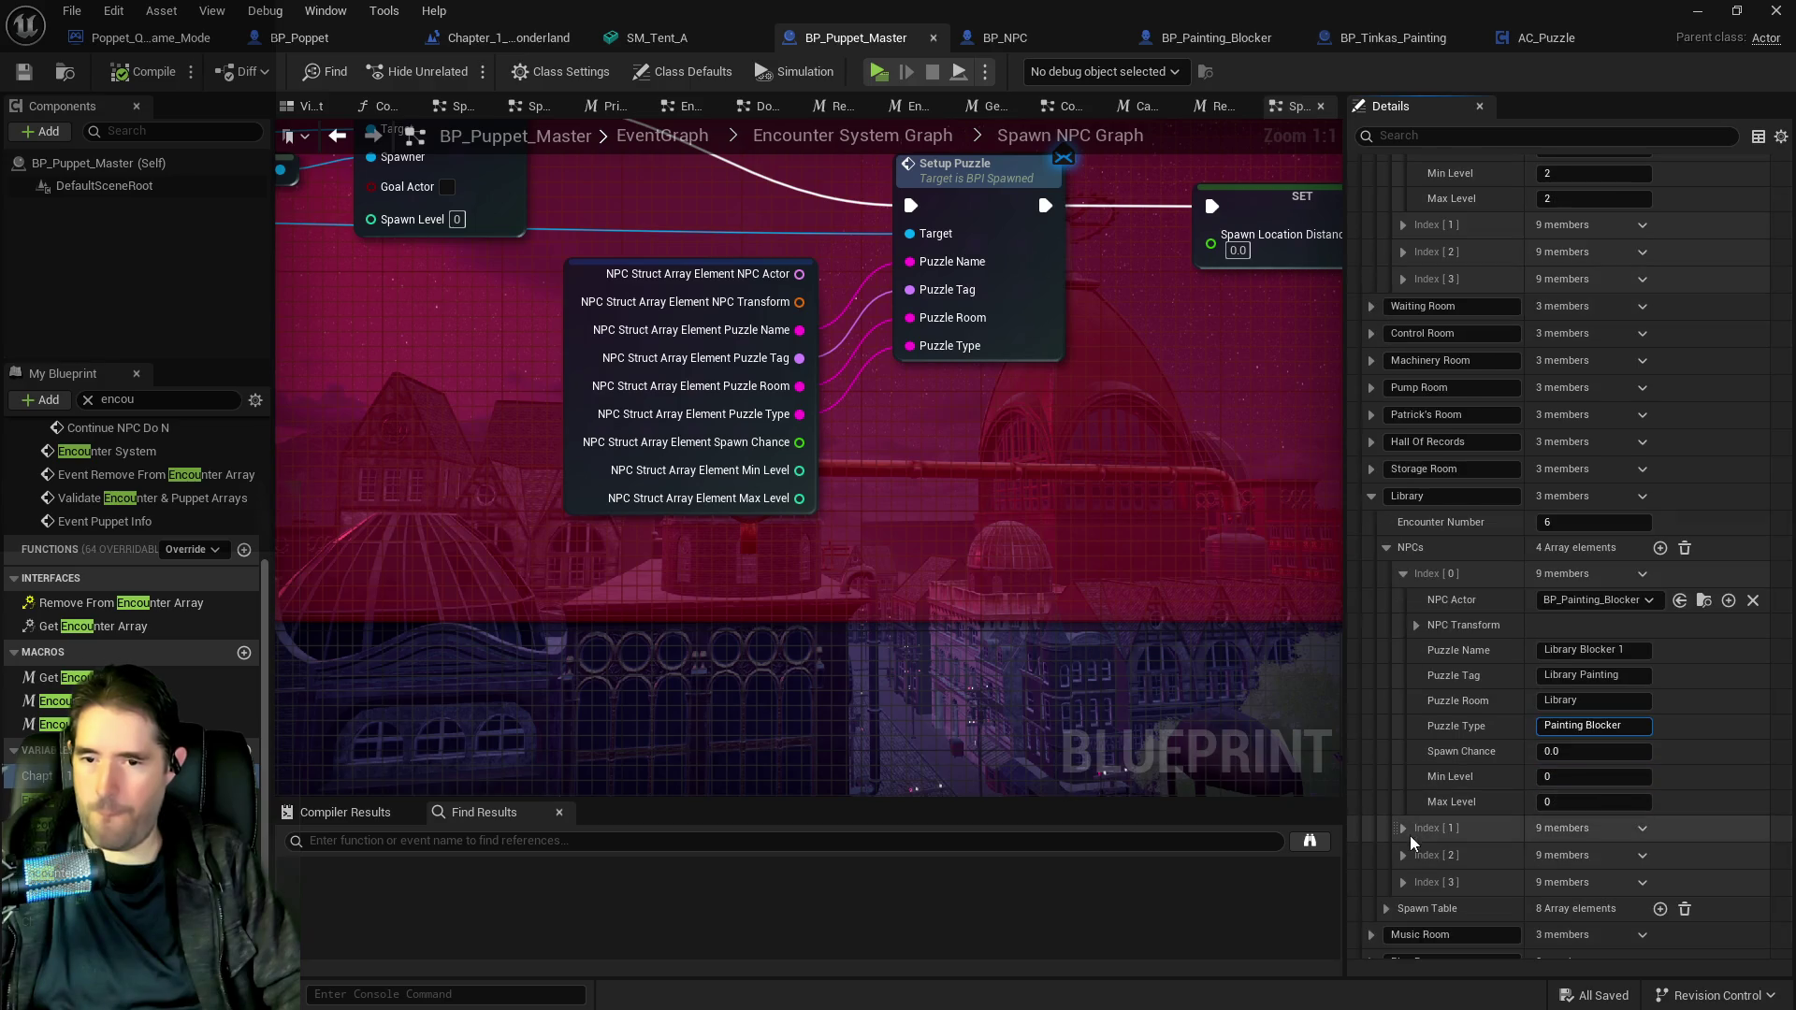
left_click(1403, 830)
scroll(1404, 833, "down", 2)
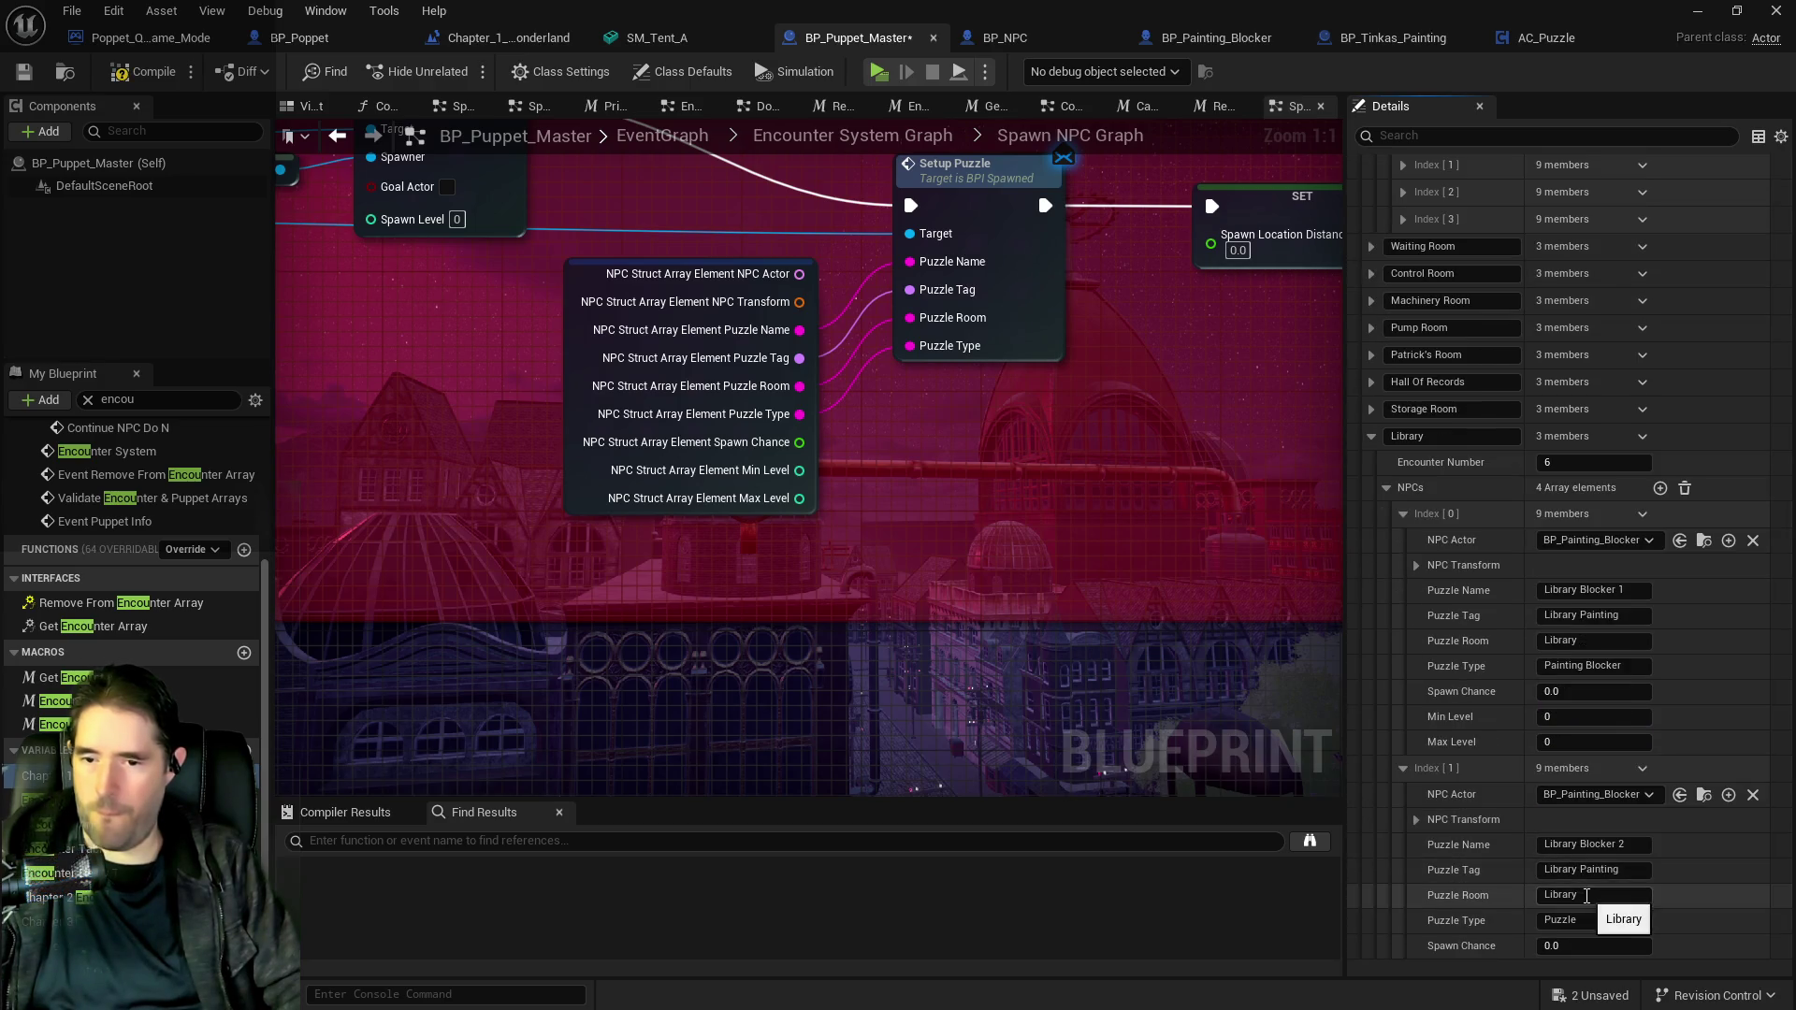
key("Return")
Set the third and fourth Library NPCs' Puzzle Type to Painting Blocker.
scroll(1441, 861, "down", 7)
left_click(1415, 815)
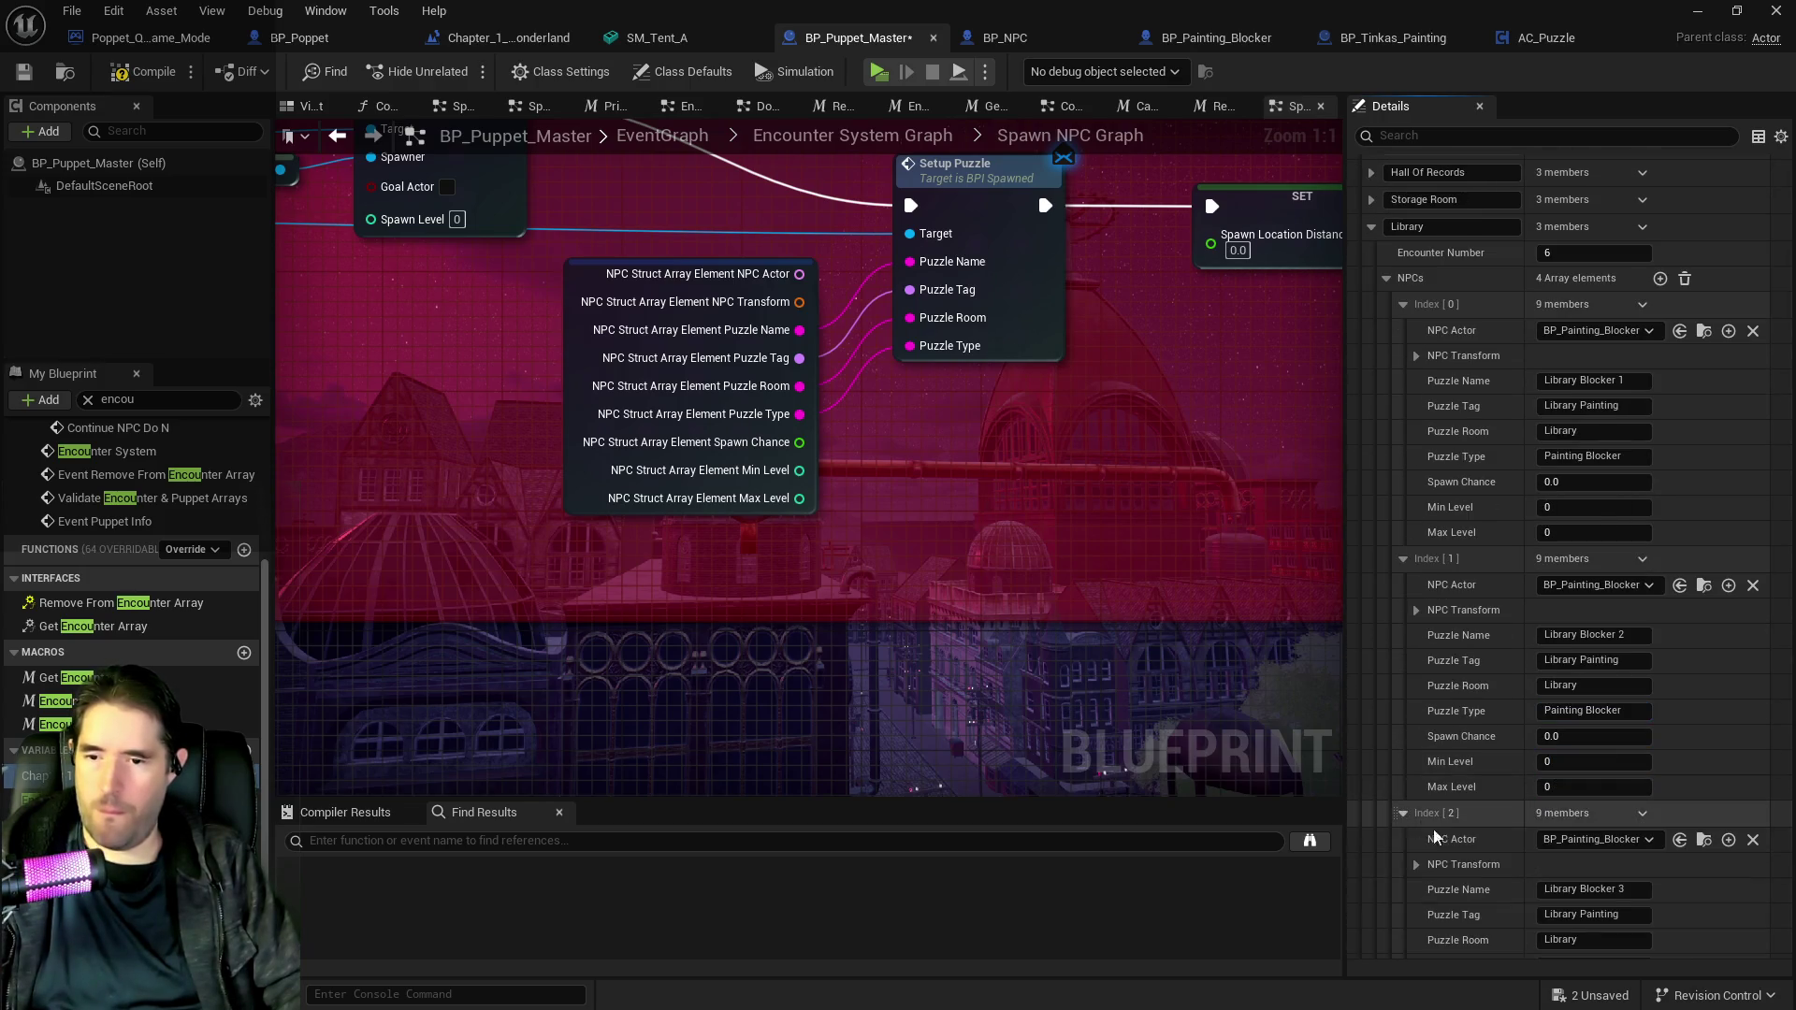
scroll(1497, 860, "down", 3)
left_click(1595, 876)
type("Puzzle")
type("Painting Blocker")
scroll(1511, 885, "down", 4)
left_click(1420, 861)
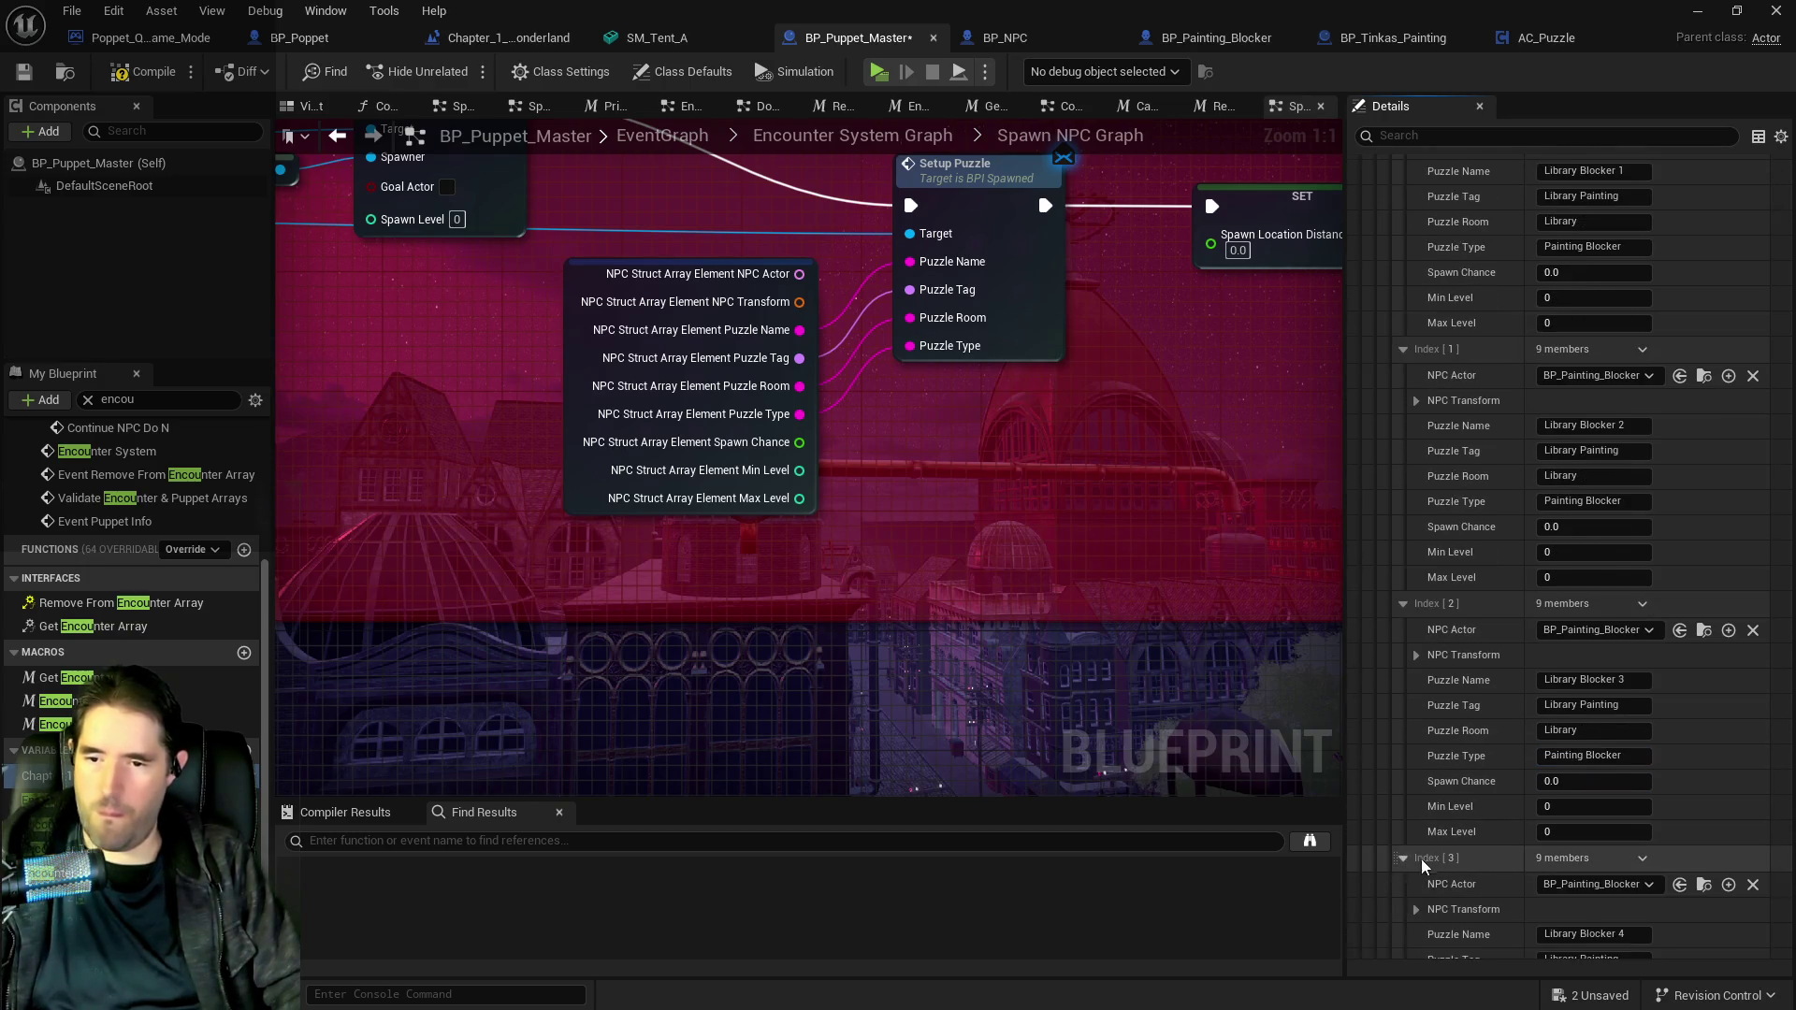
scroll(1420, 861, "down", 4)
left_click(1590, 890)
type("Painting Blocker")
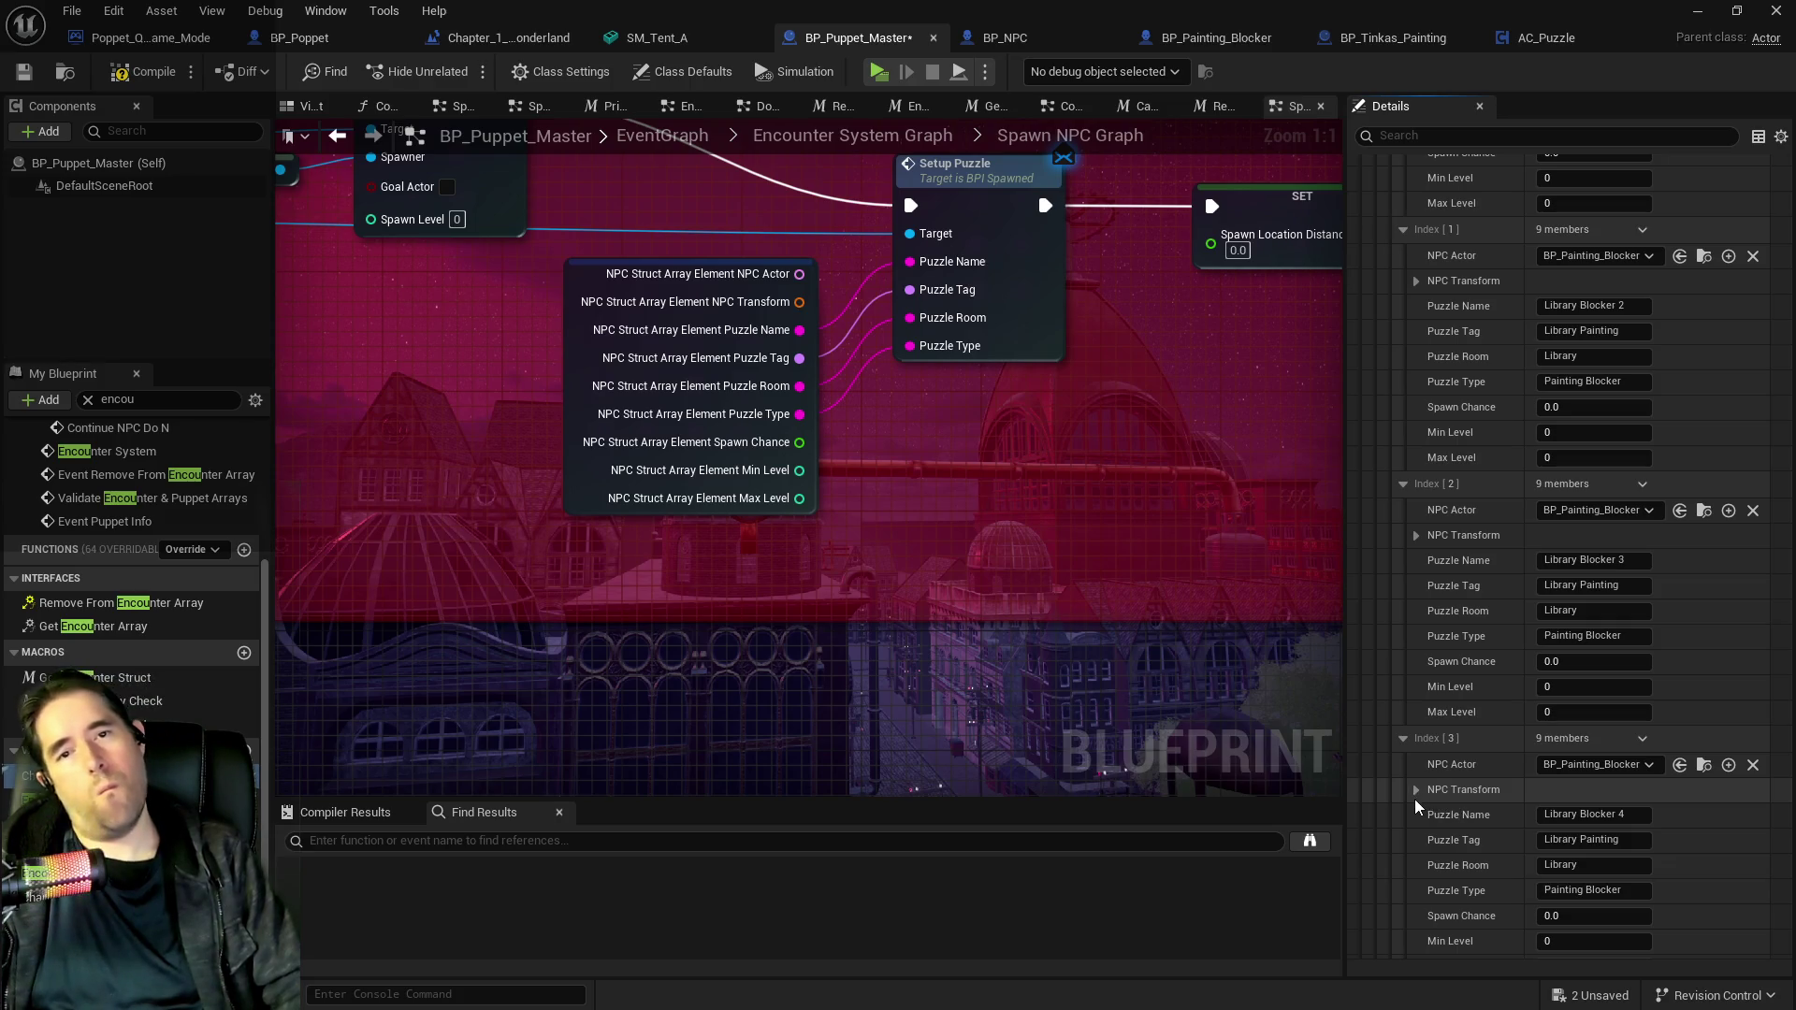
Set both Staff Only NPC entries' Puzzle Type to Painting Blocker.
scroll(1415, 799, "down", 13)
left_click(1372, 685)
scroll(1373, 693, "down", 3)
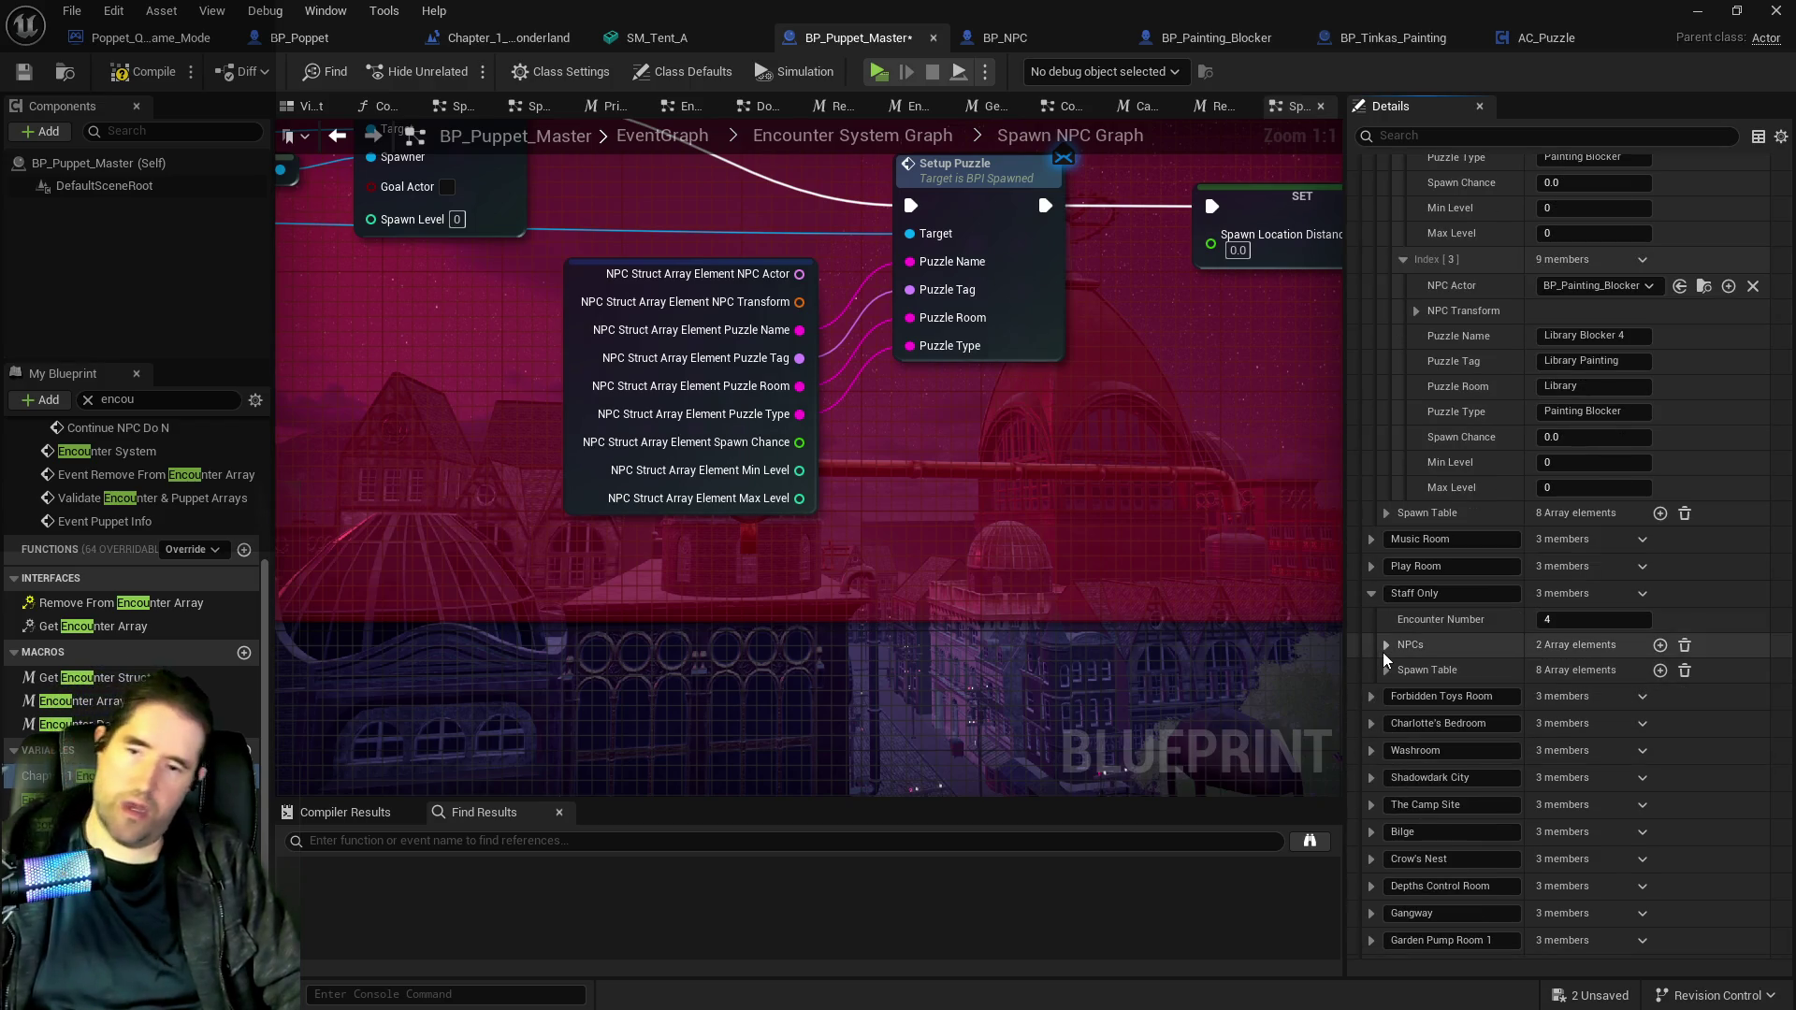
left_click(1386, 645)
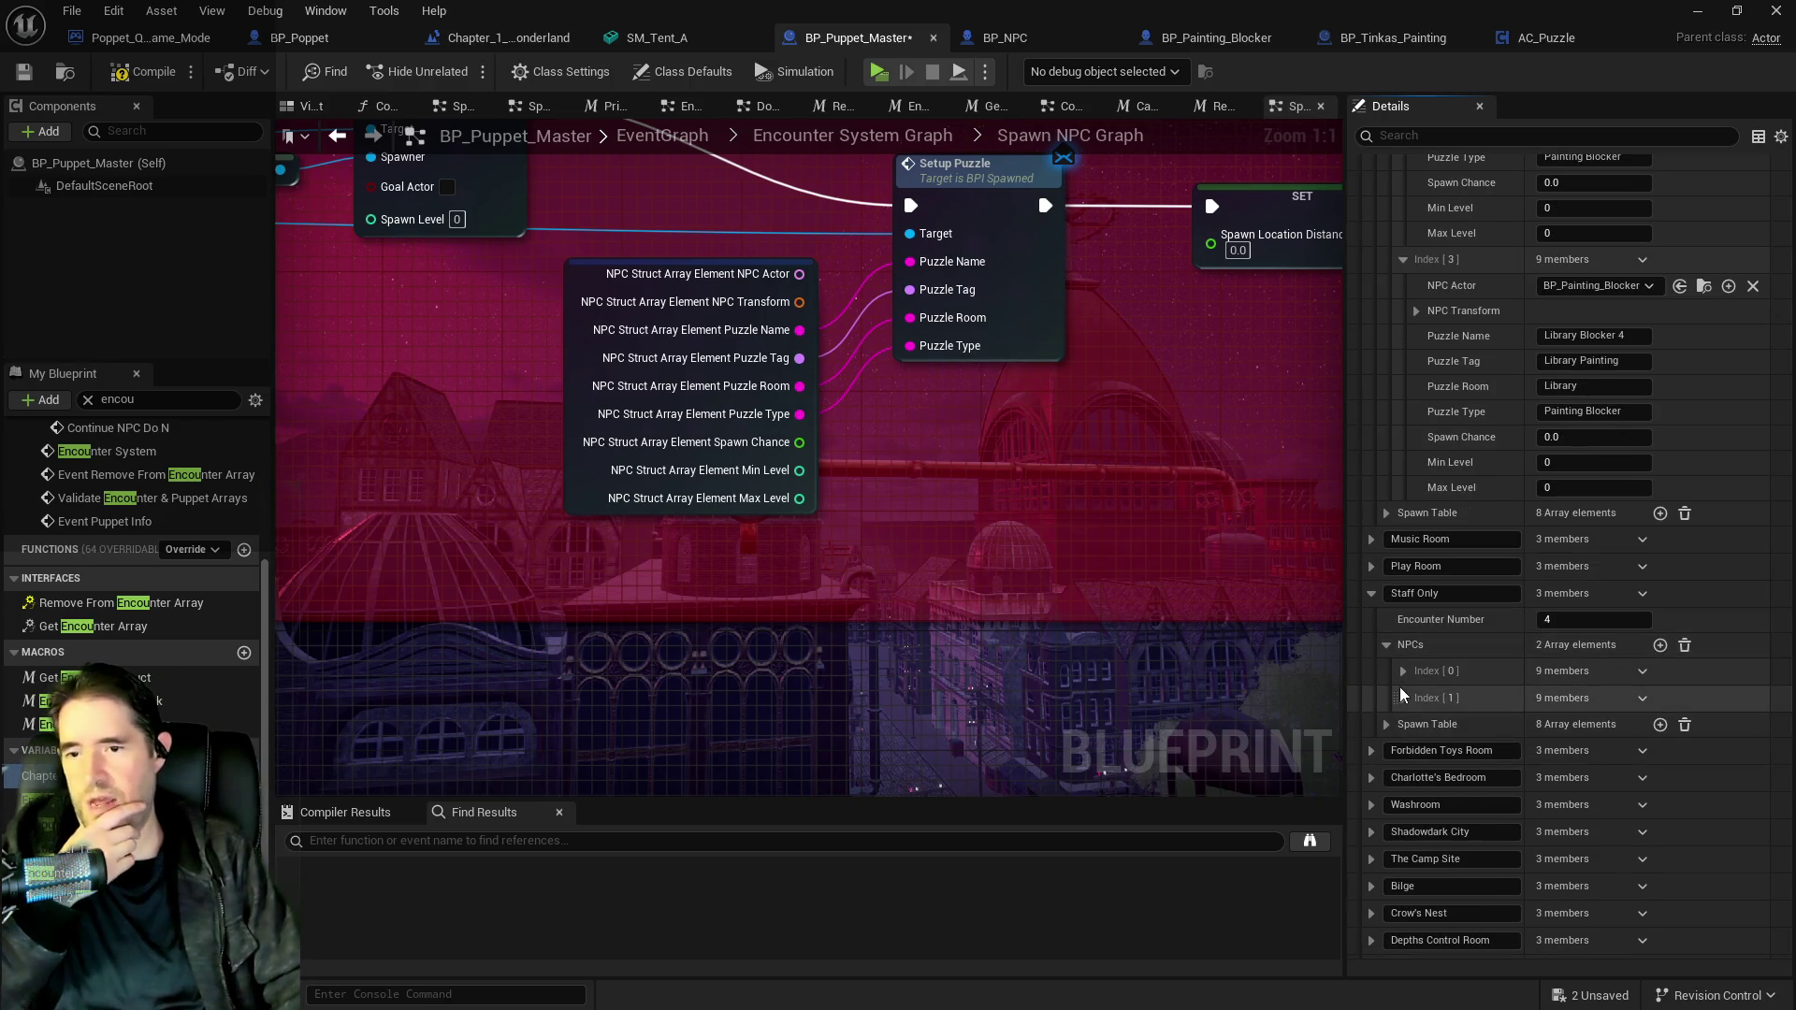
left_click(1403, 673)
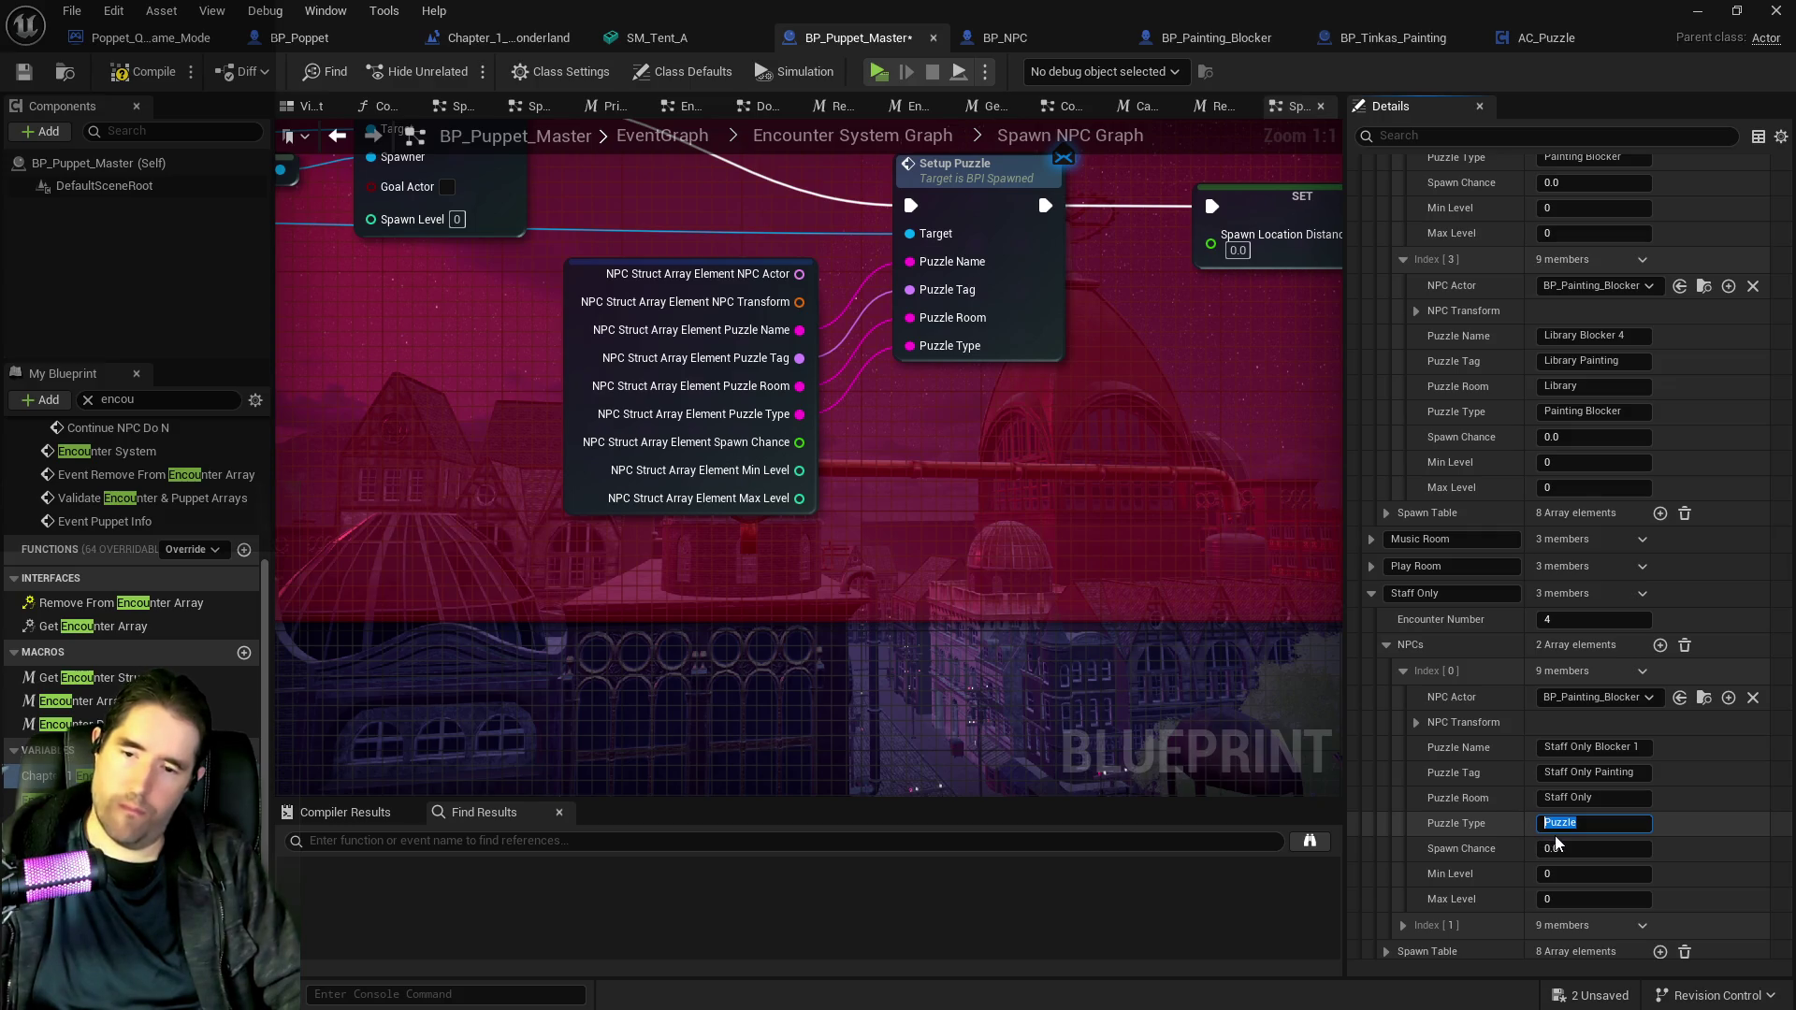
type("Painting Blocker")
scroll(1507, 851, "down", 1)
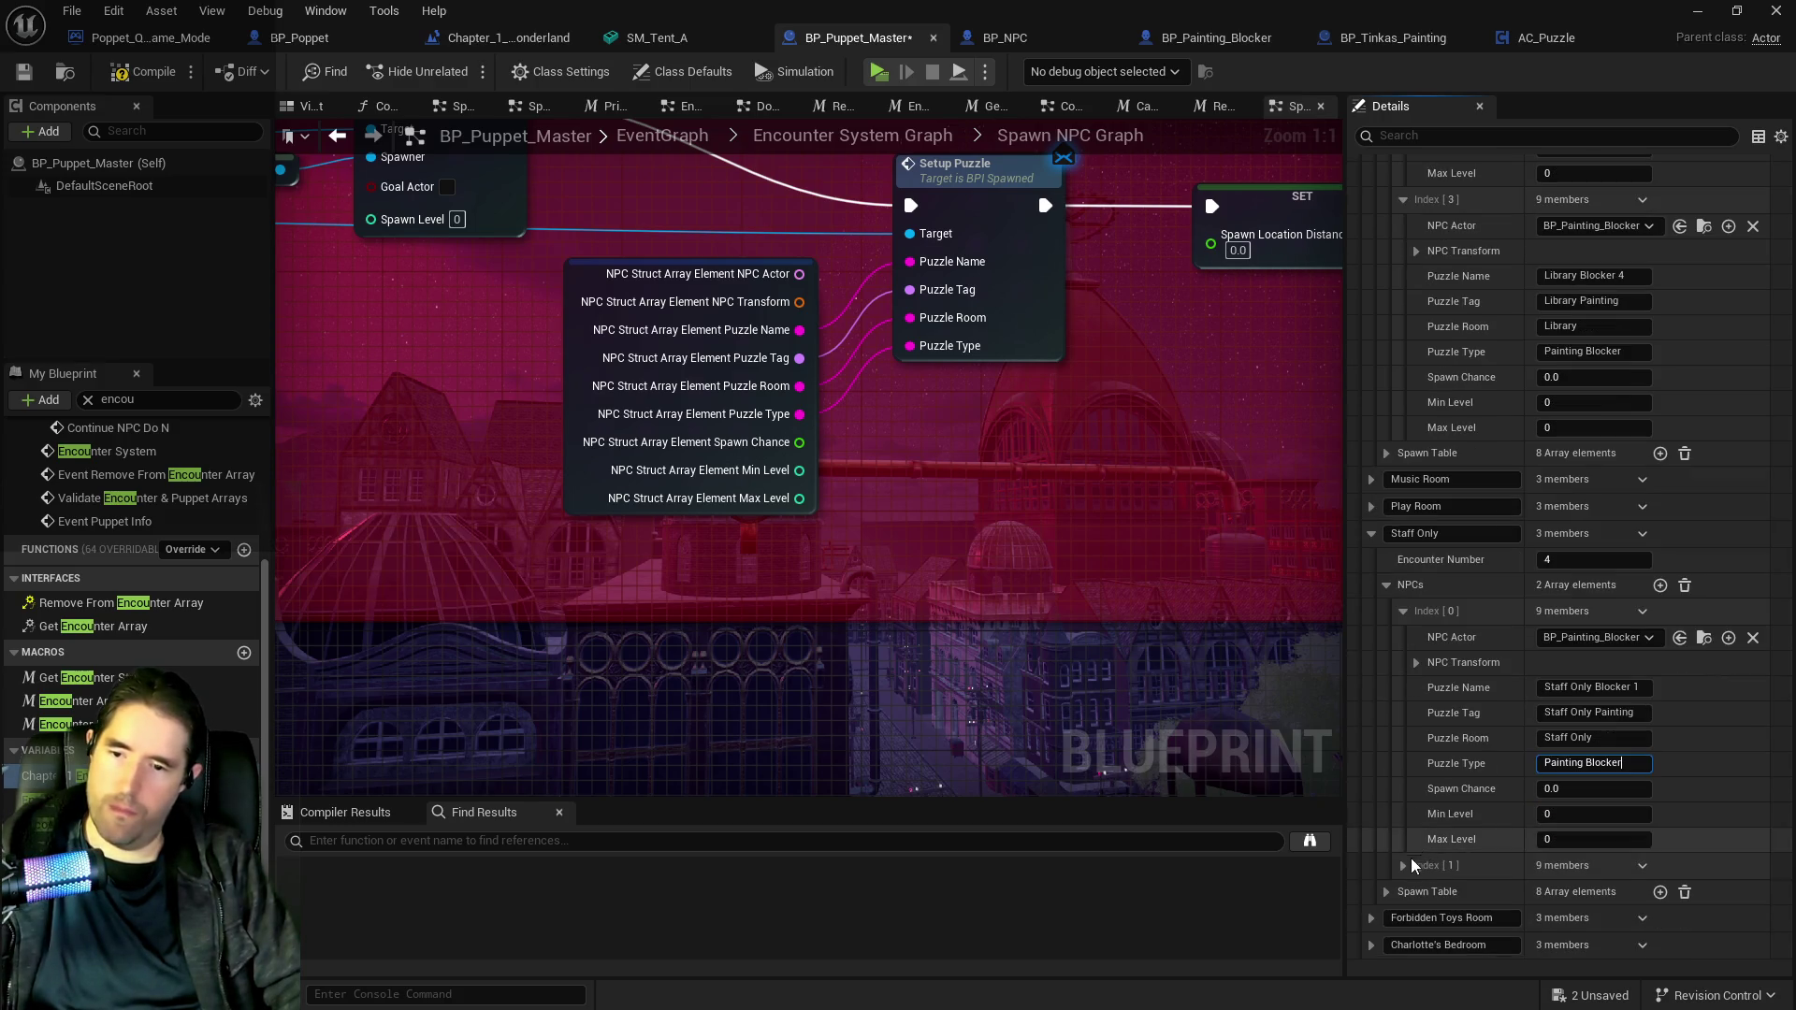
left_click(1494, 879)
scroll(1517, 908, "down", 2)
type("Painting Blocker")
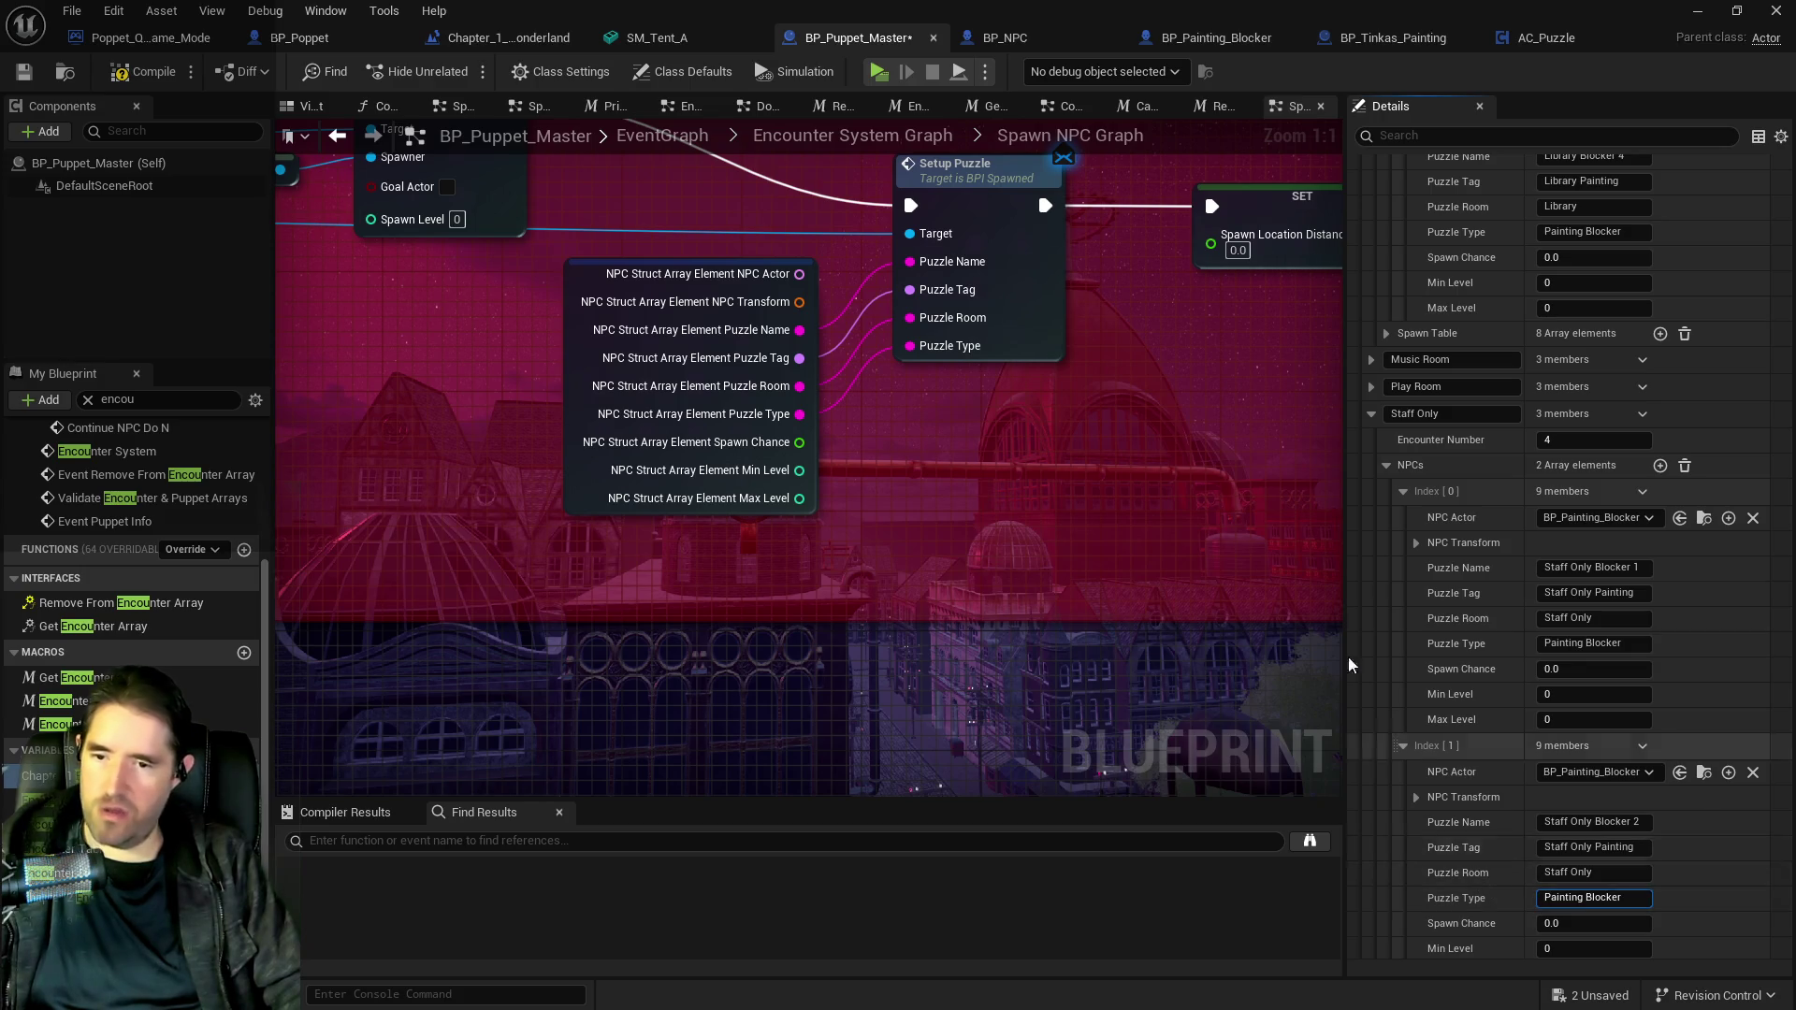
Set the Washroom NPC entries' Puzzle Type to Painting Blocker, then compile and save.
left_click(1370, 414)
left_click(1370, 495)
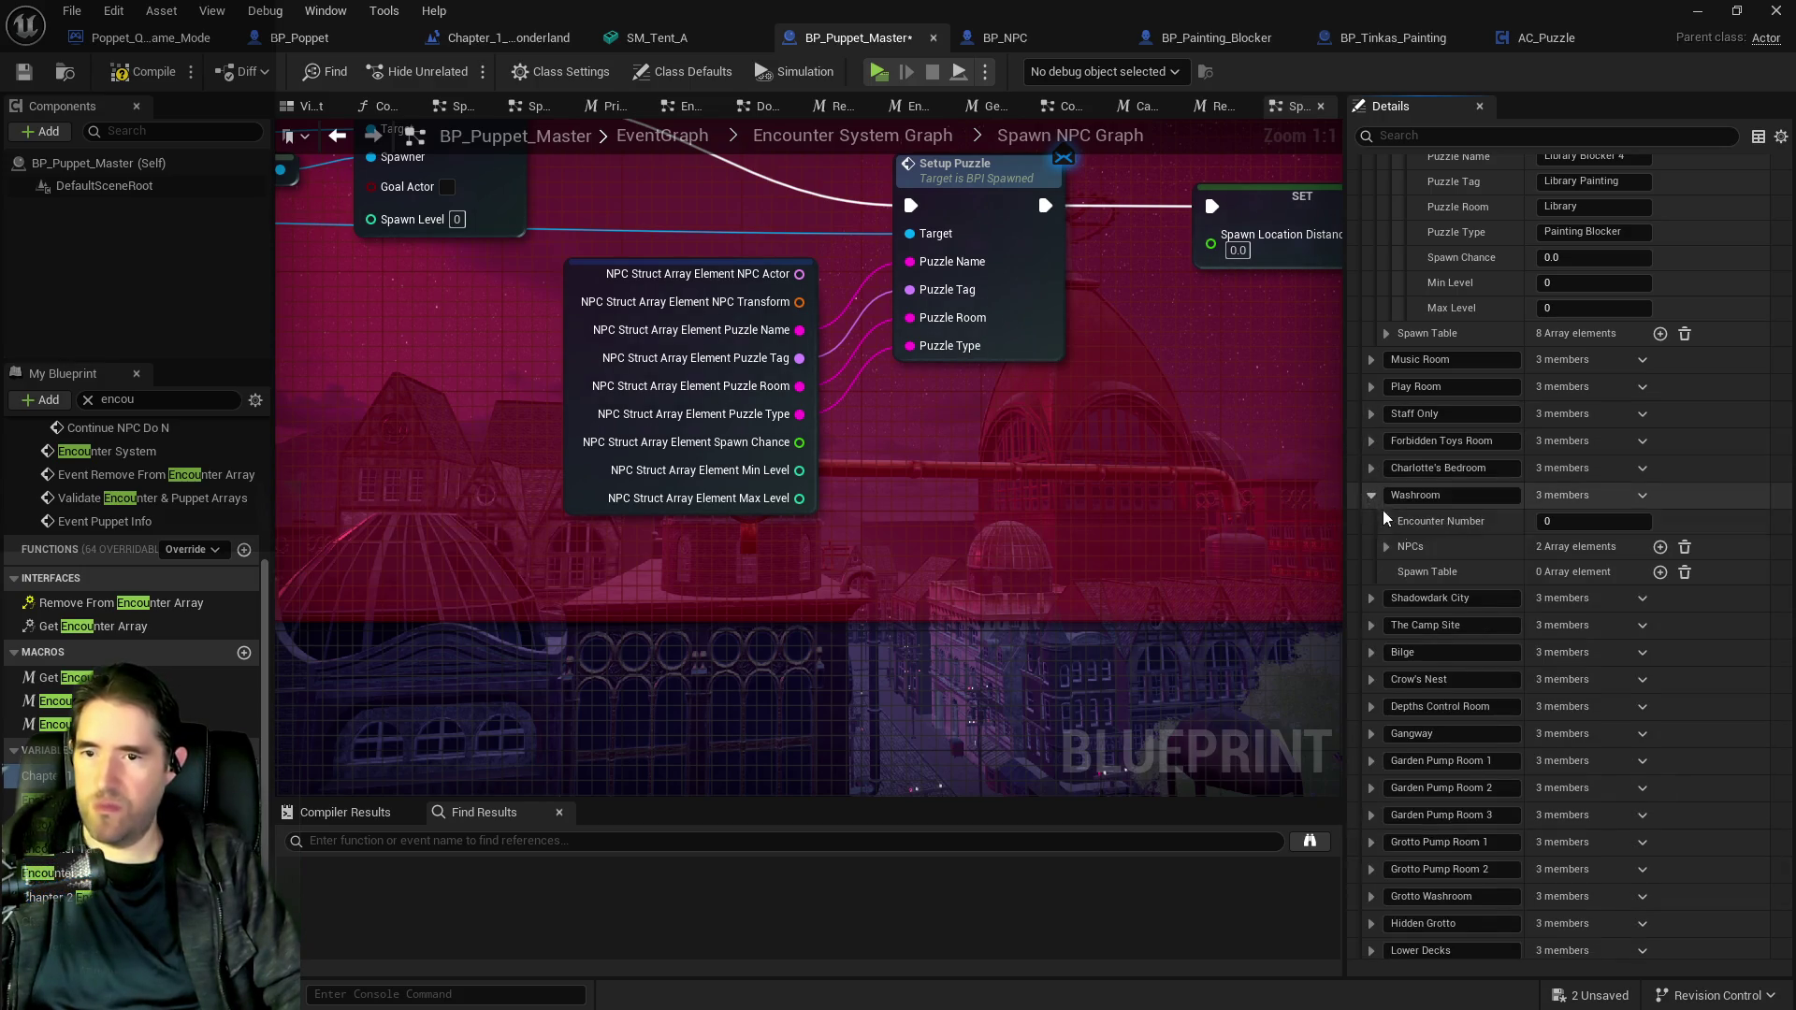
left_click(1387, 547)
left_click(1424, 574)
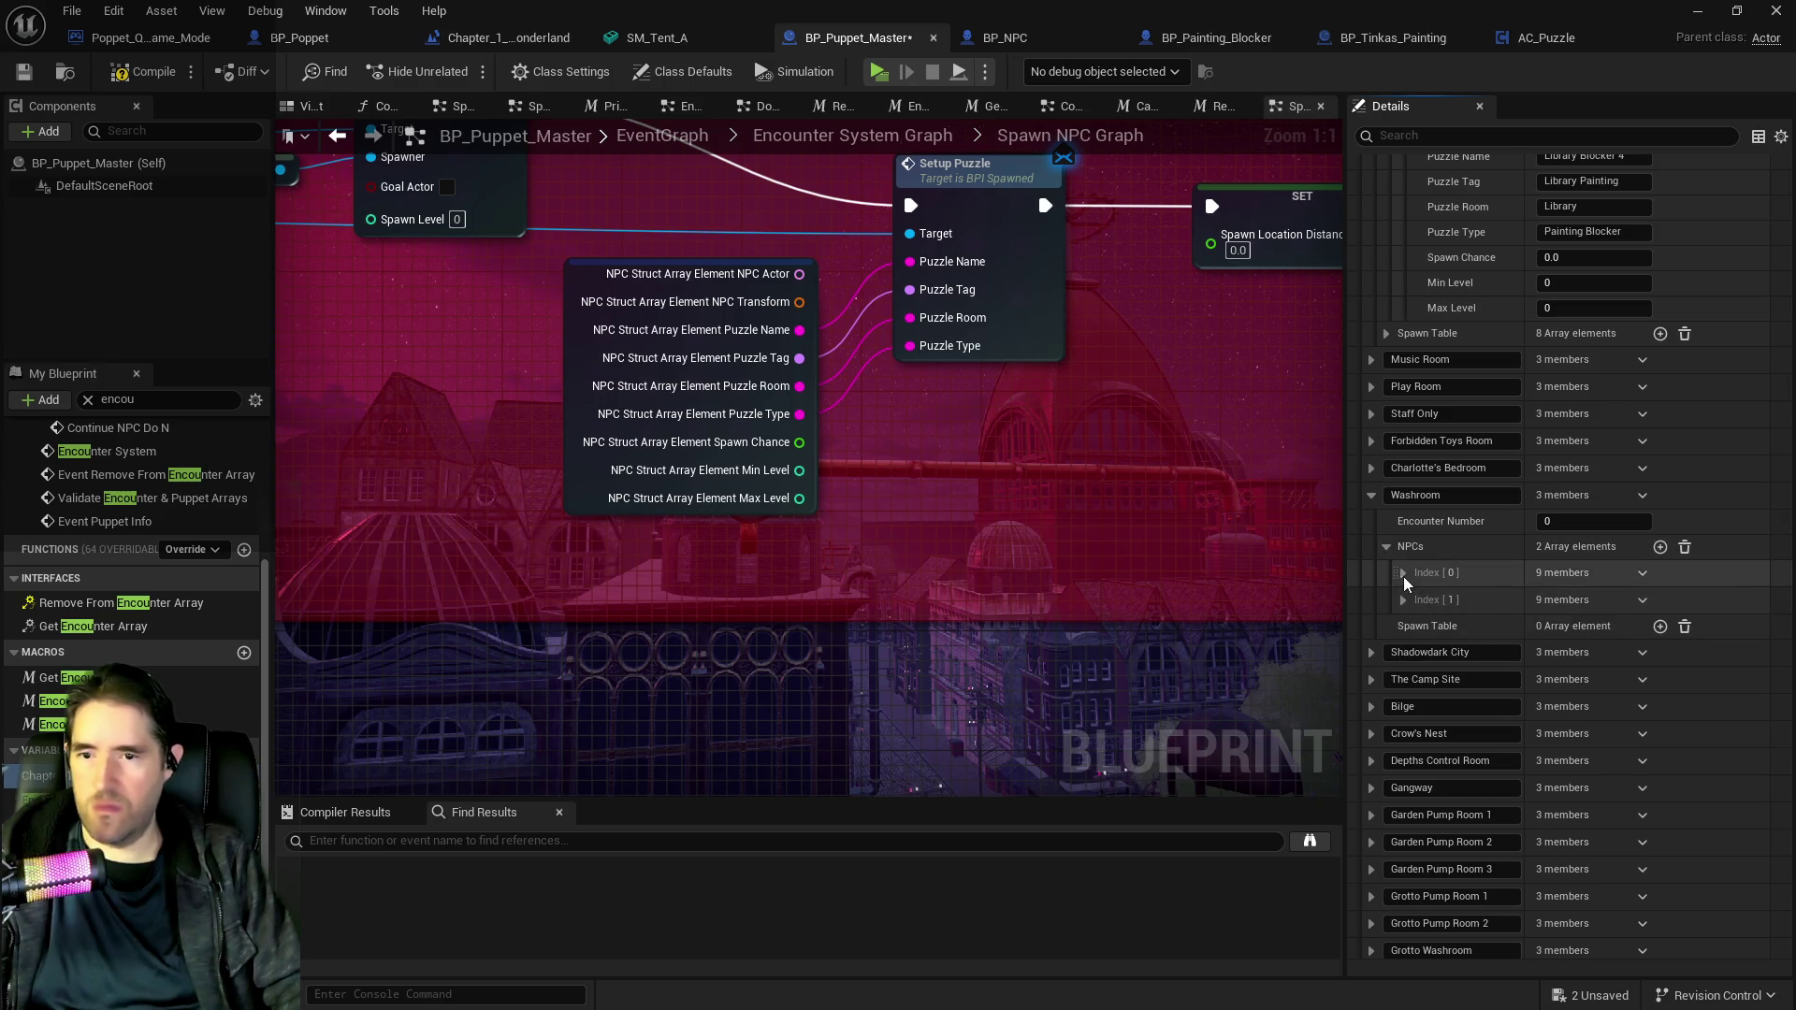
scroll(1590, 673, "down", 1)
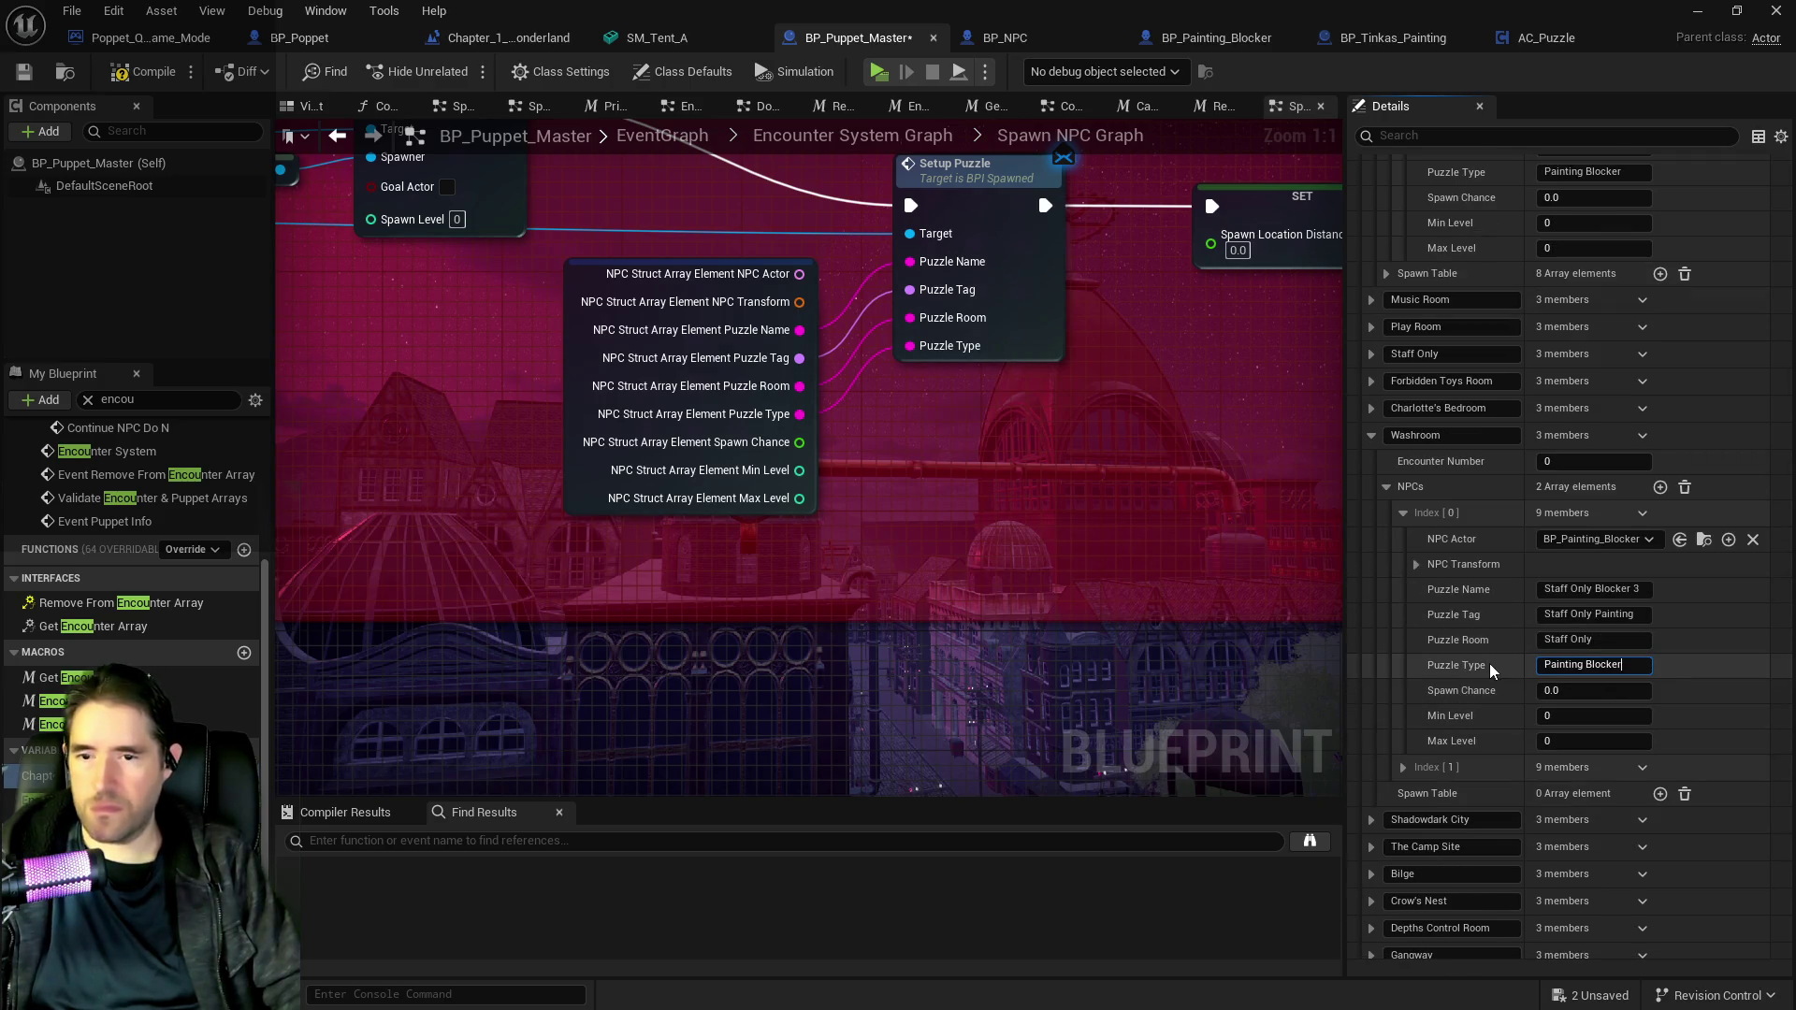
left_click(1403, 767)
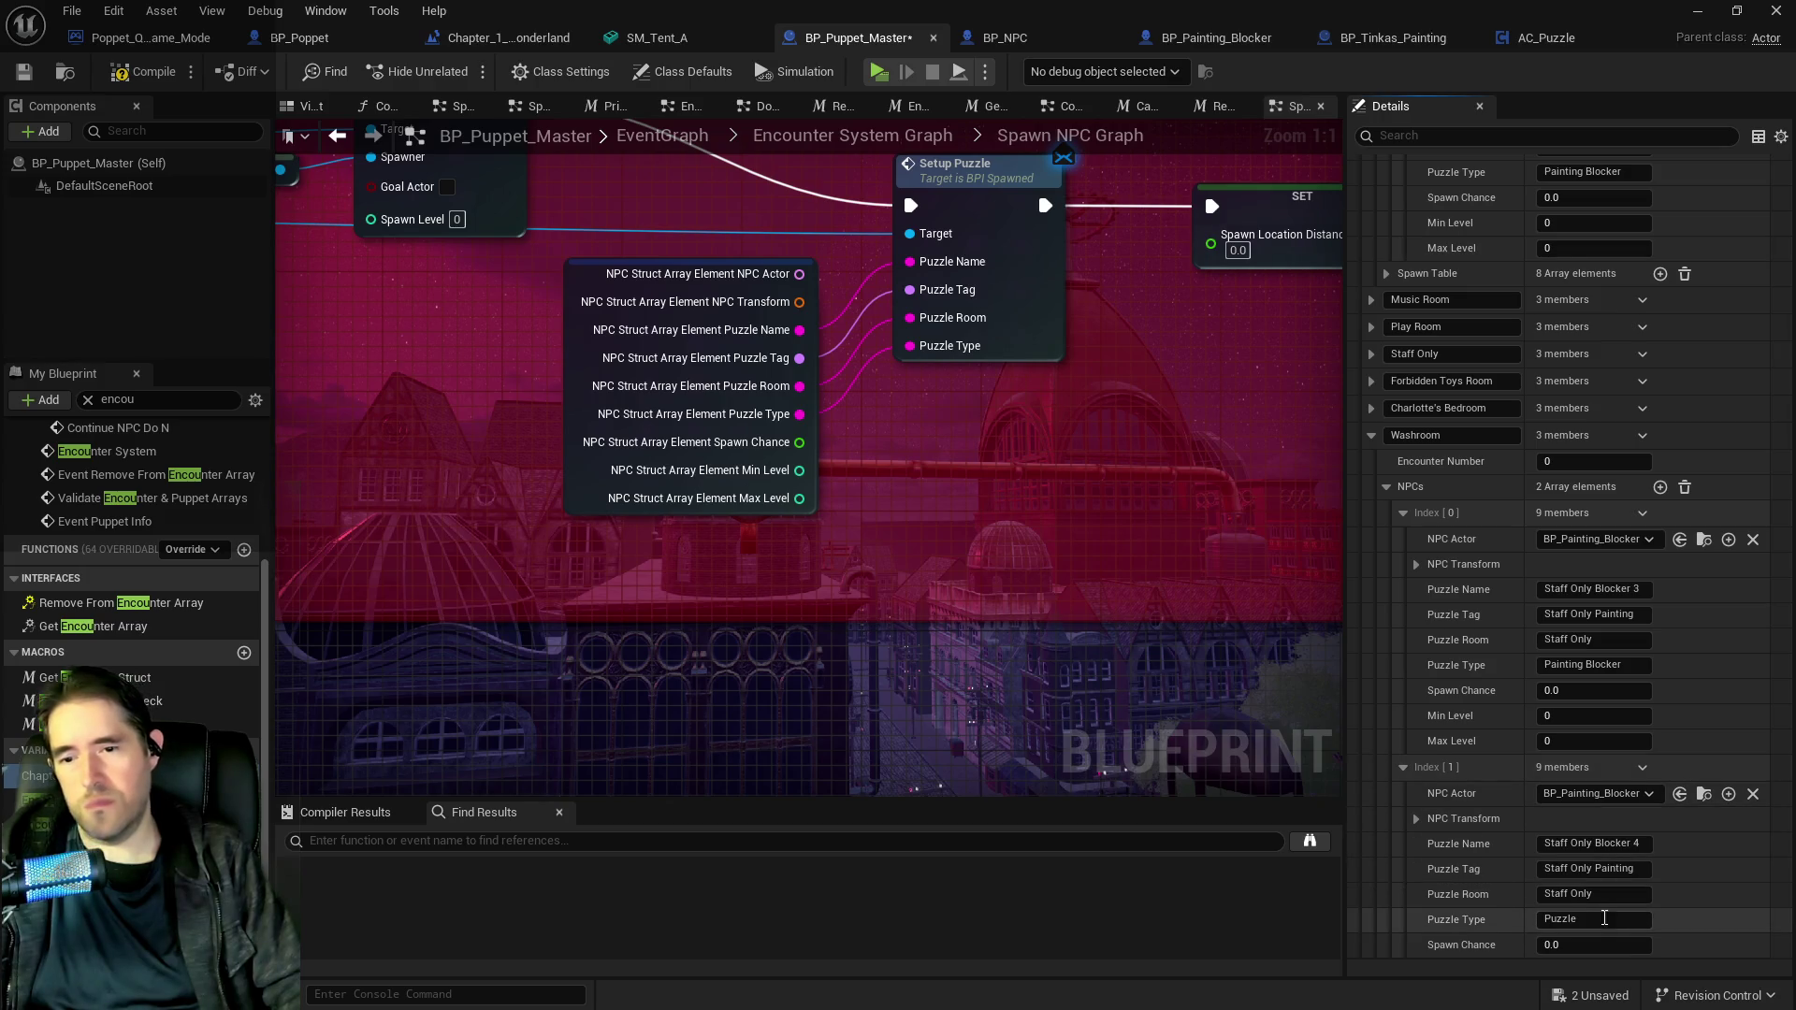
type("Painting Blocker")
key("Return")
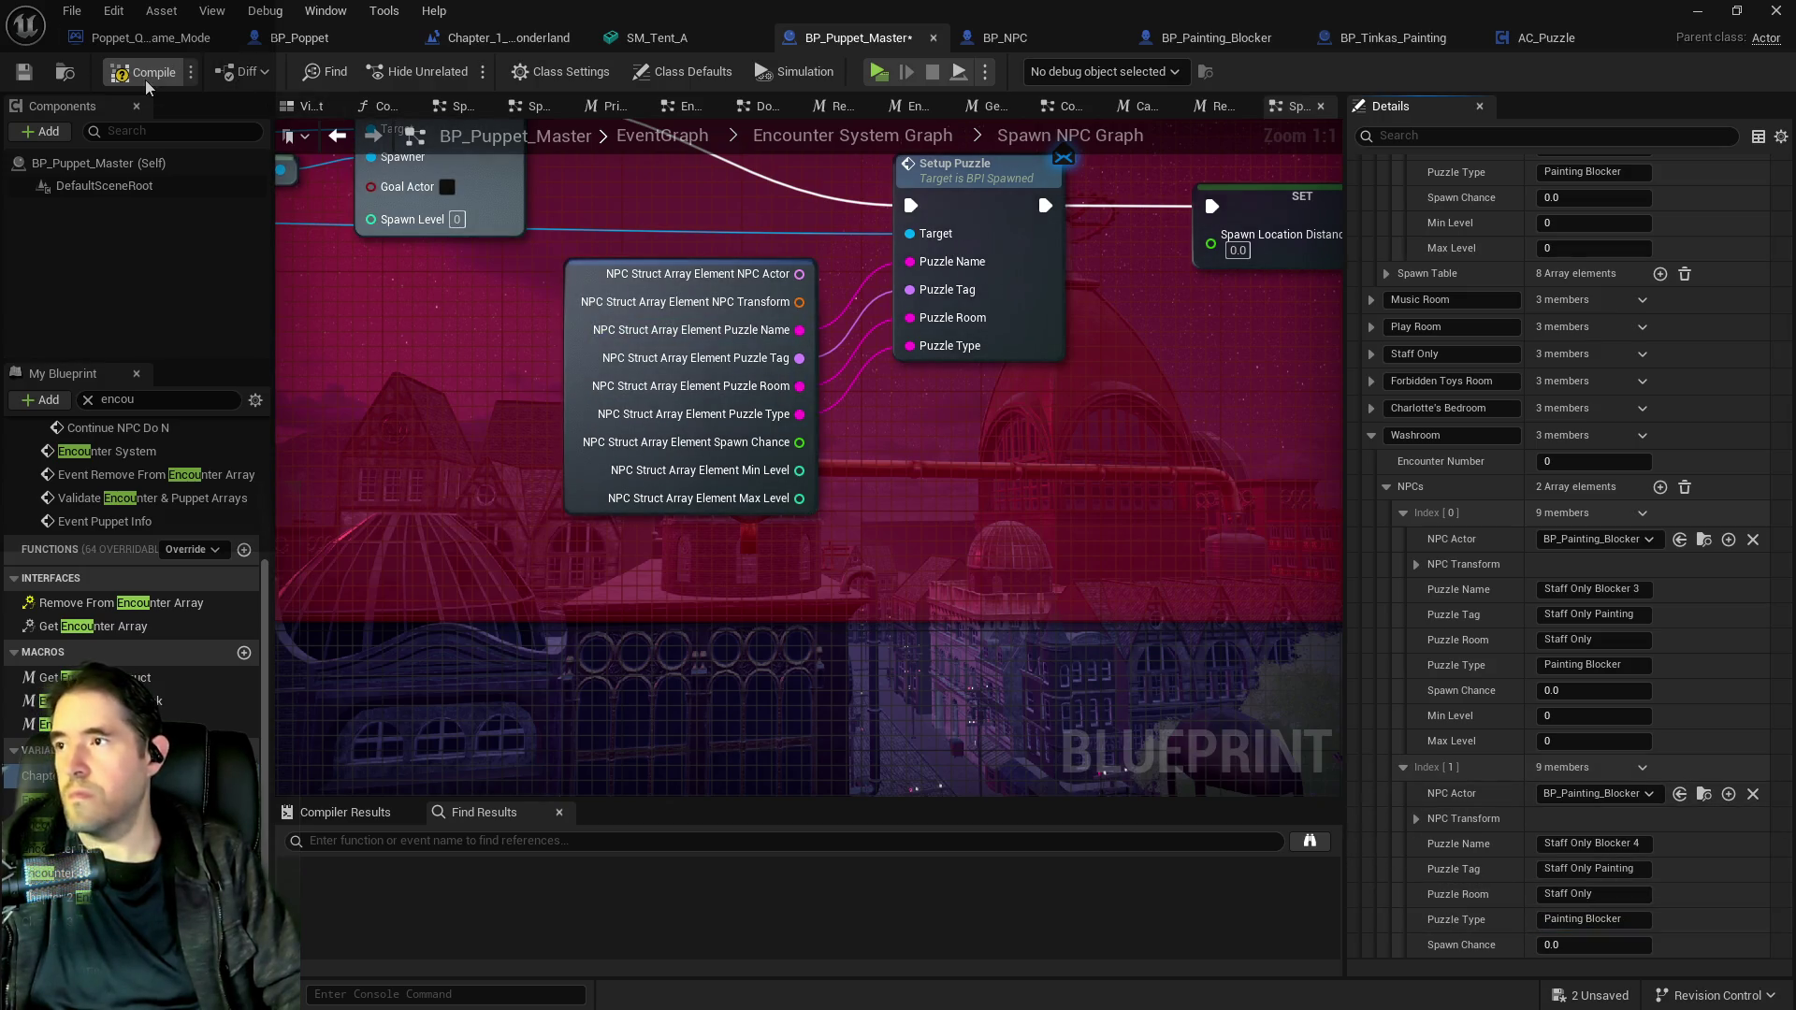
key("F7")
key("ctrl+s")
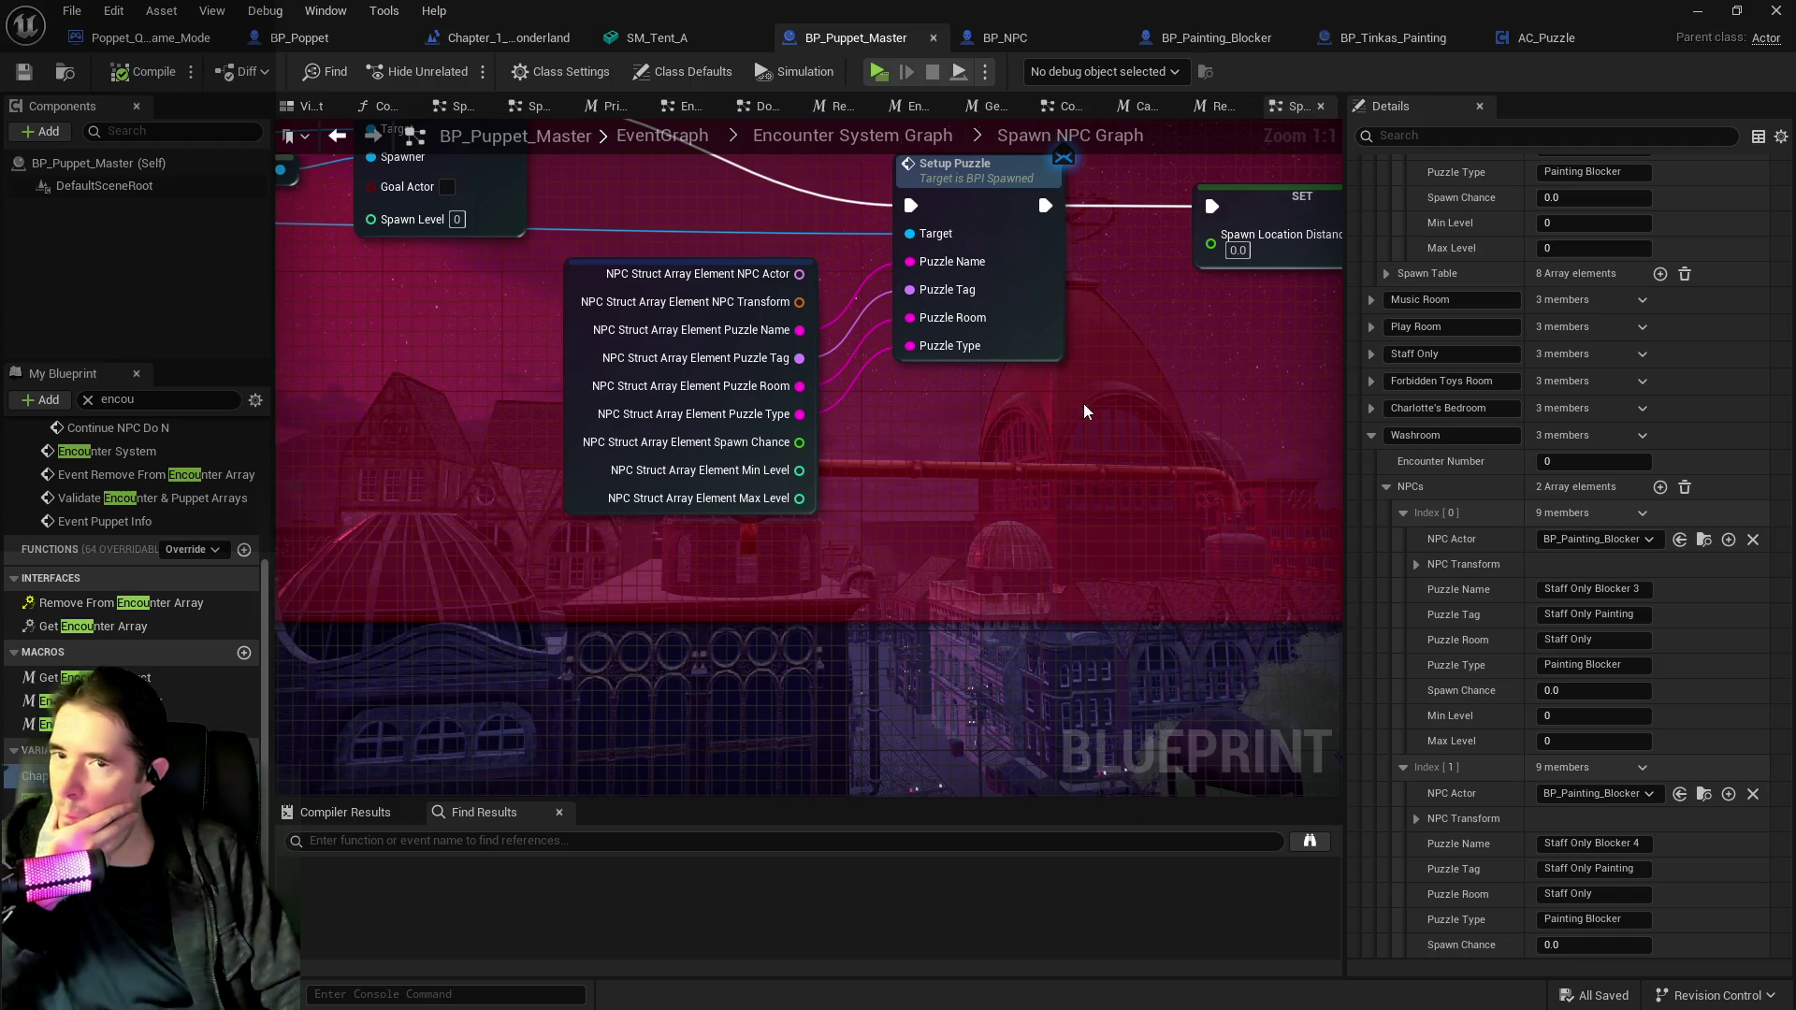
Minimize the Blueprint editor and zoom the level viewport in and out.
left_click(1696, 11)
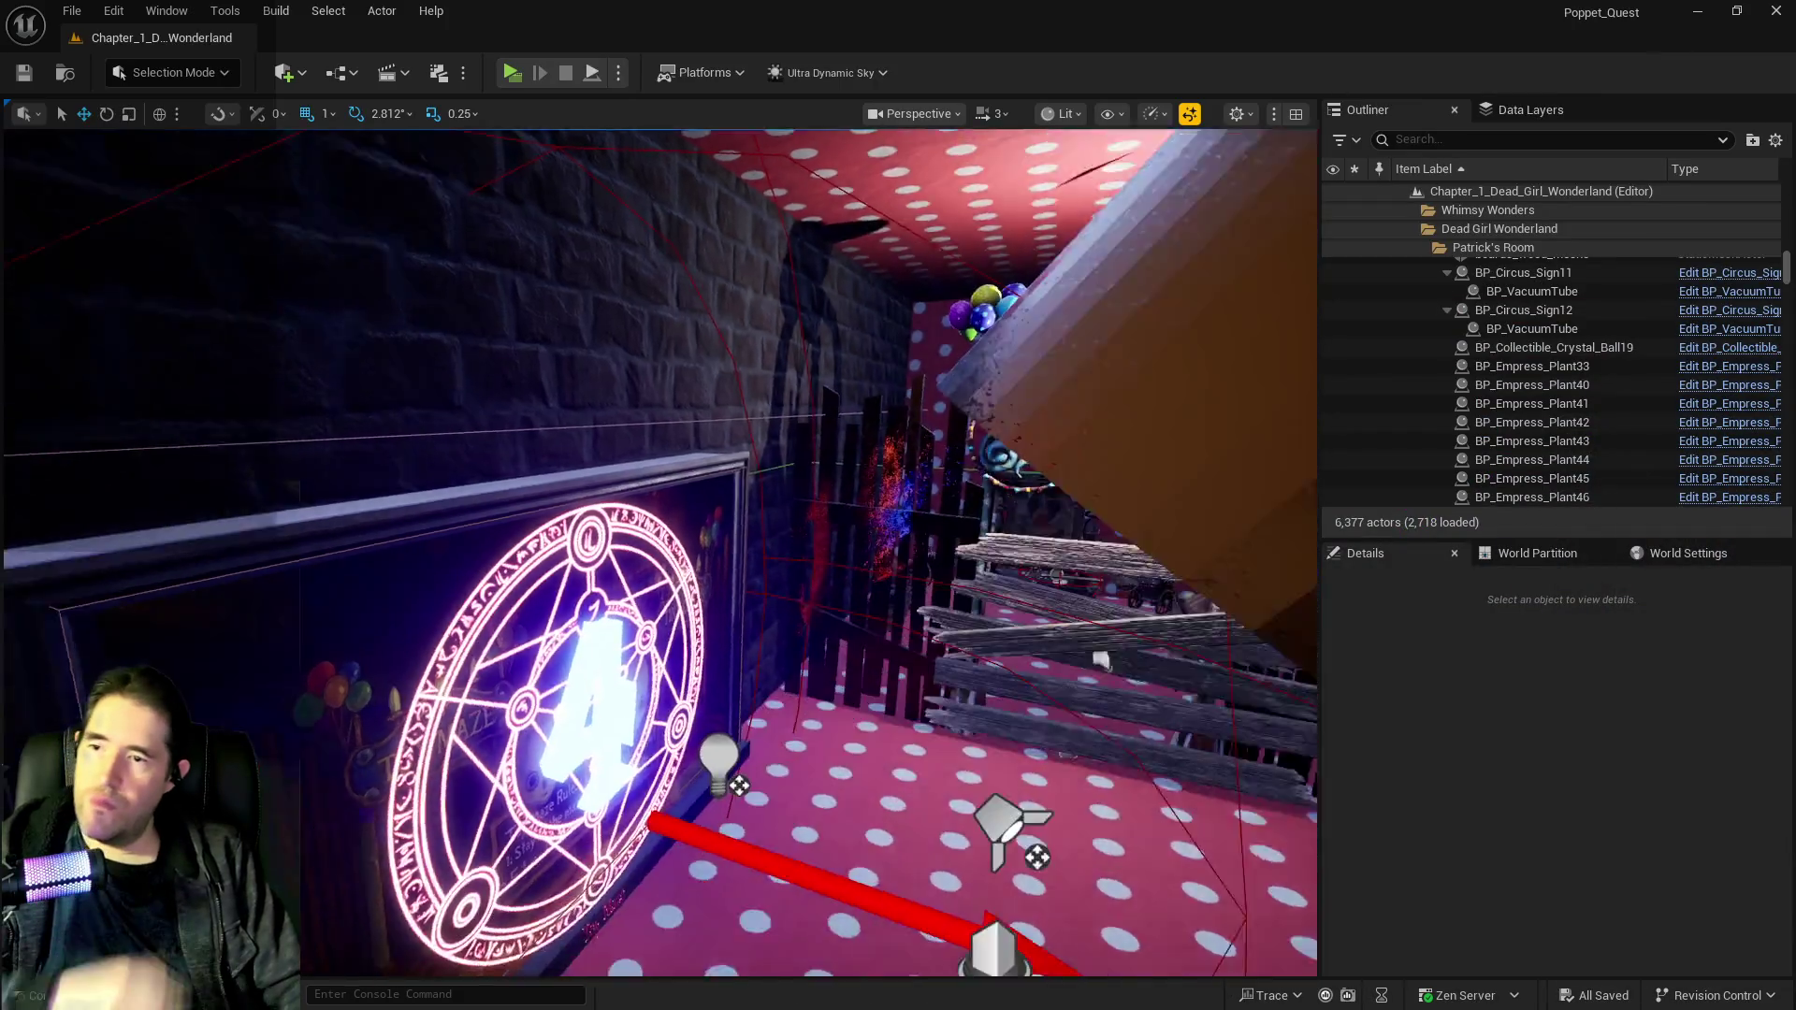
scroll(570, 521, "up", 10)
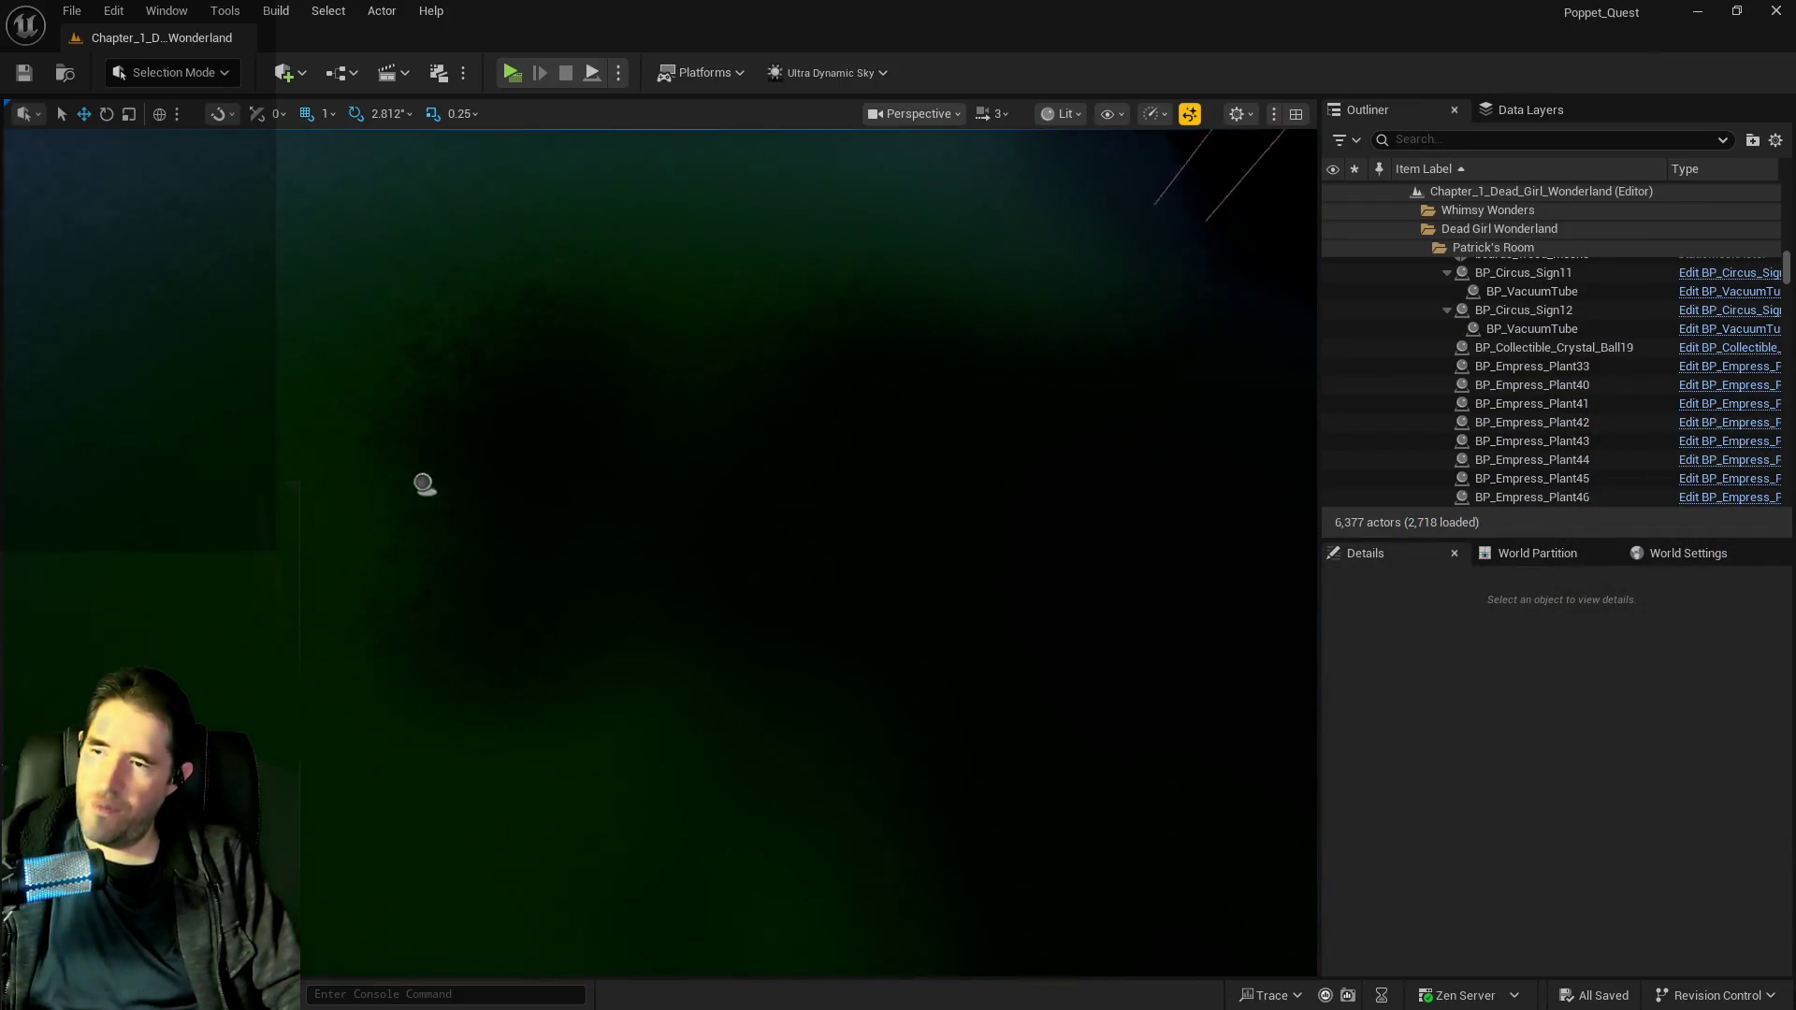
scroll(660, 552, "down", 10)
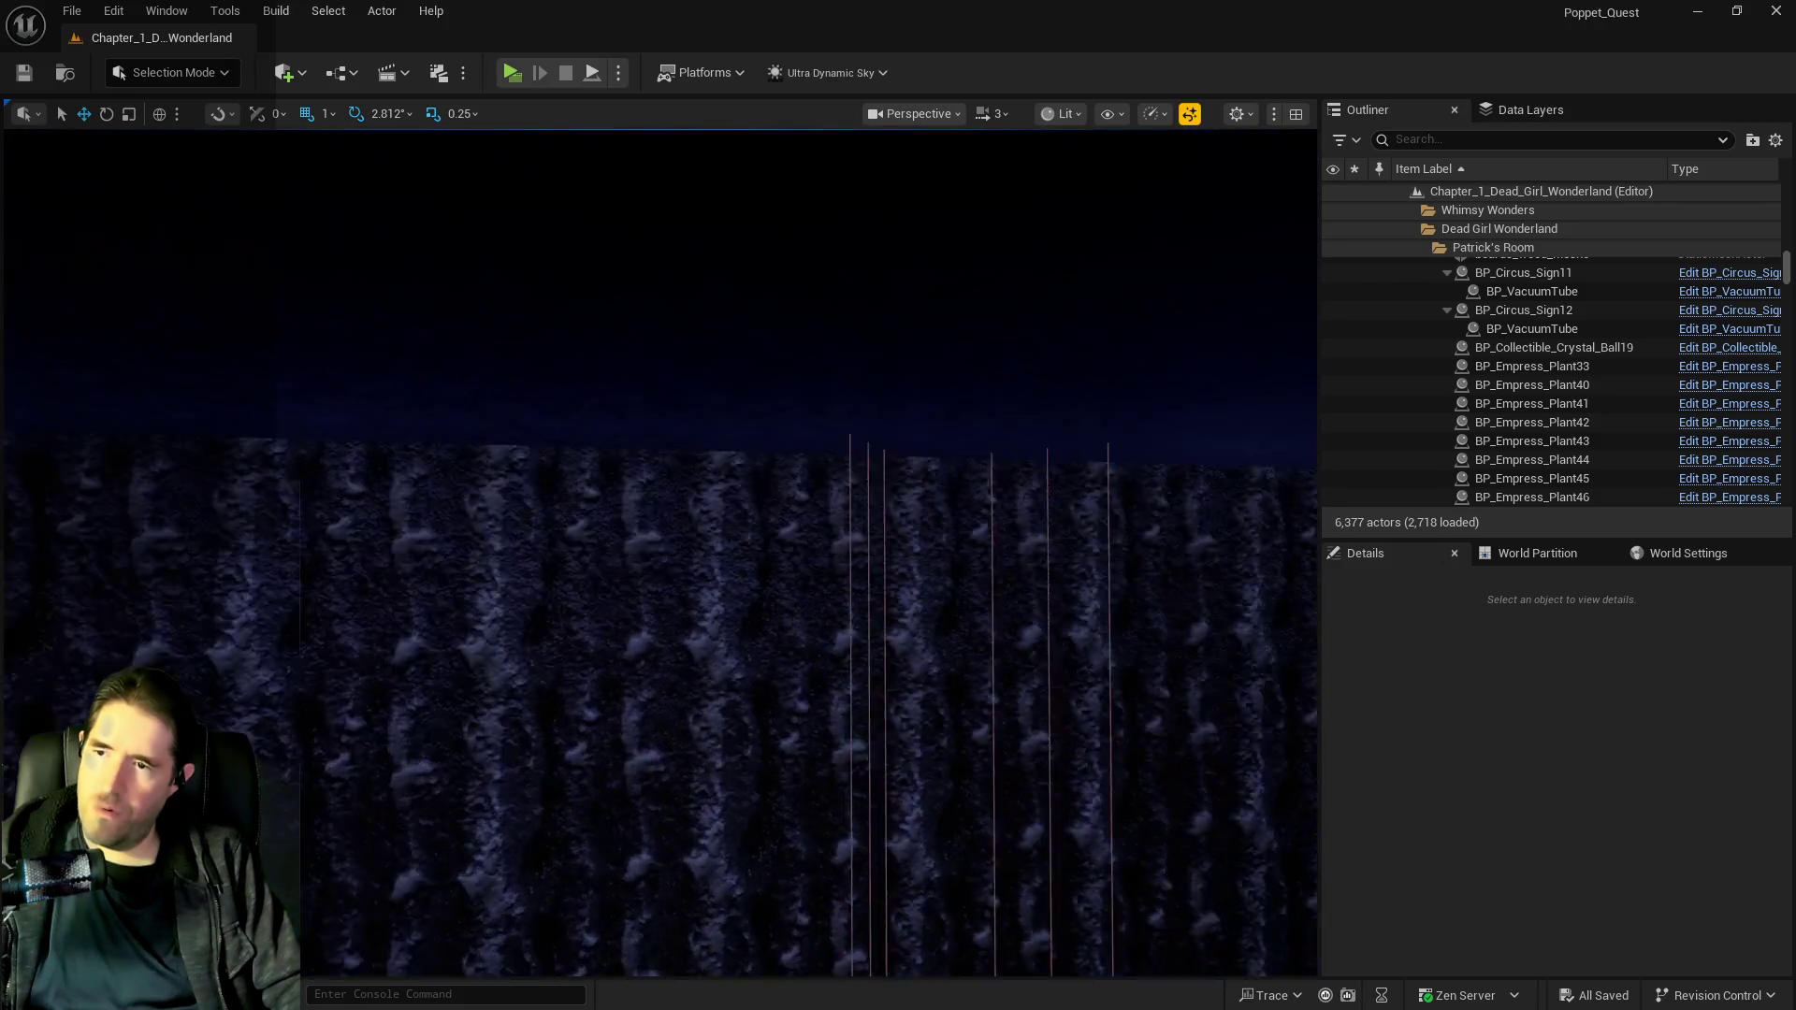
scroll(659, 552, "down", 10)
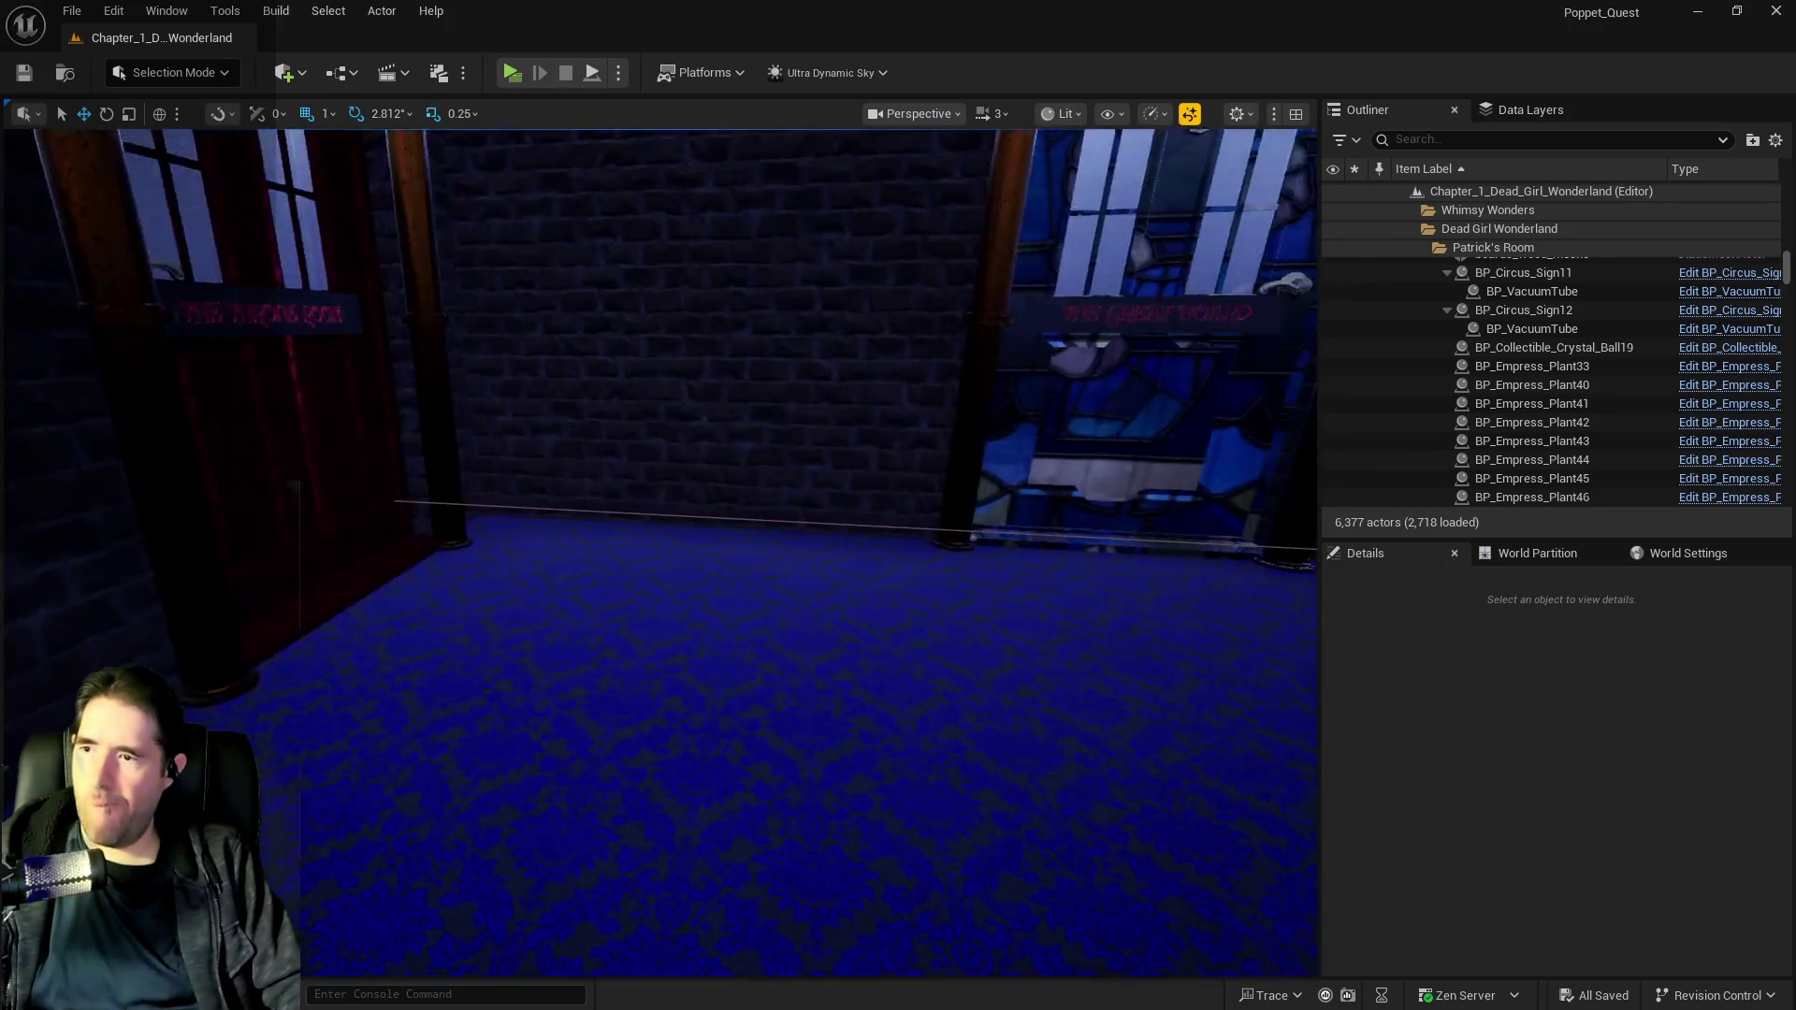
scroll(660, 552, "up", 10)
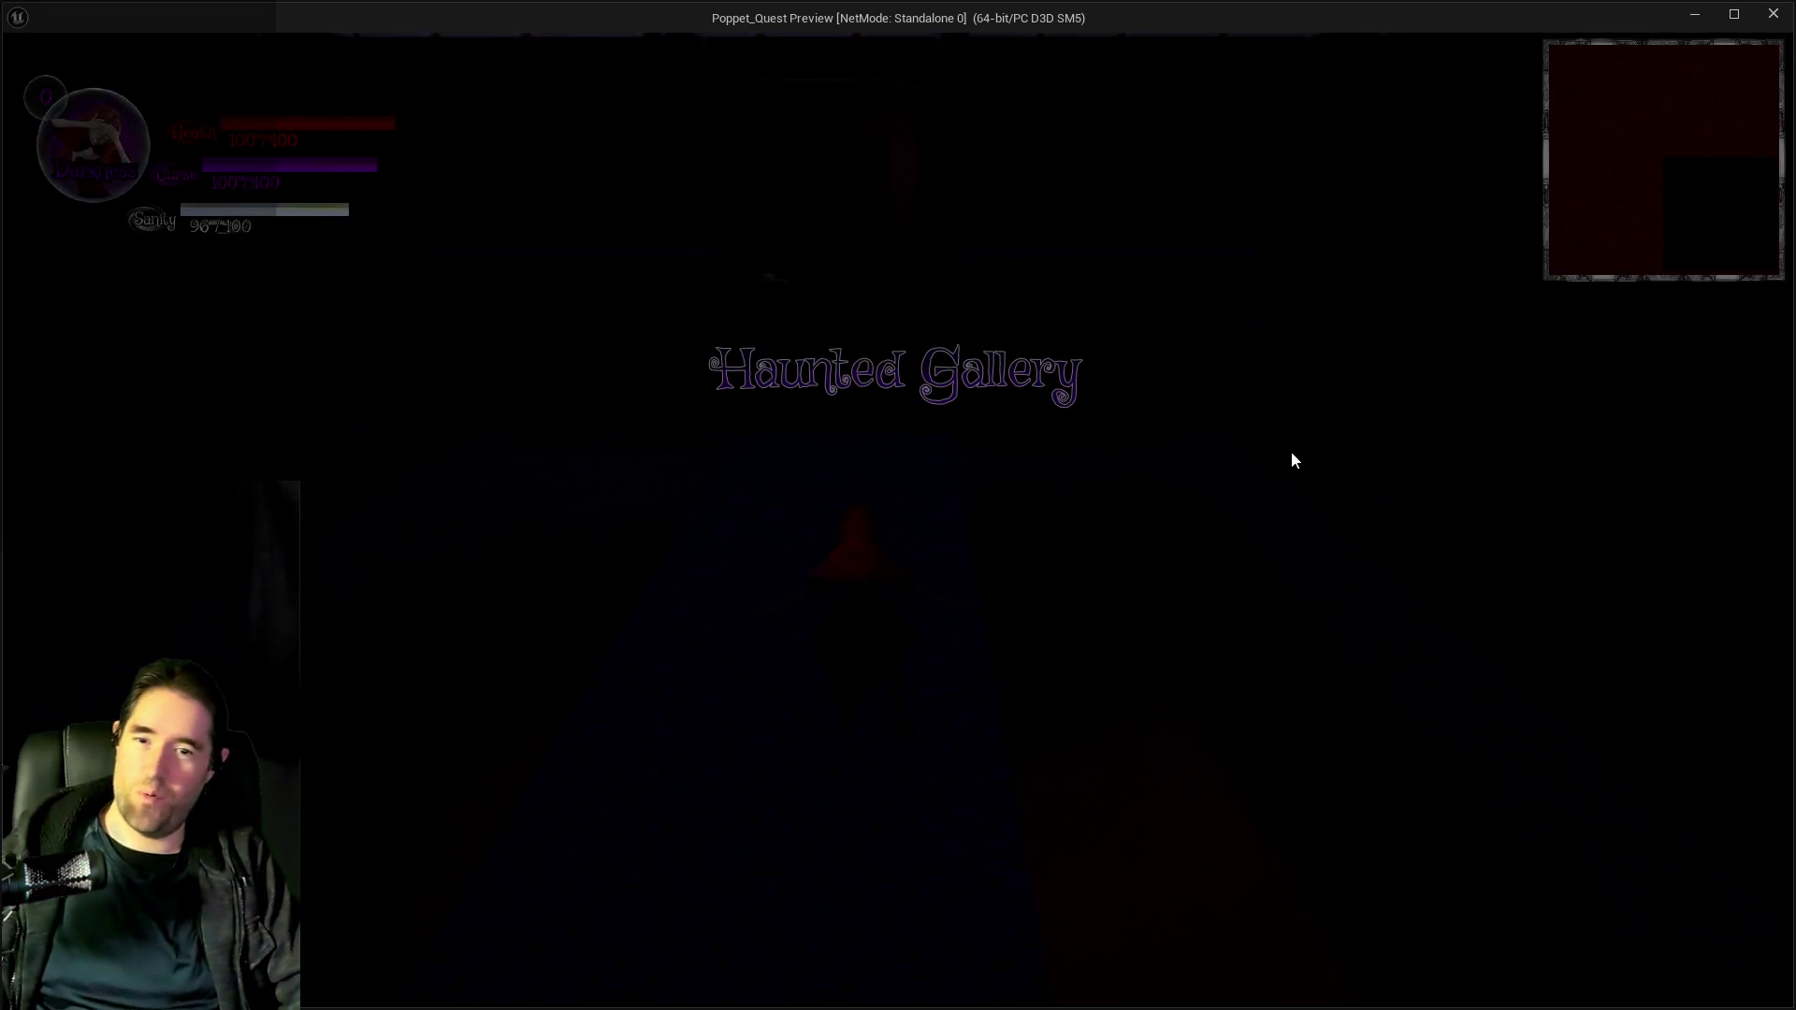
Run the character through the rooms and down the blue street to beneath the desk.
left_click(1211, 606)
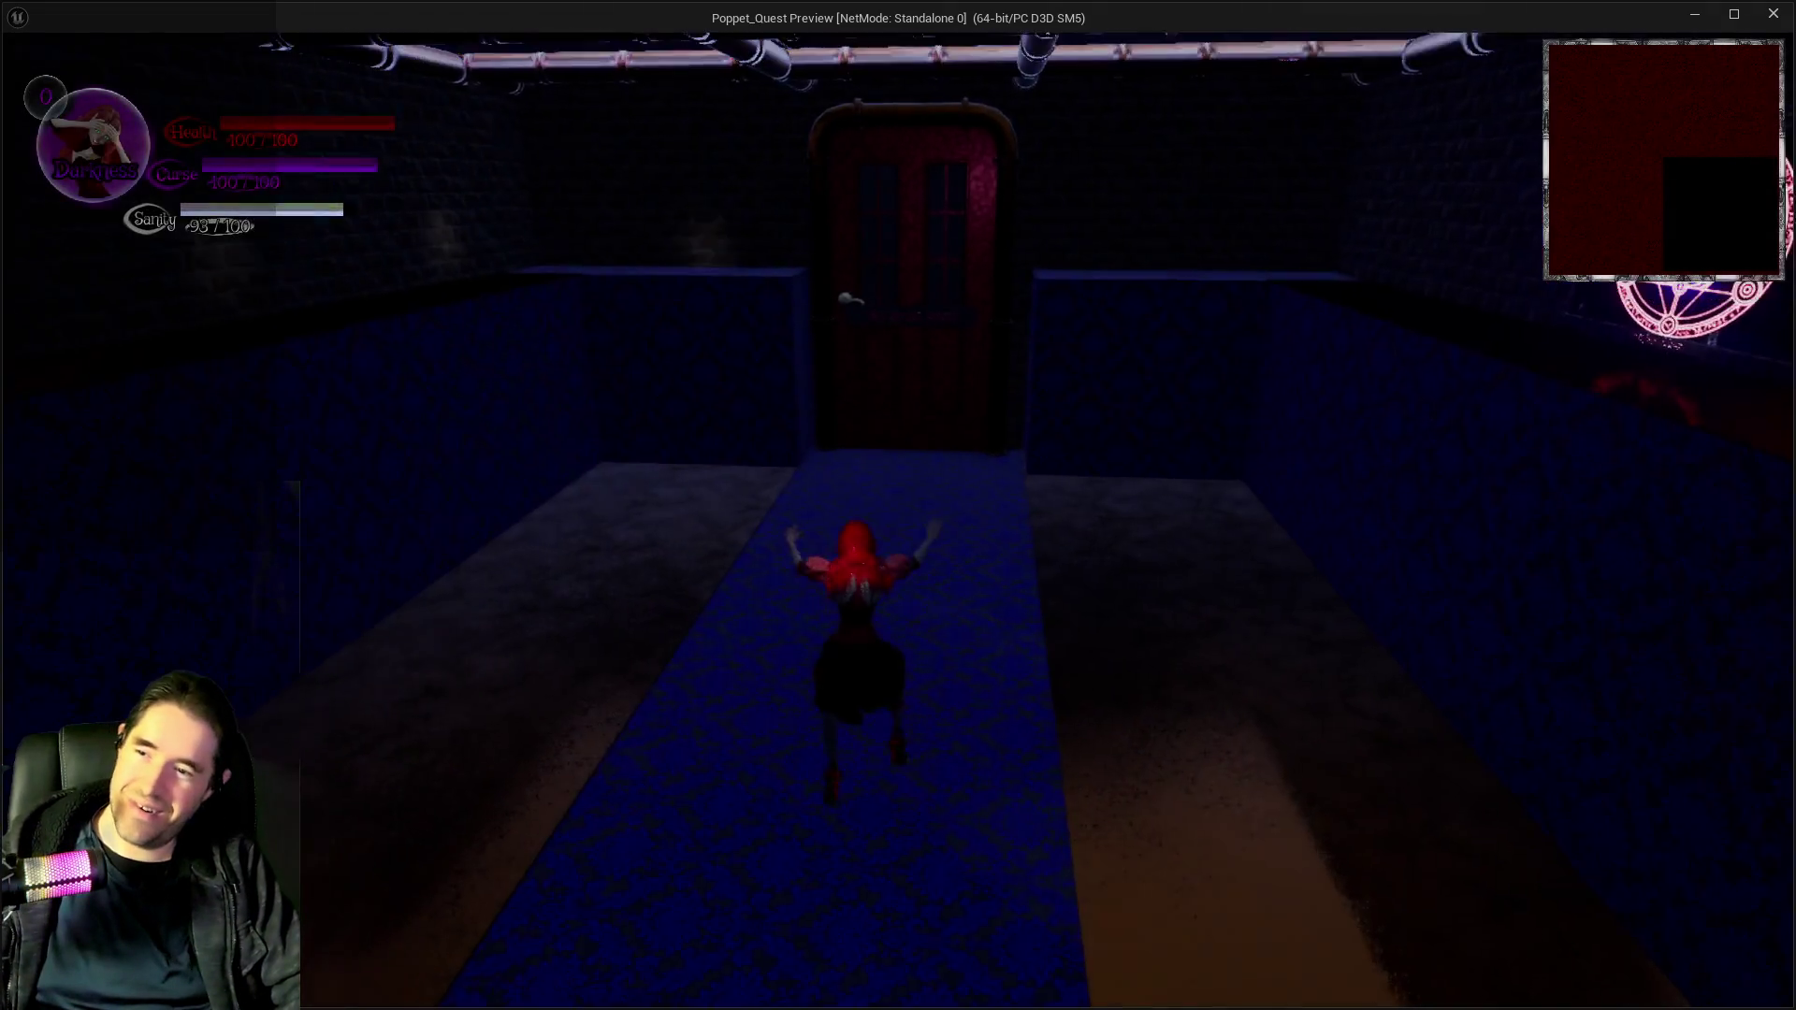
key("w")
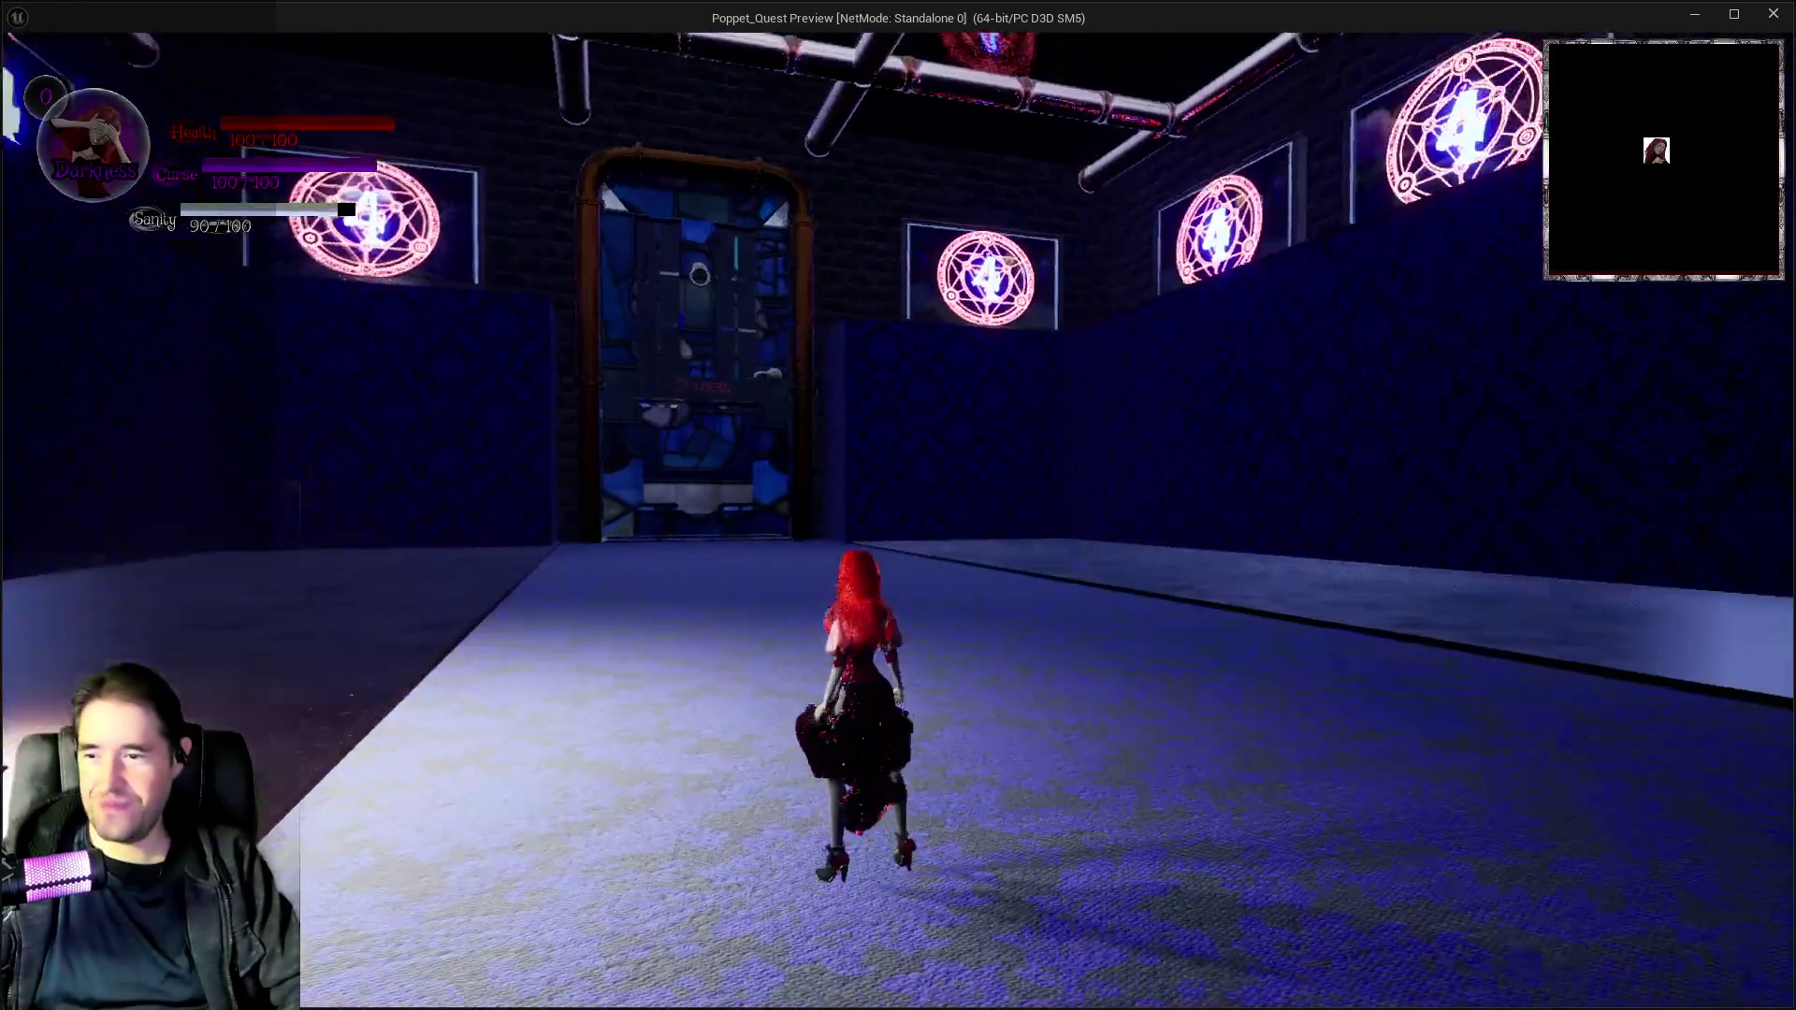
key("e")
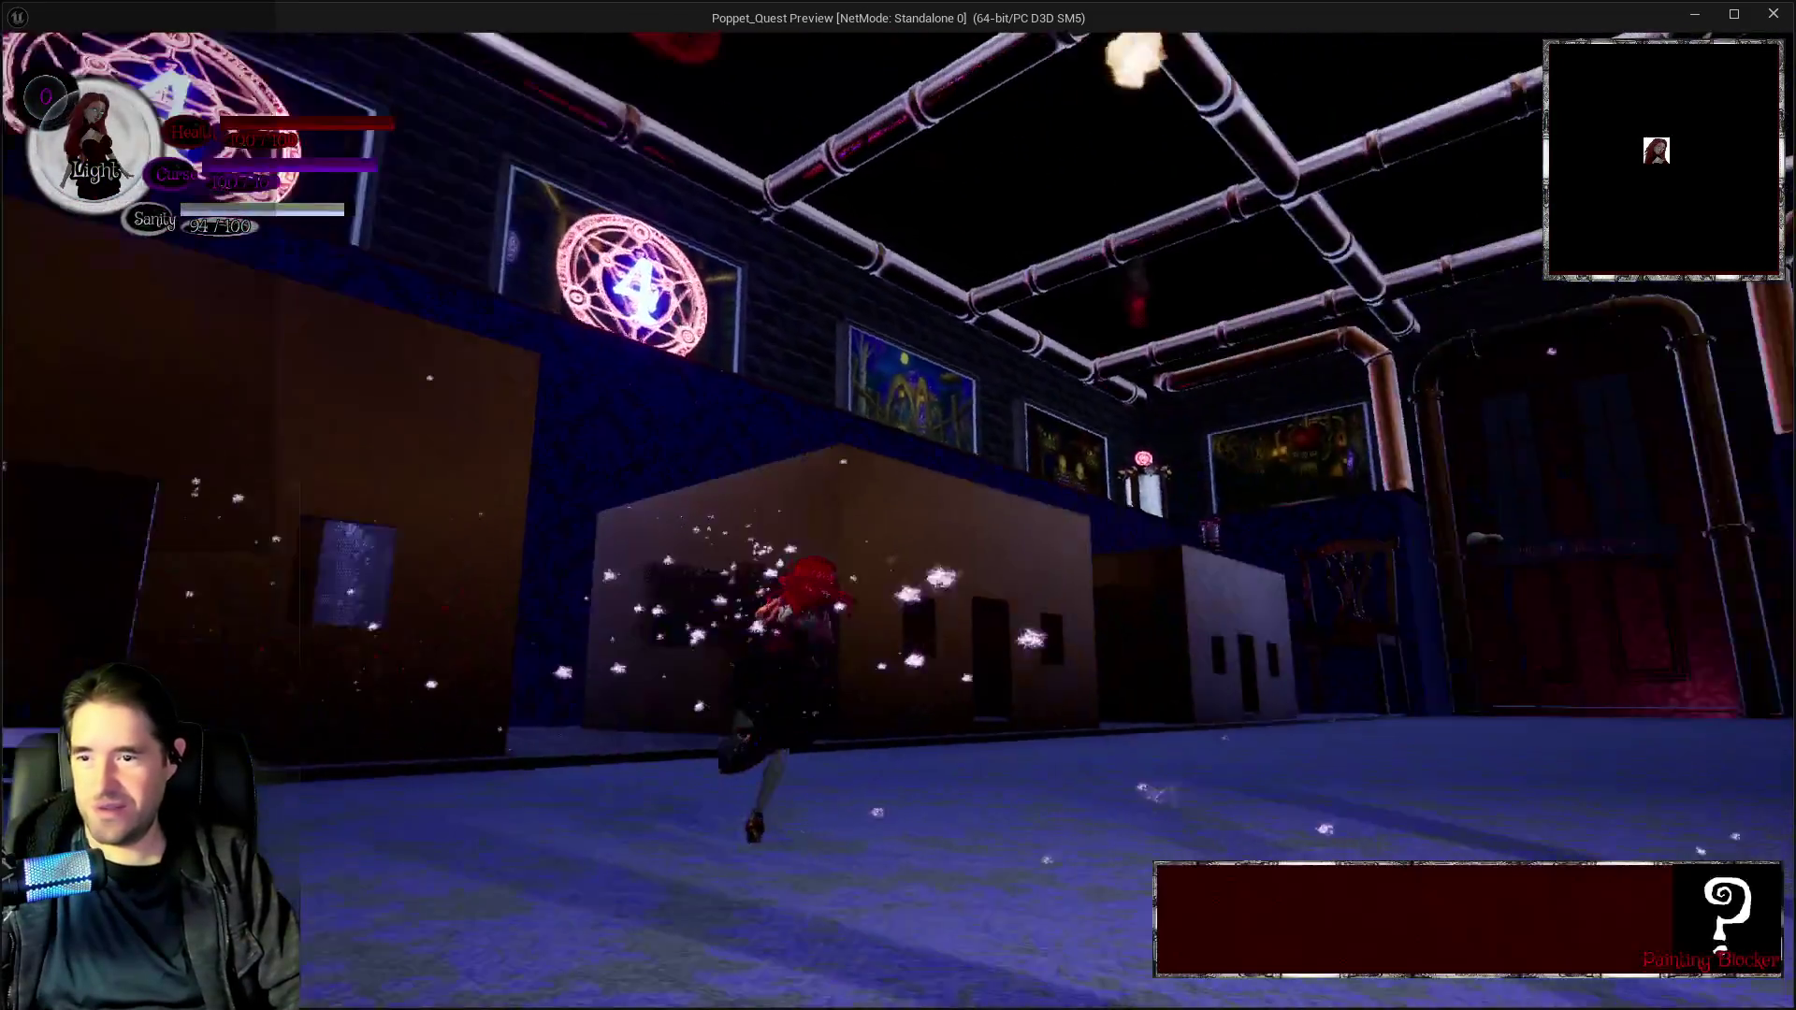
key("w")
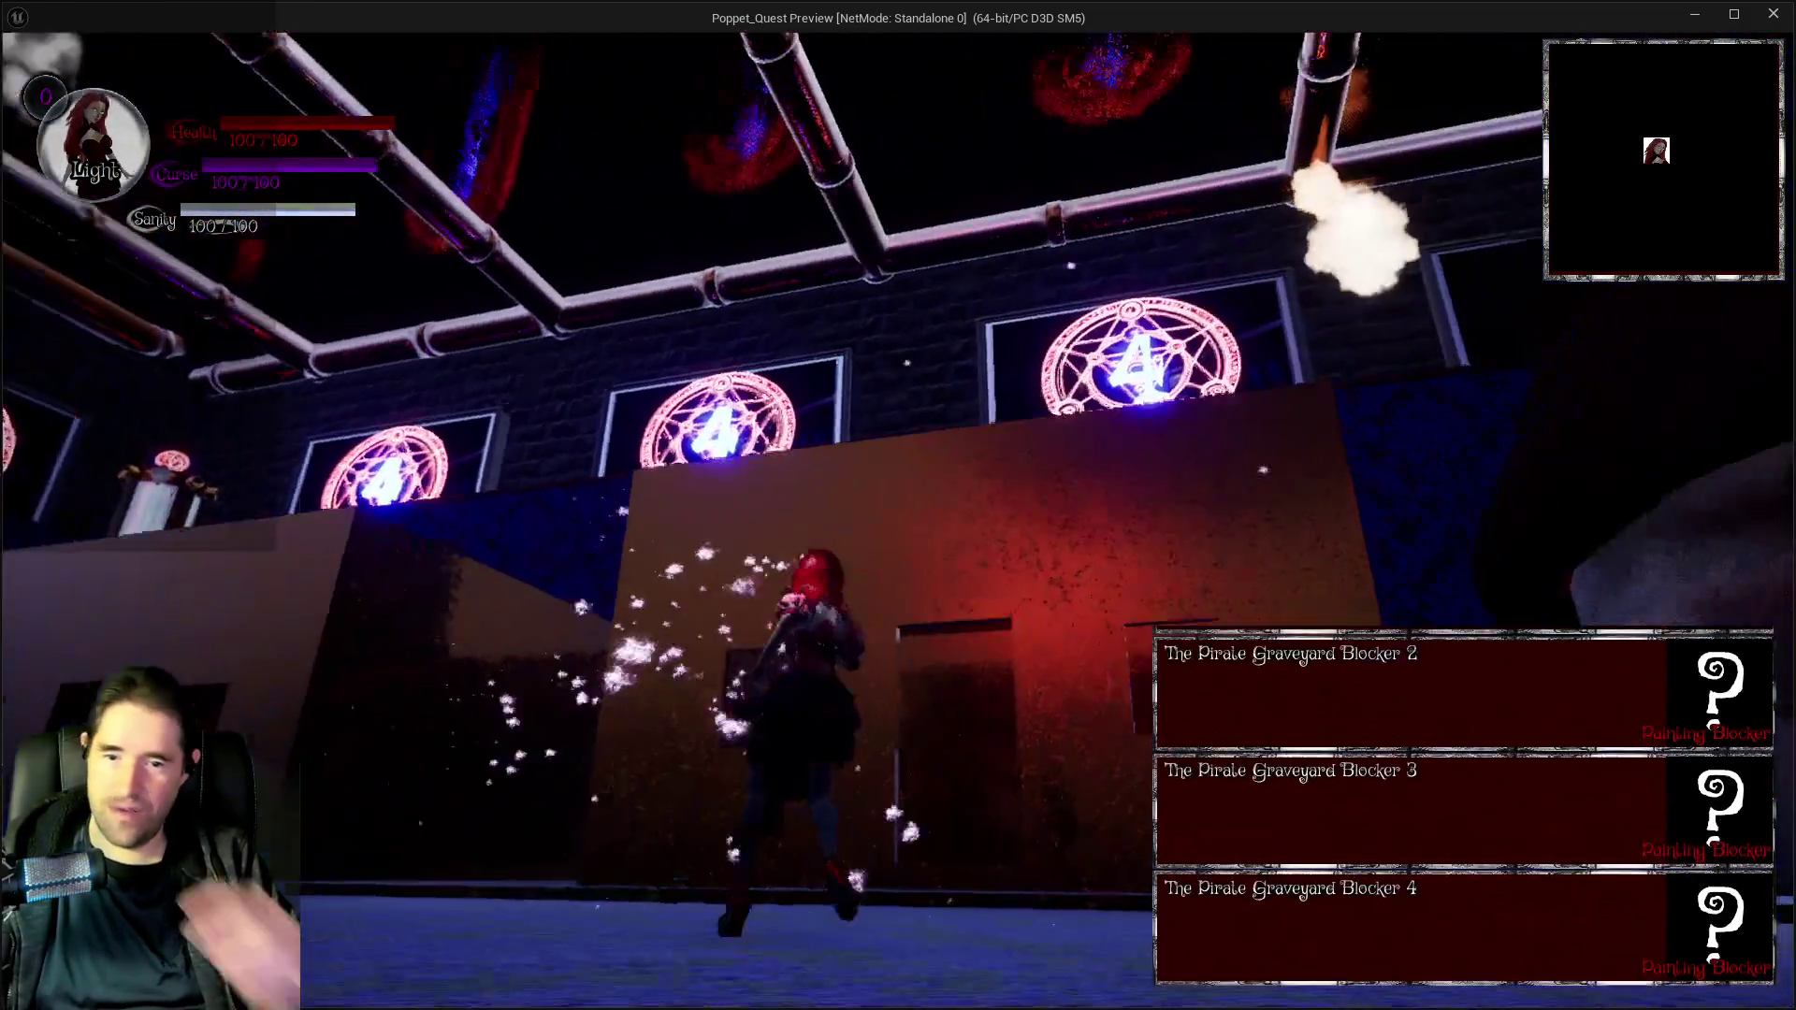
key("w")
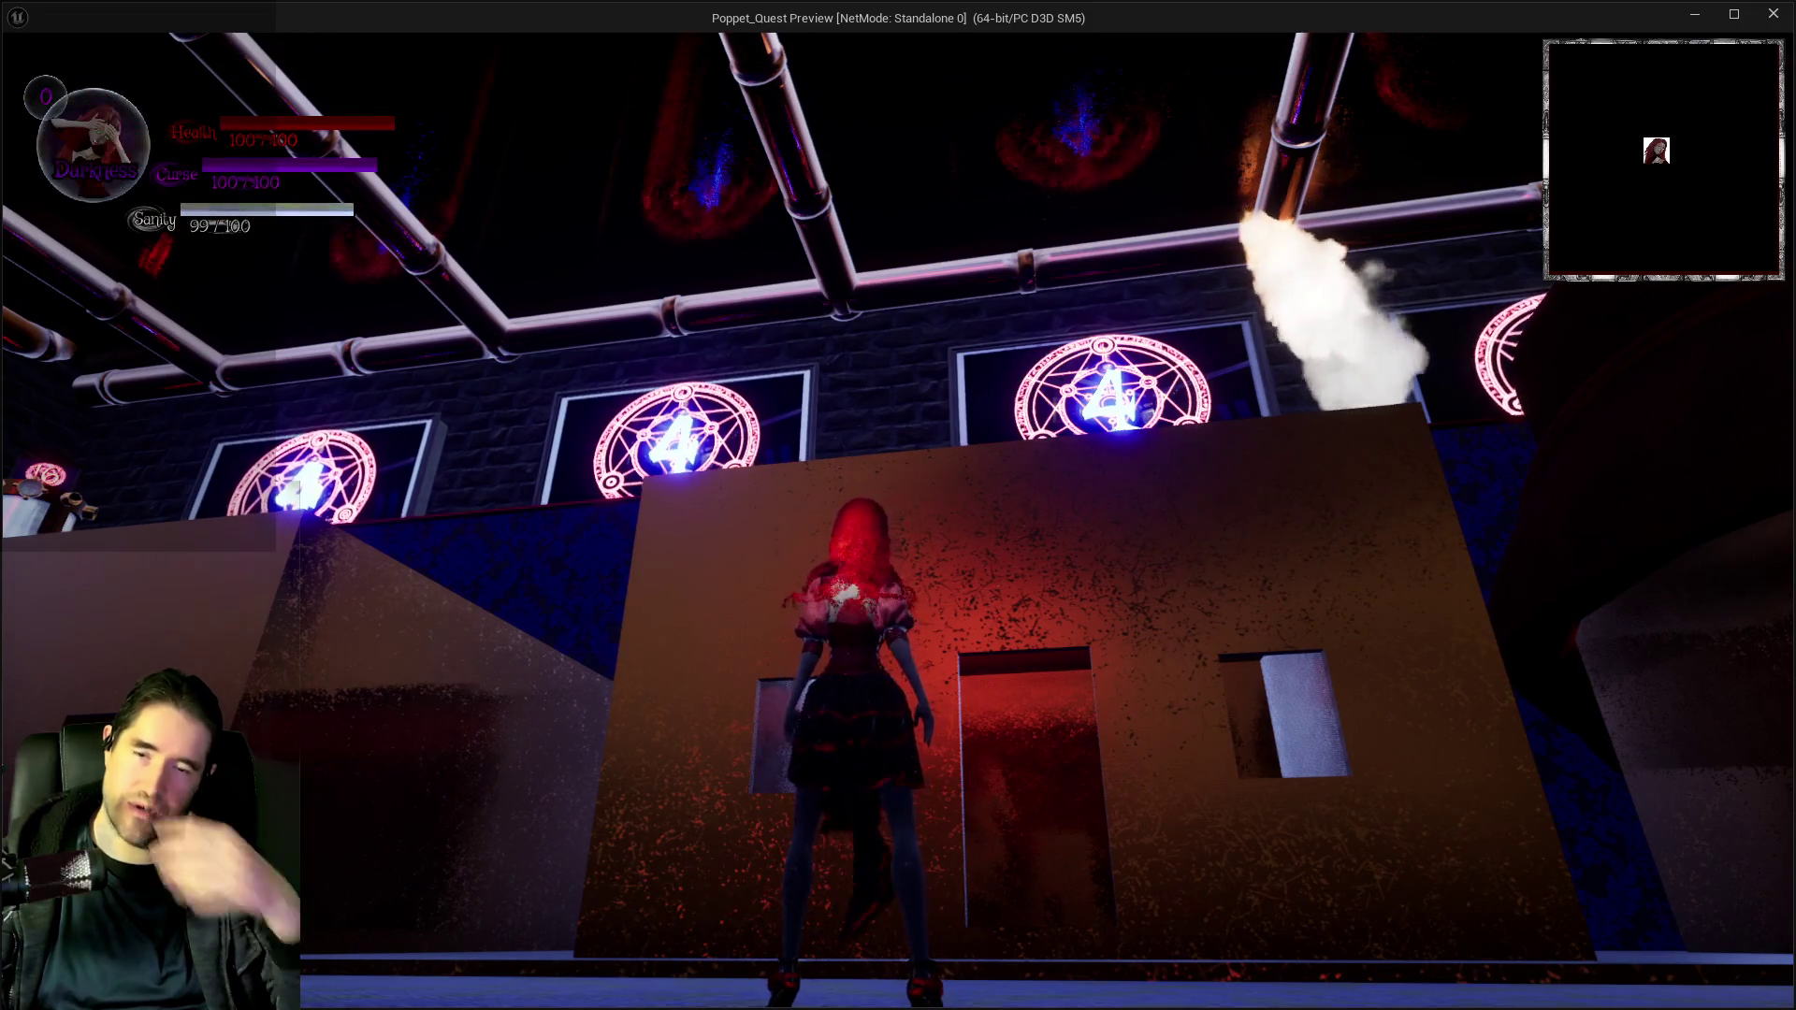
key("w")
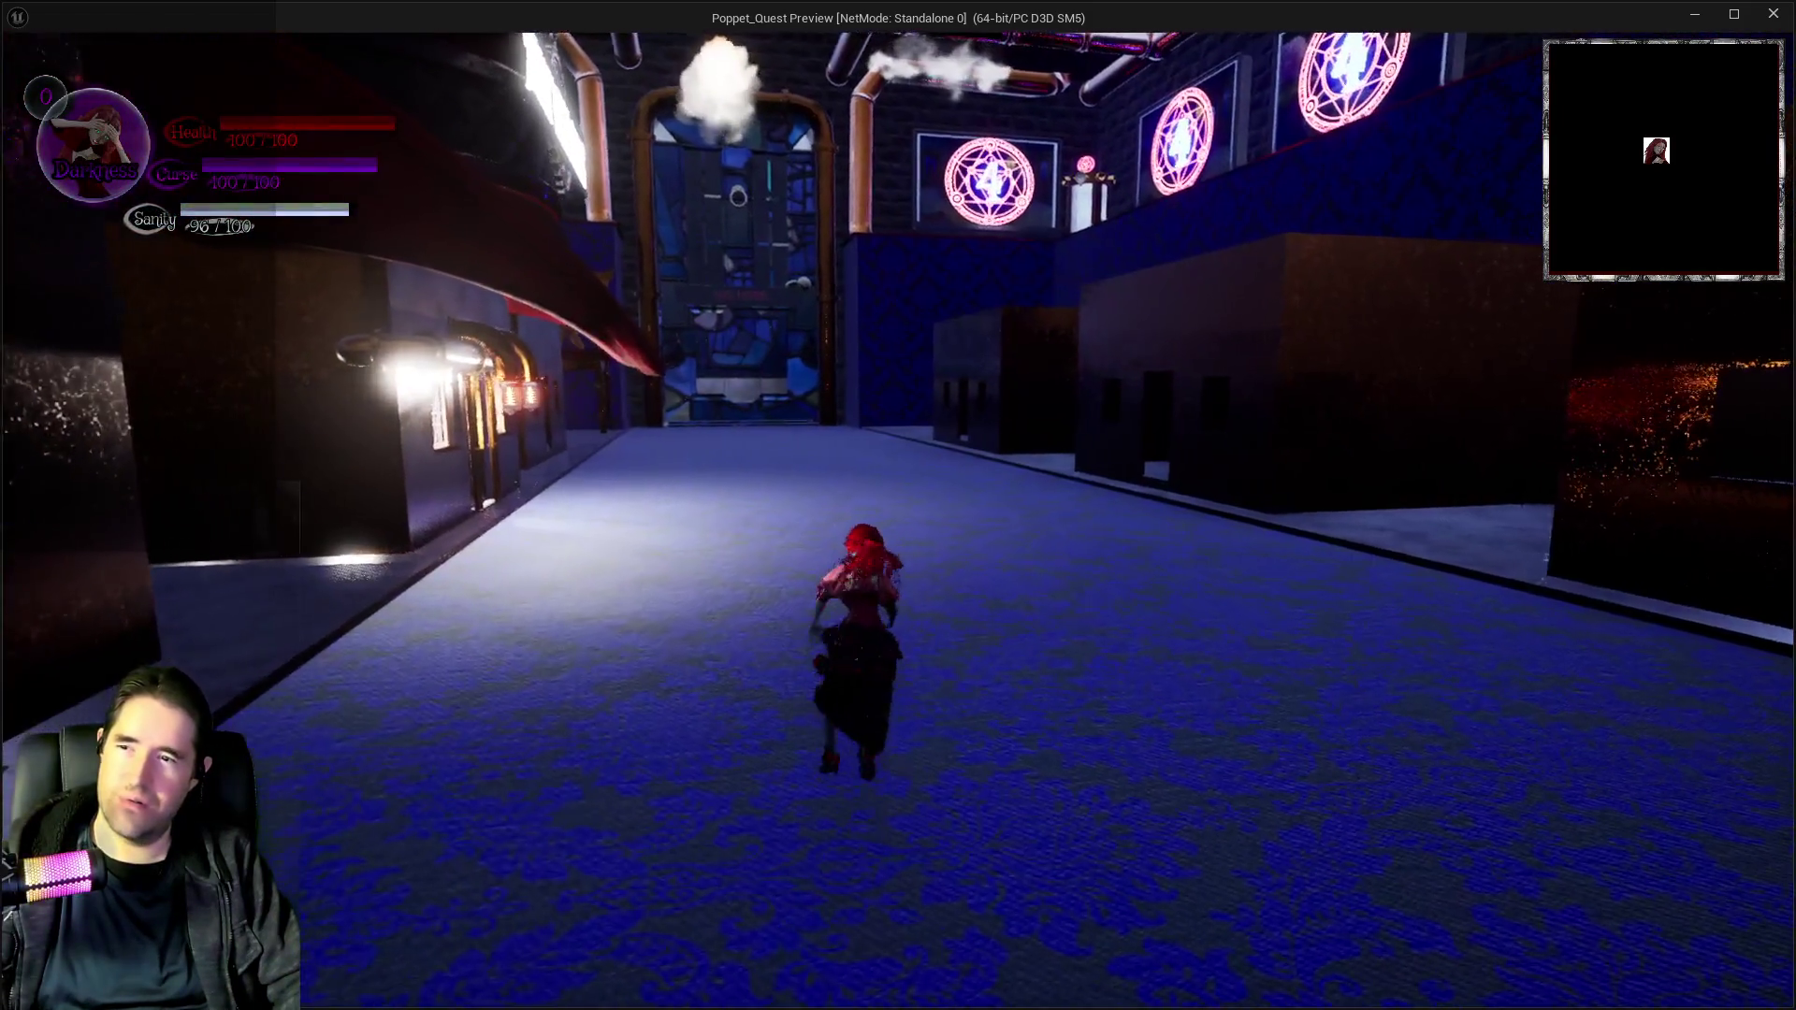
key("w")
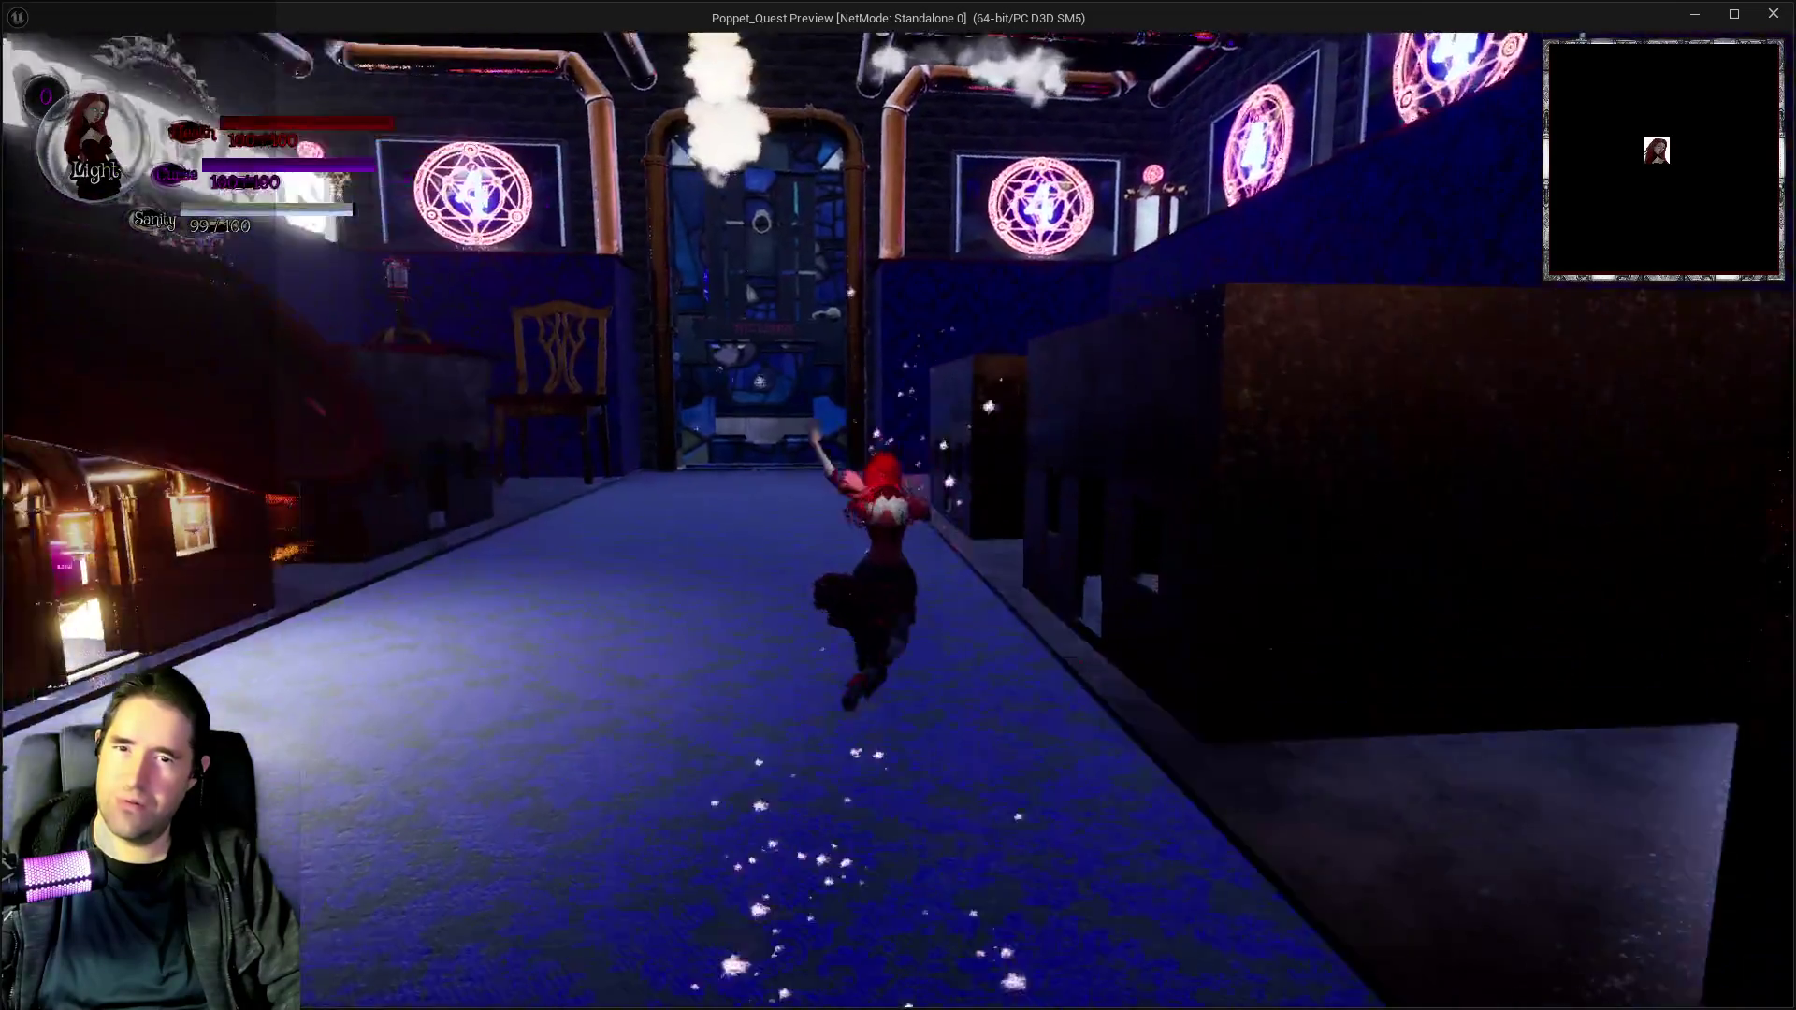
key("w")
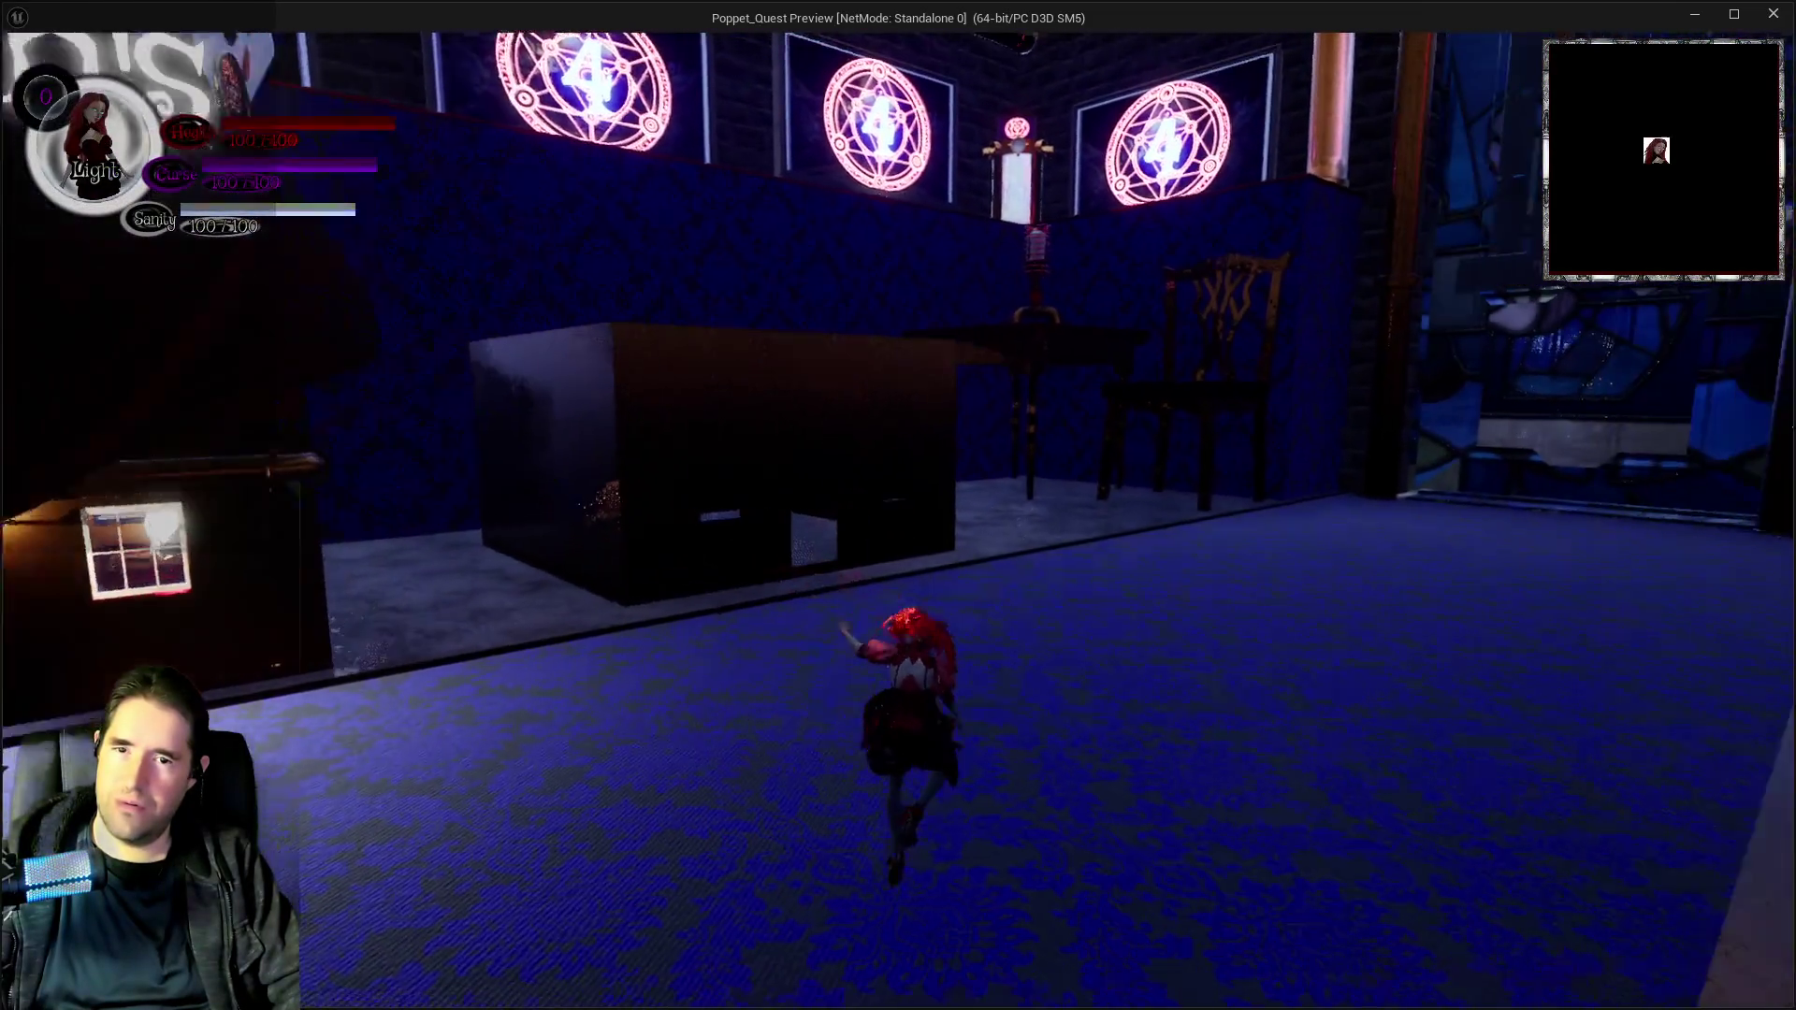
key("w")
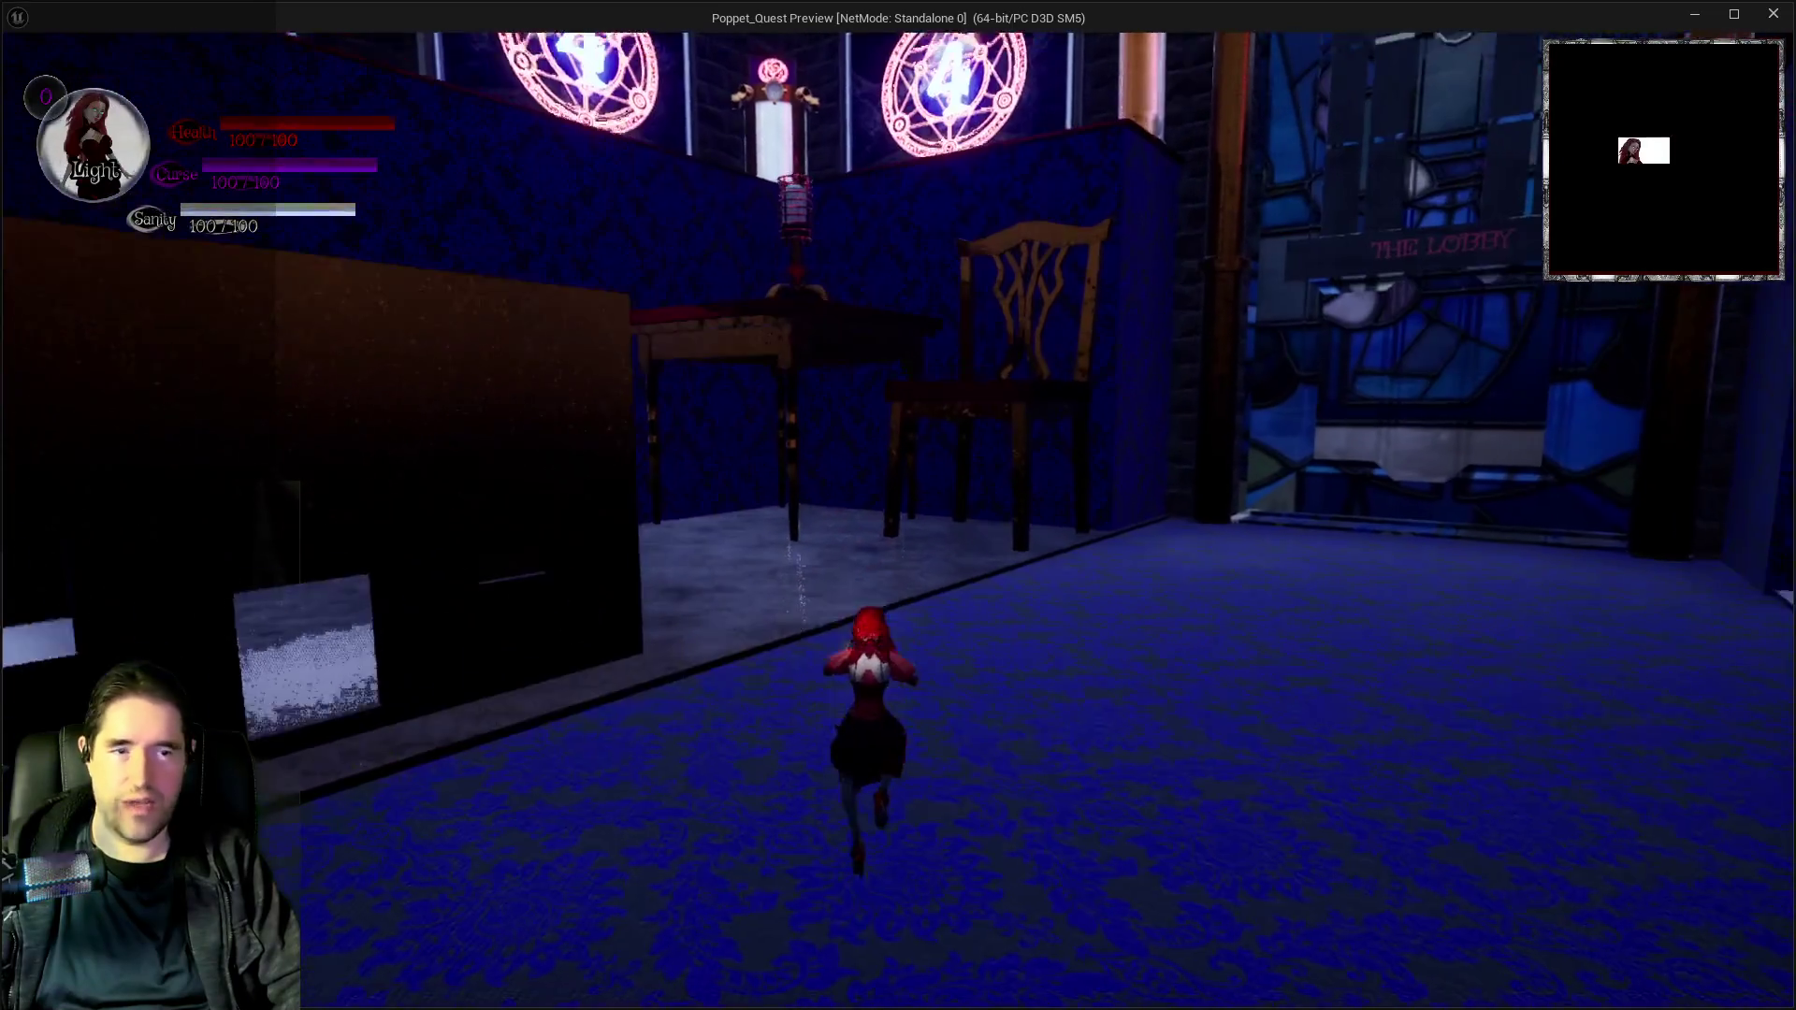
key("w")
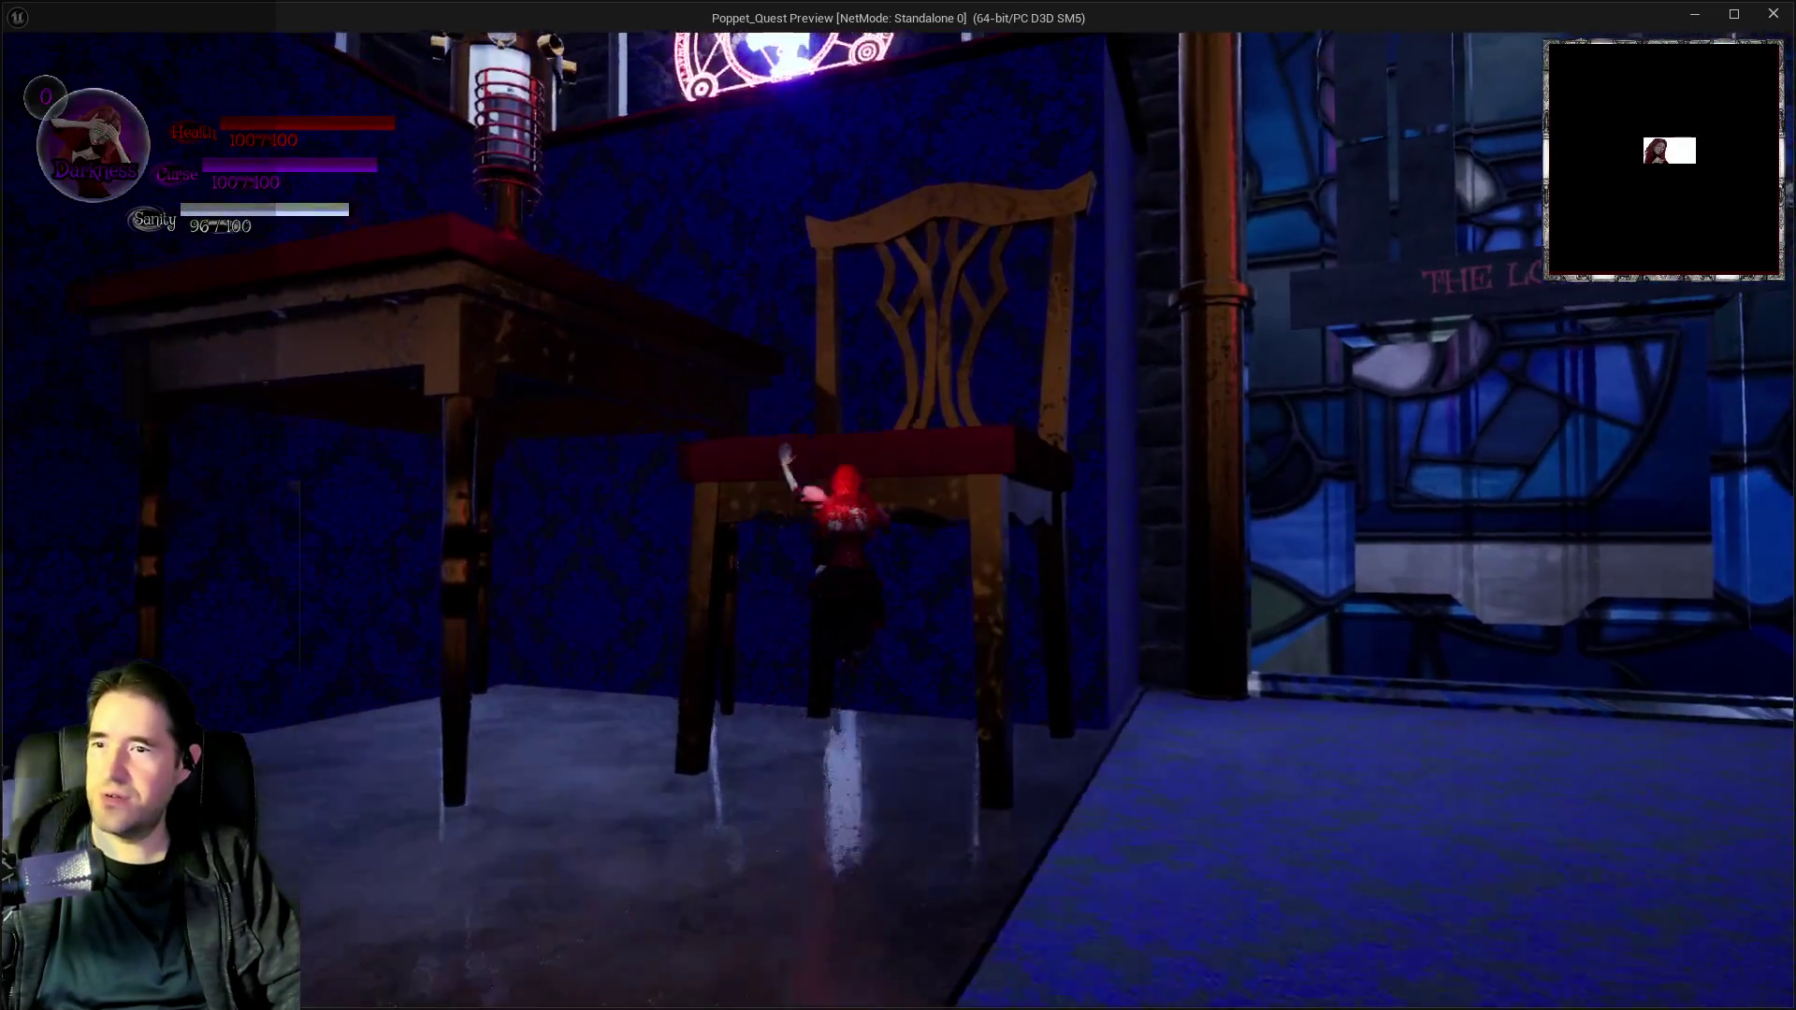
key("w")
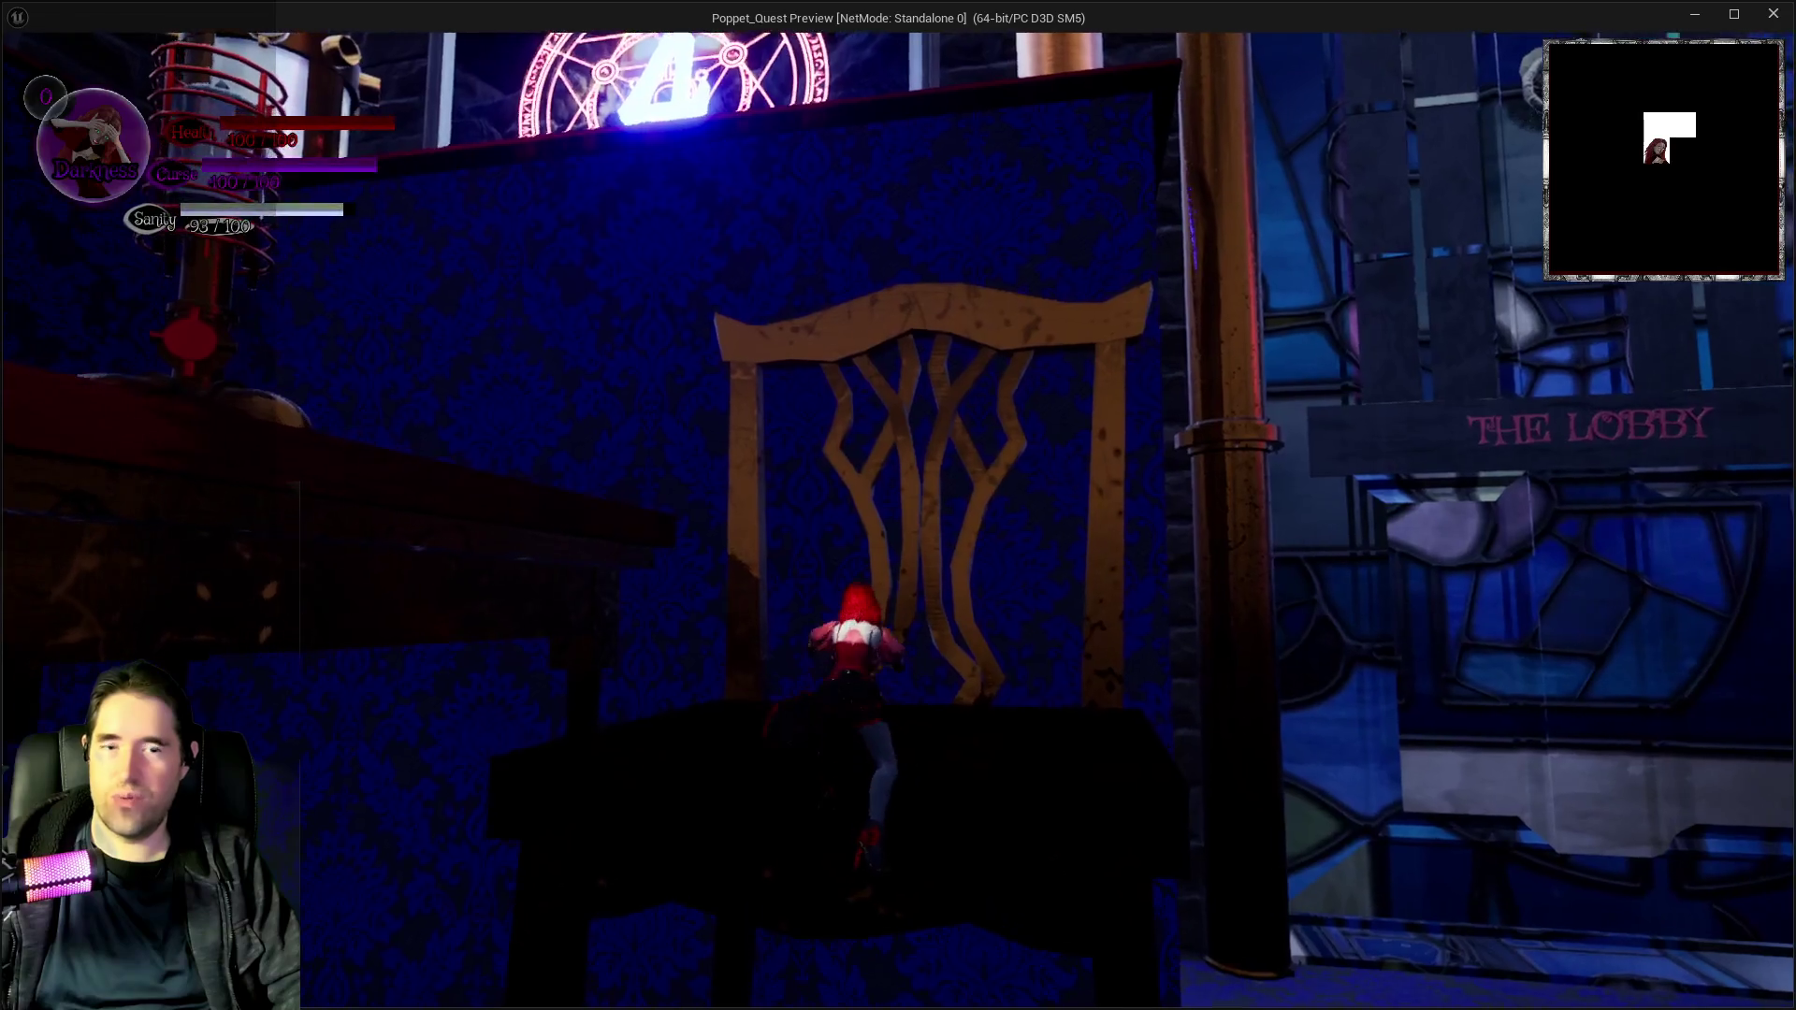
key("w")
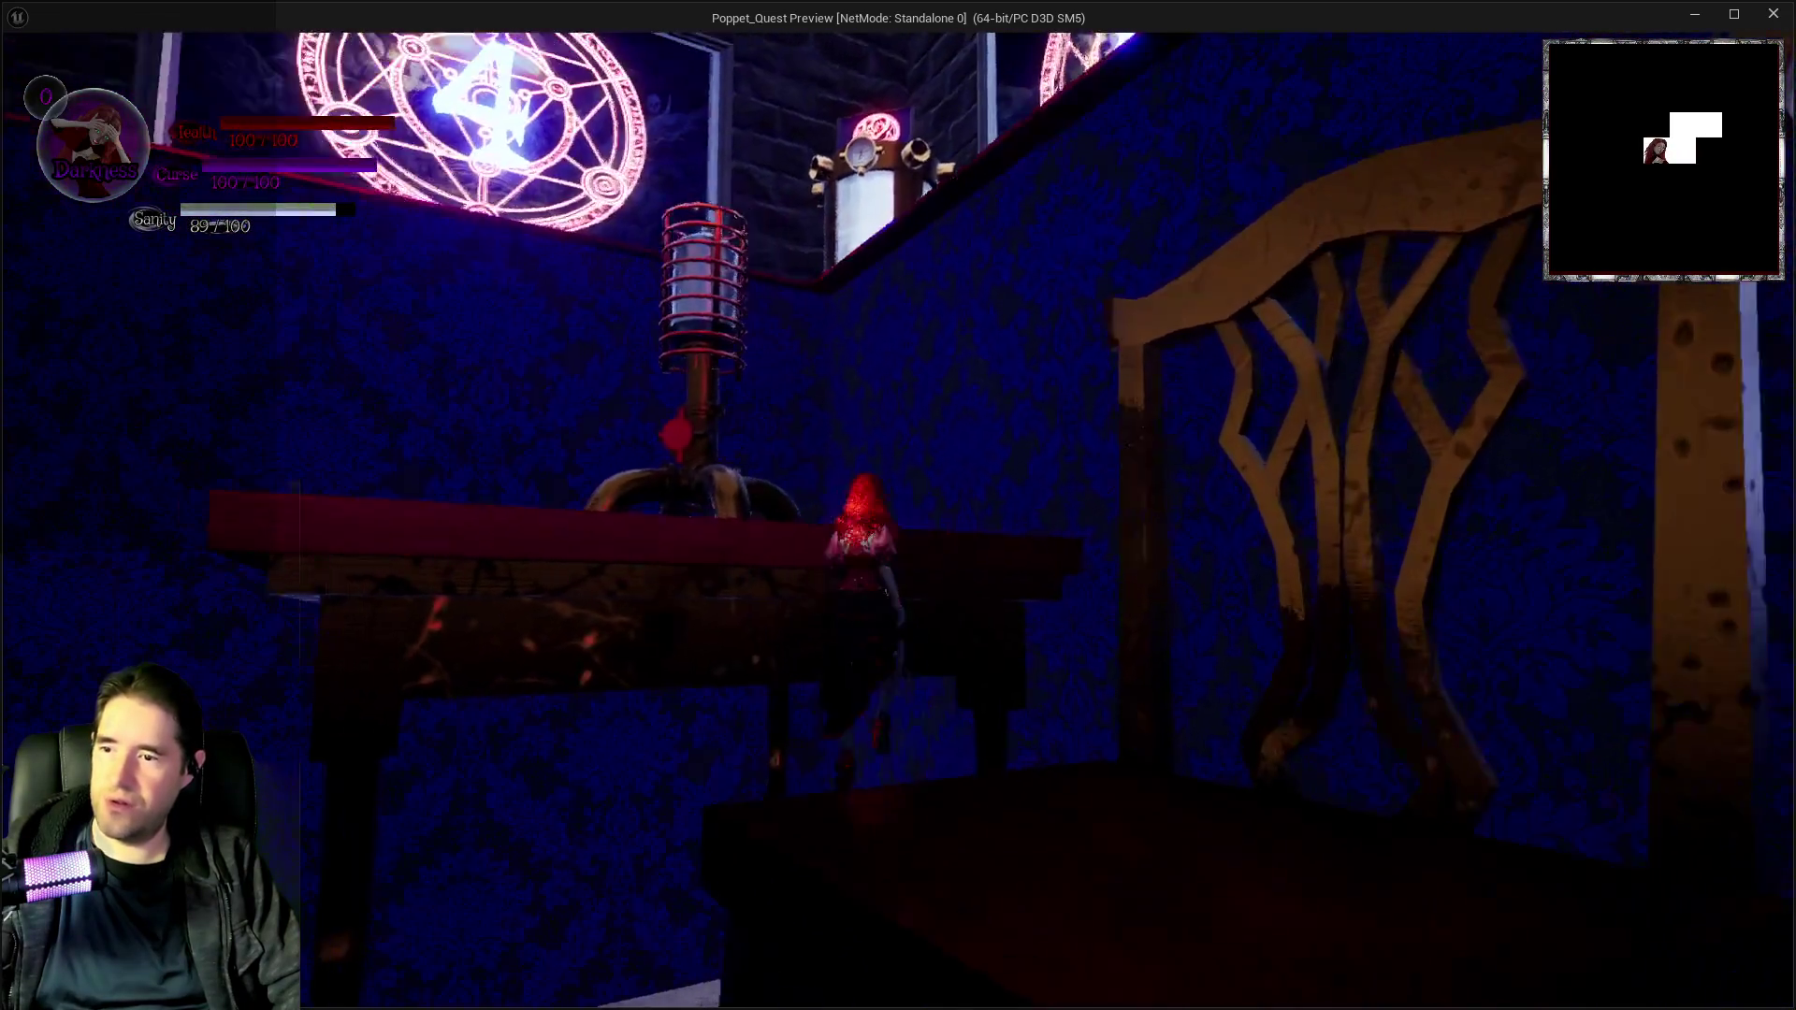
key("w")
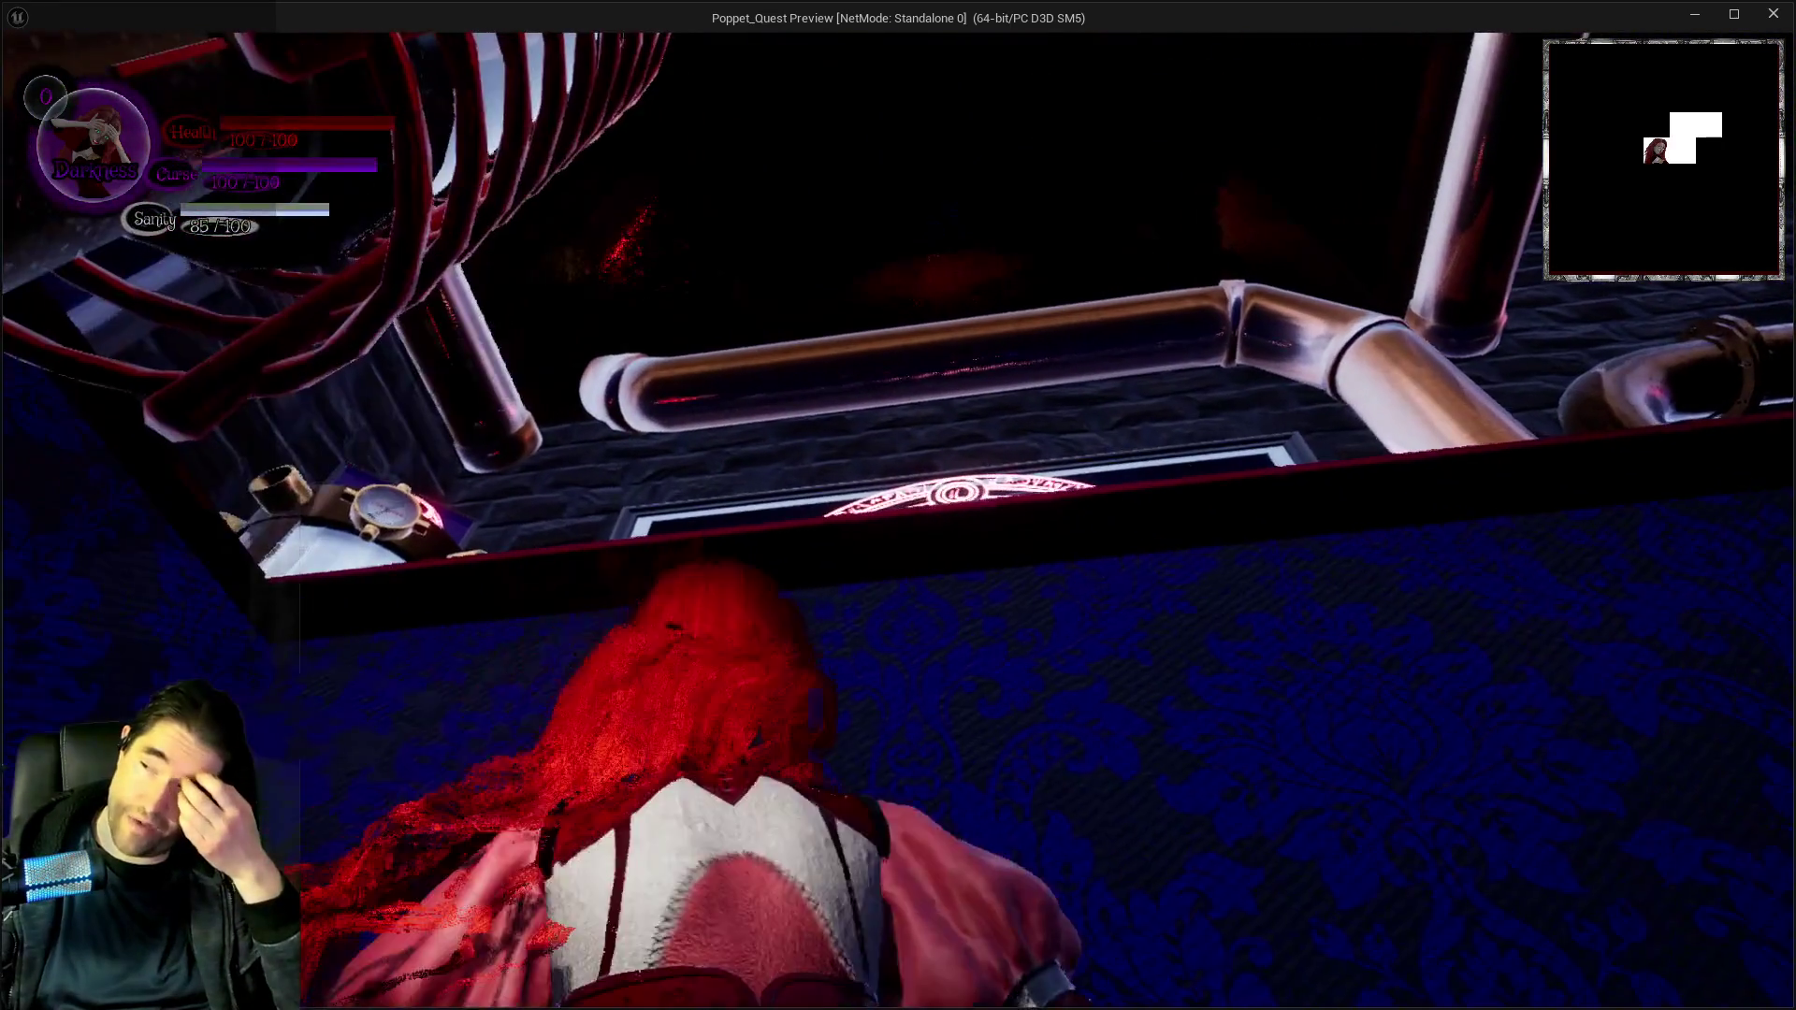
key("w")
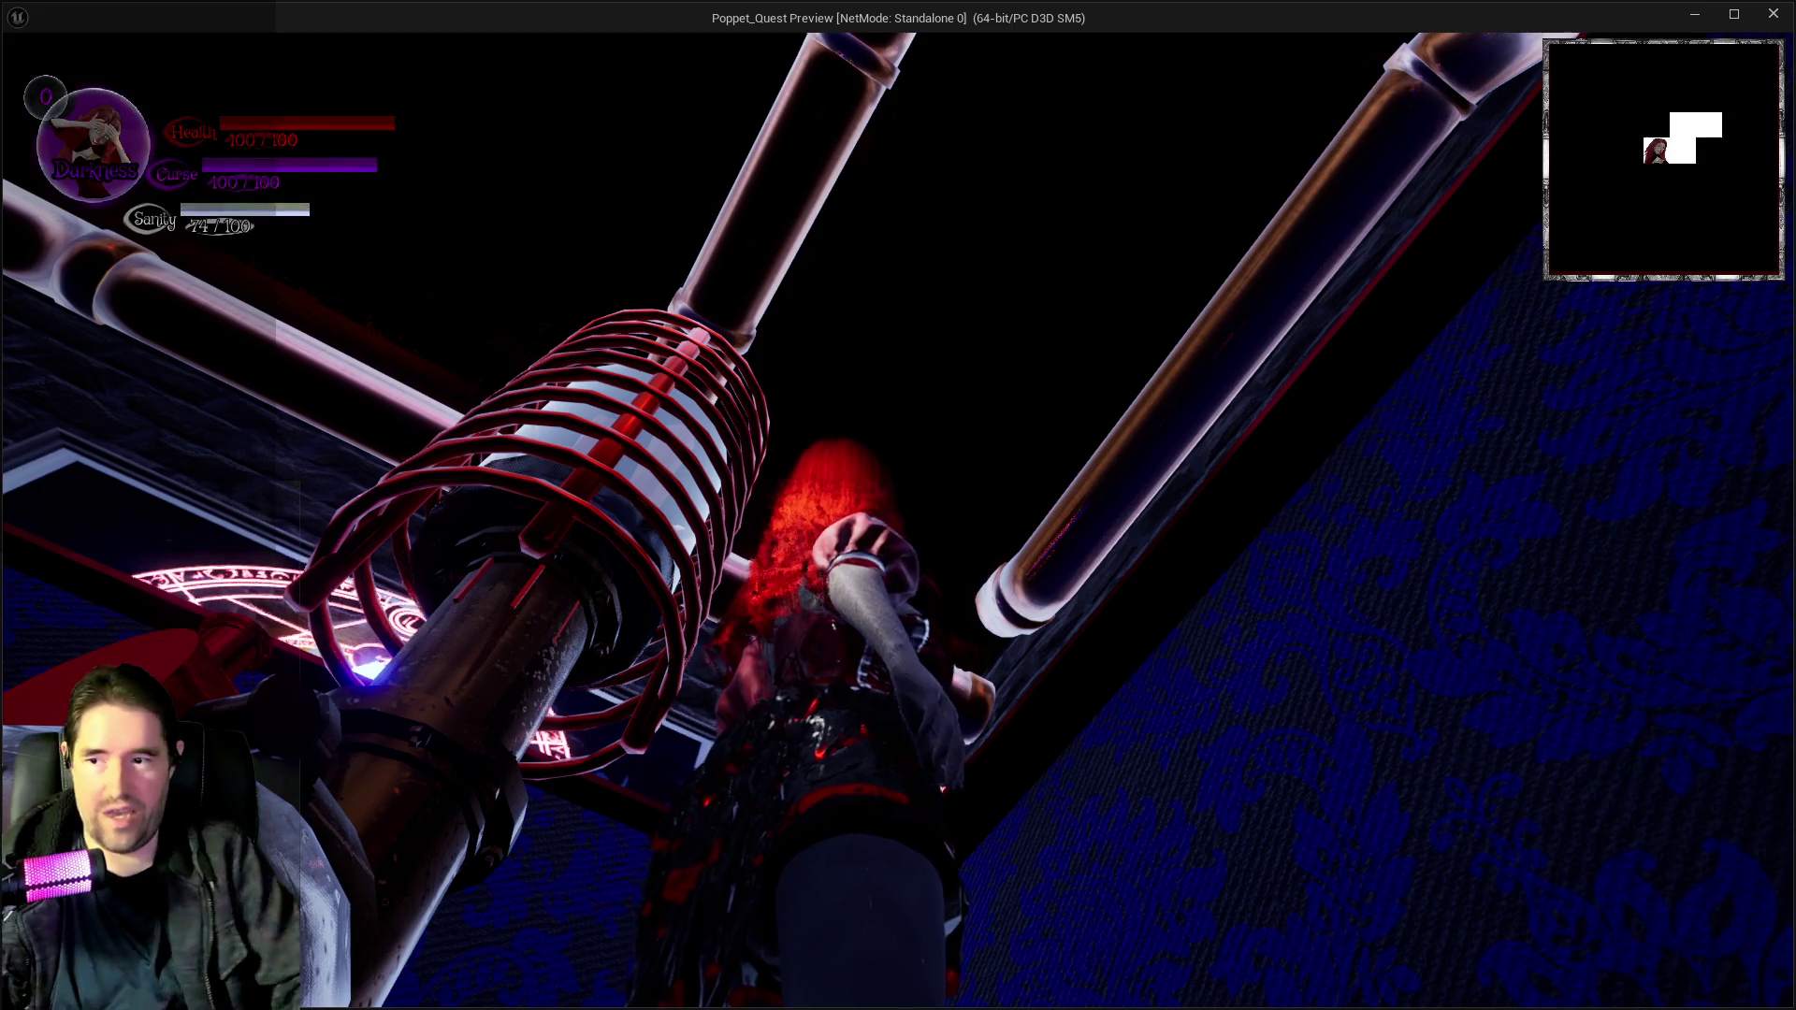
Jump onto the marble block and climb the chair, then return to the editor.
key("s")
key("s")
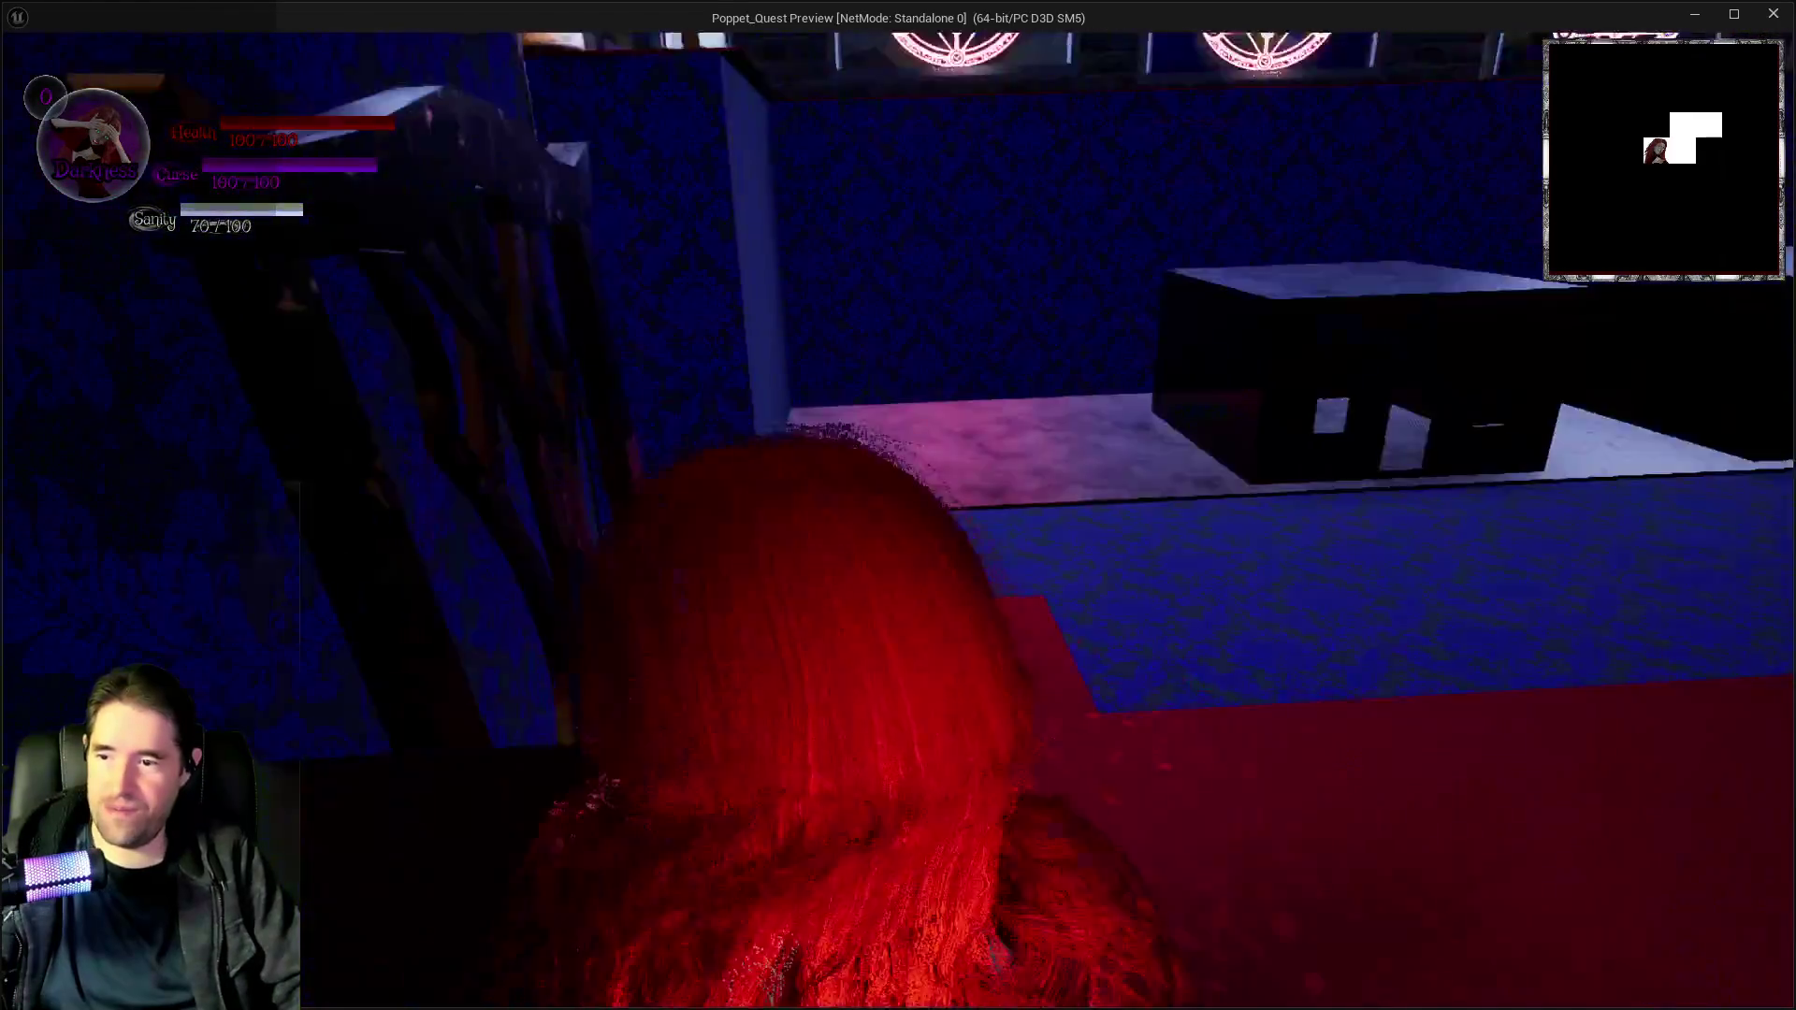
key("w")
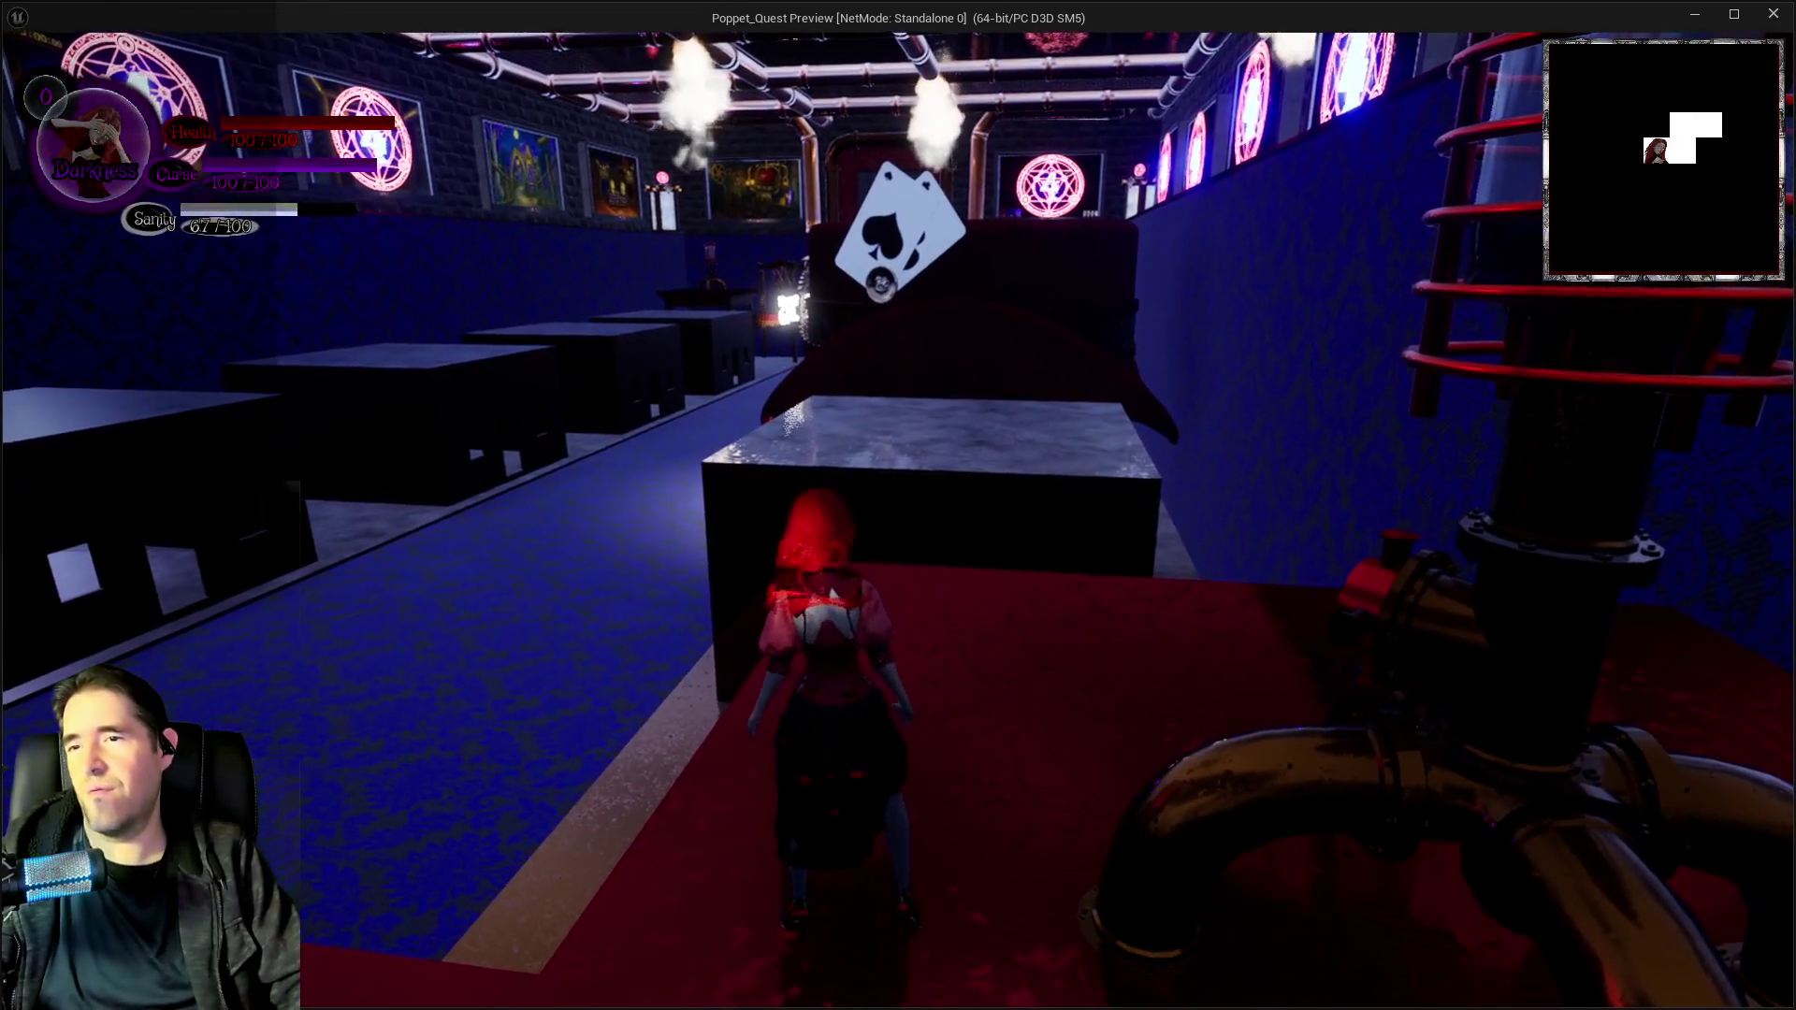
key("space")
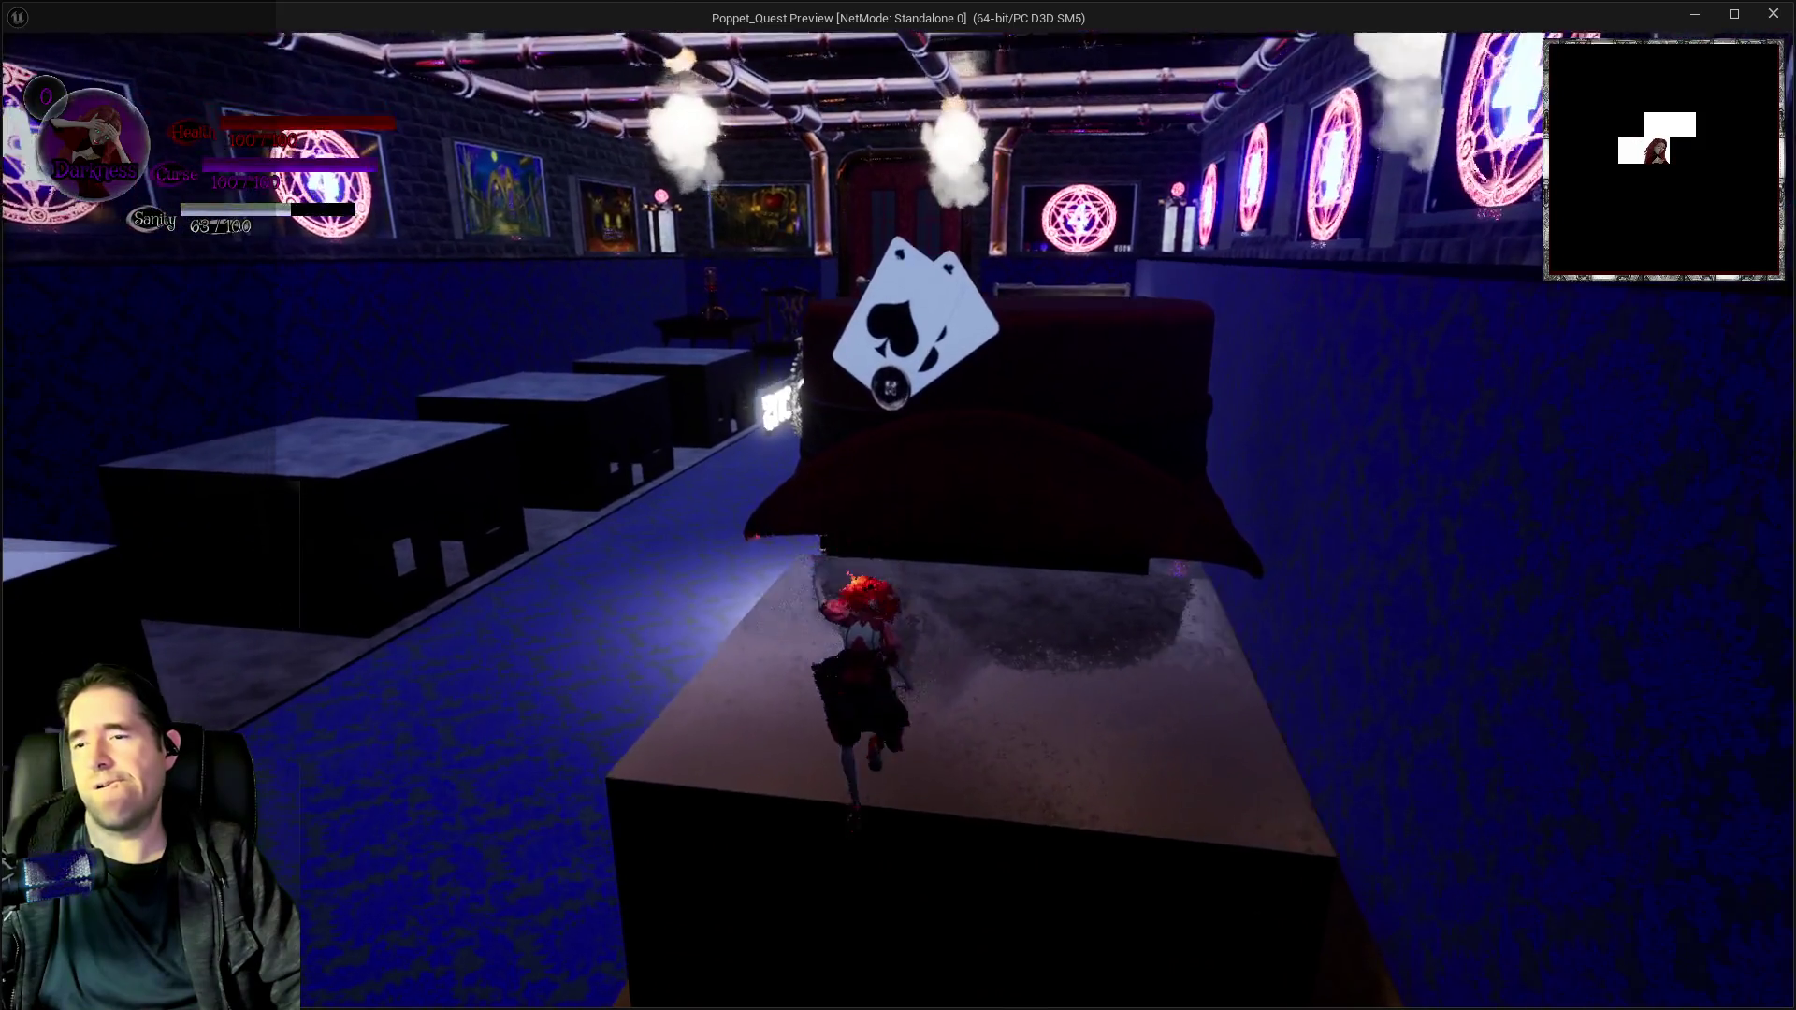
key("s")
key("w")
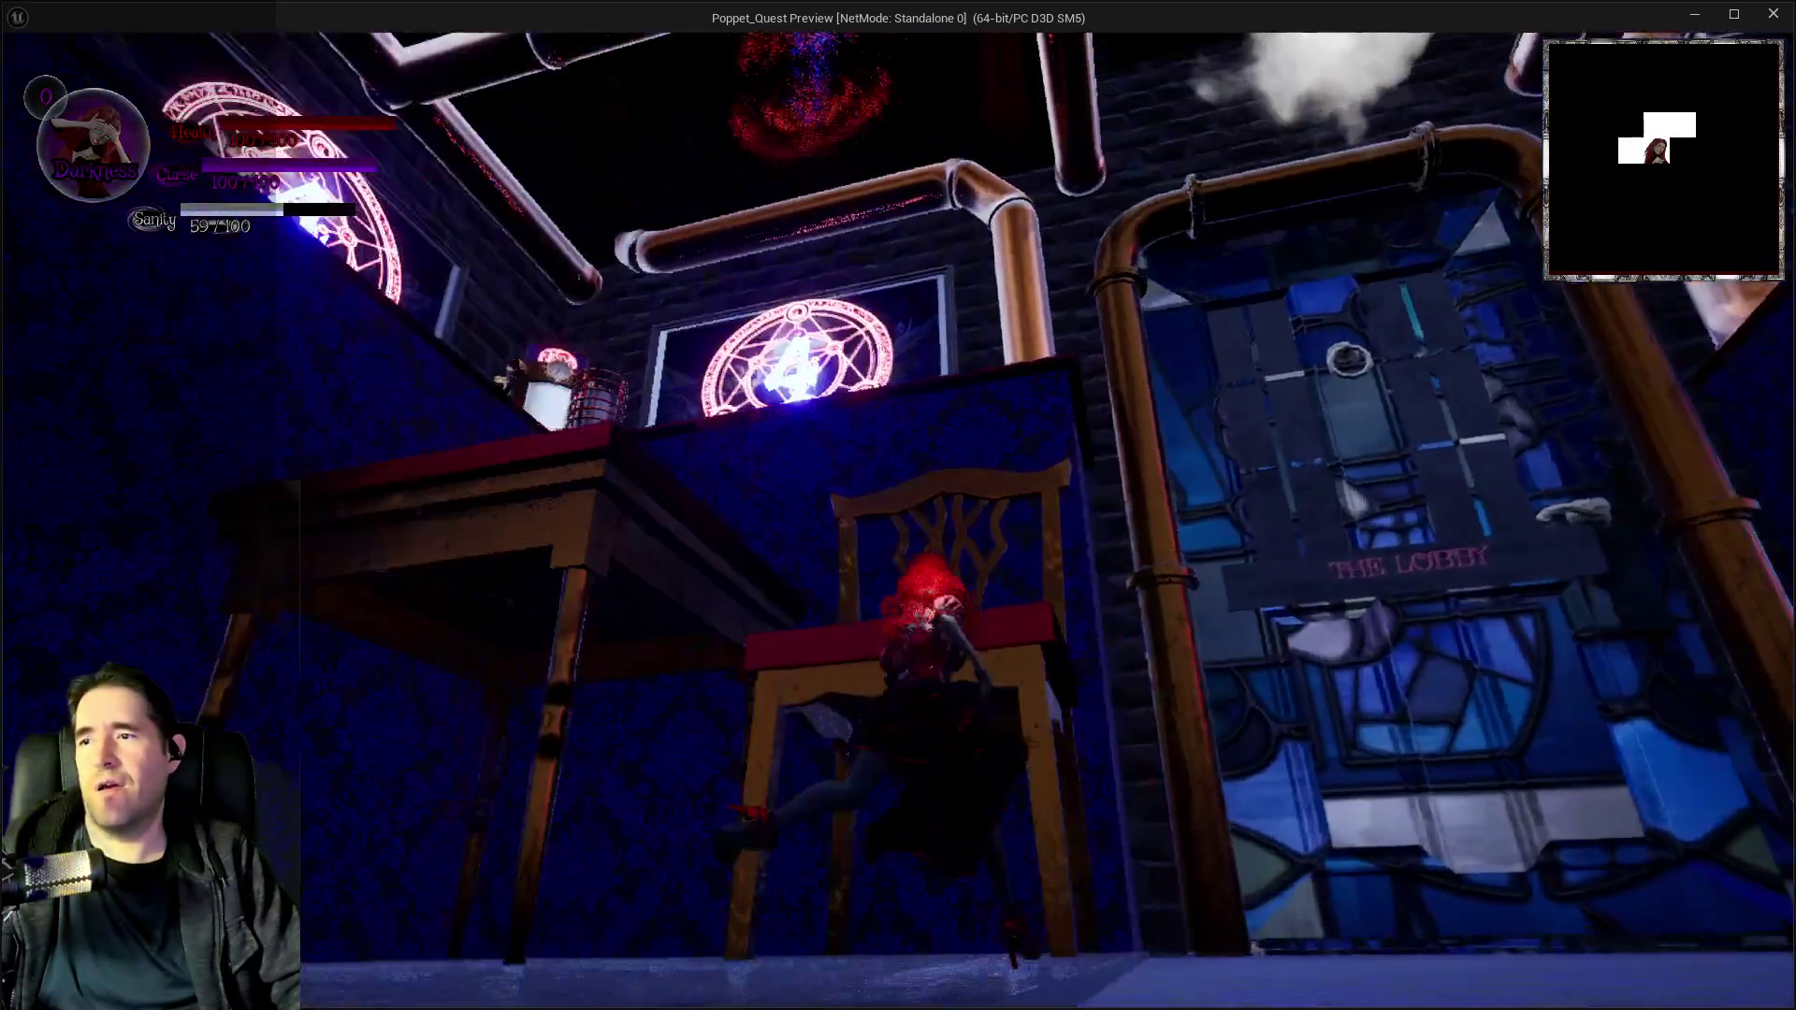
left_click(527, 666)
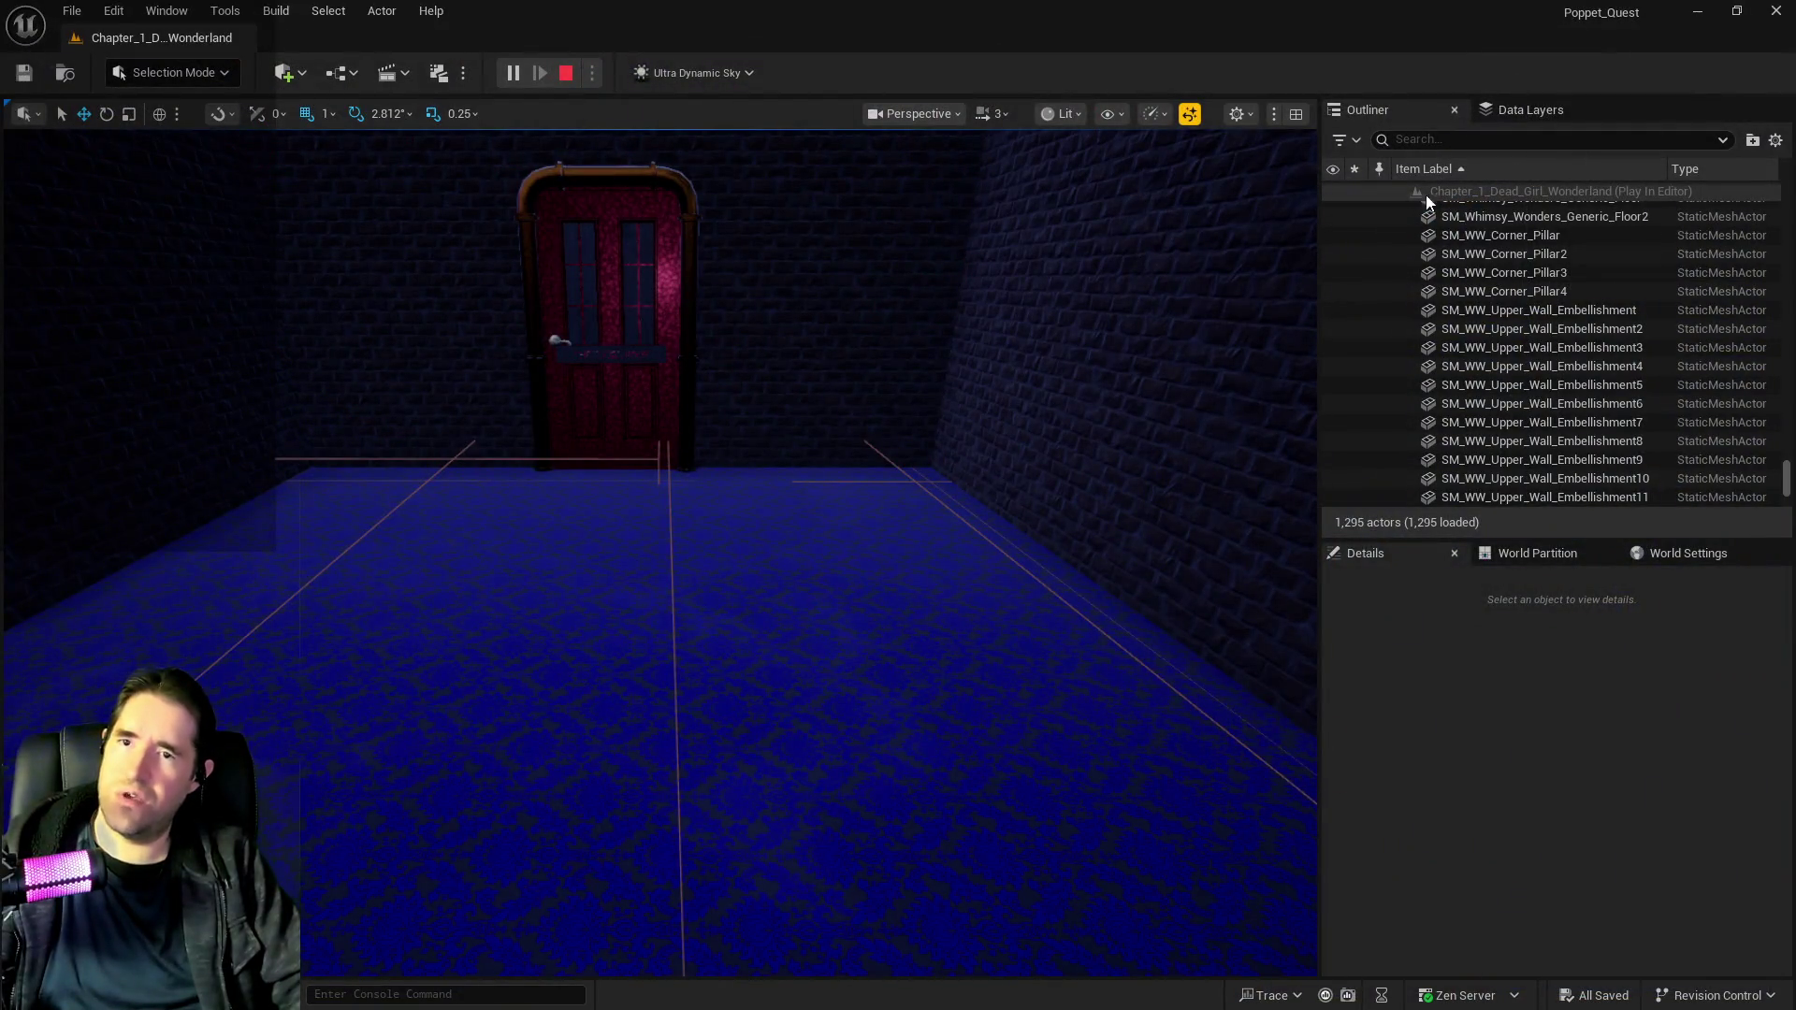
Load the DL_C3_Haunted_Gallery data layer via a 'haunt' search and select a magic-circle painting.
key("Escape")
left_click(1511, 110)
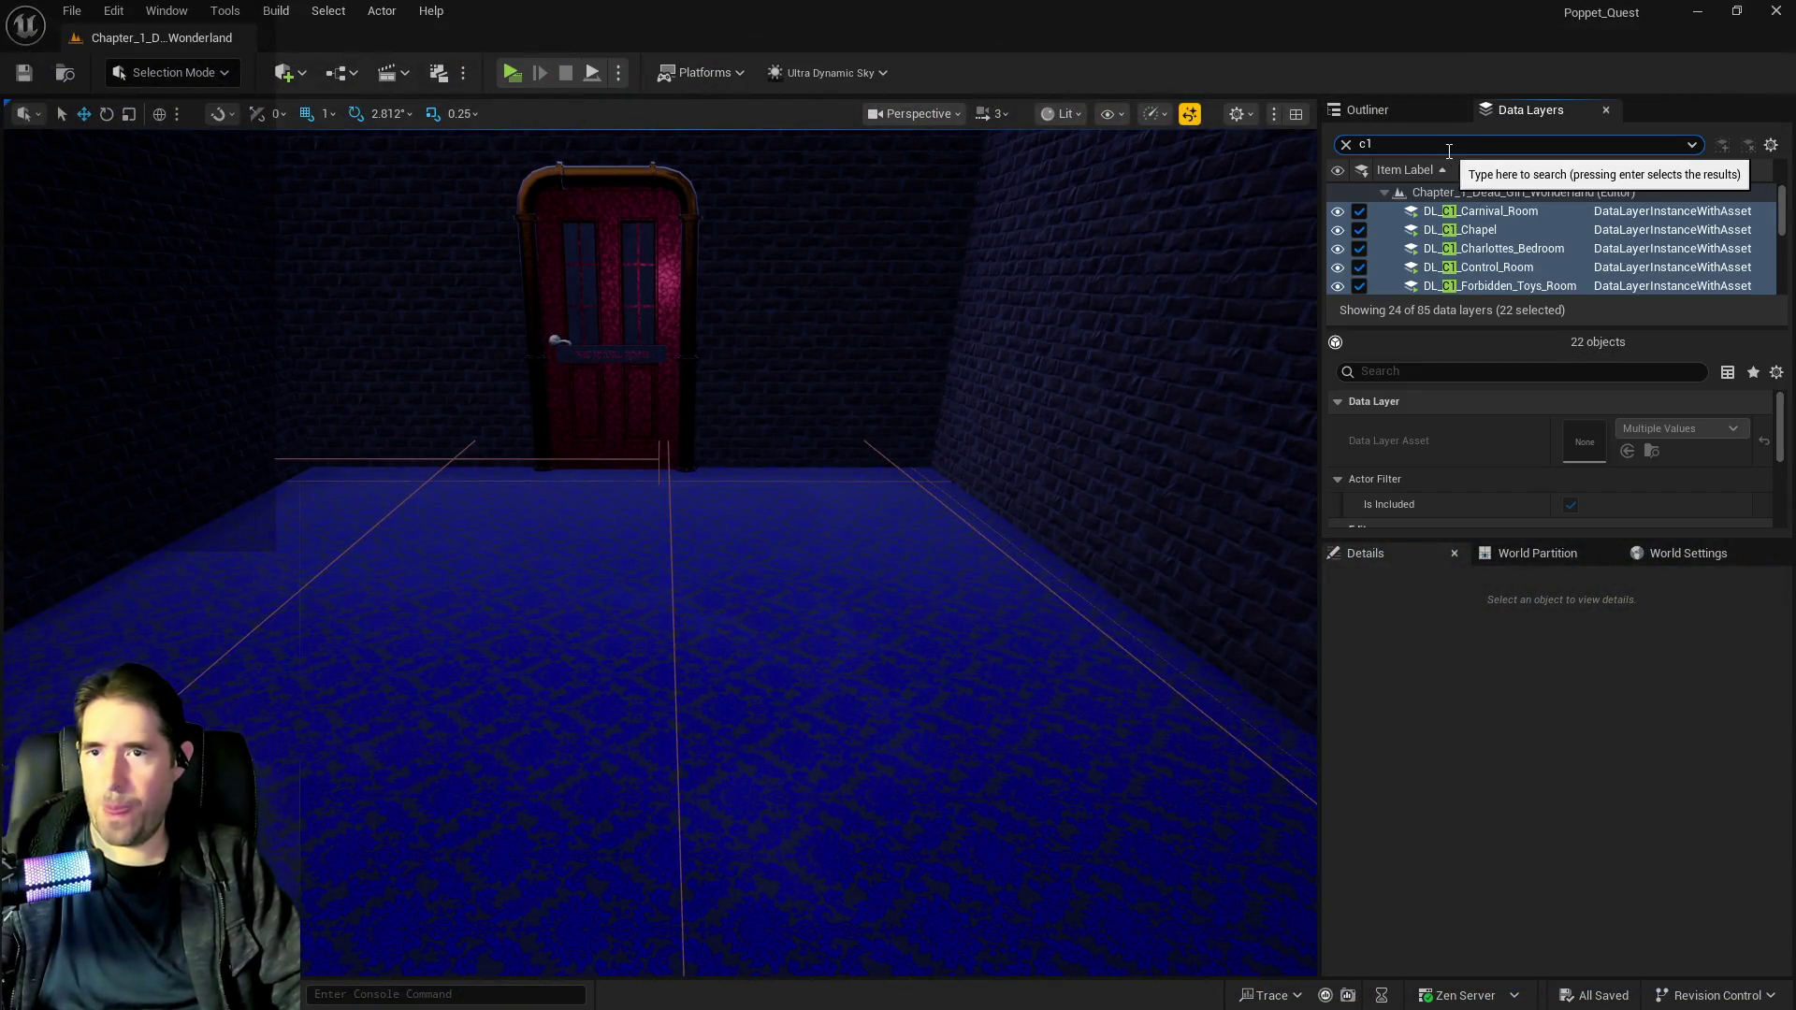
type("haunt")
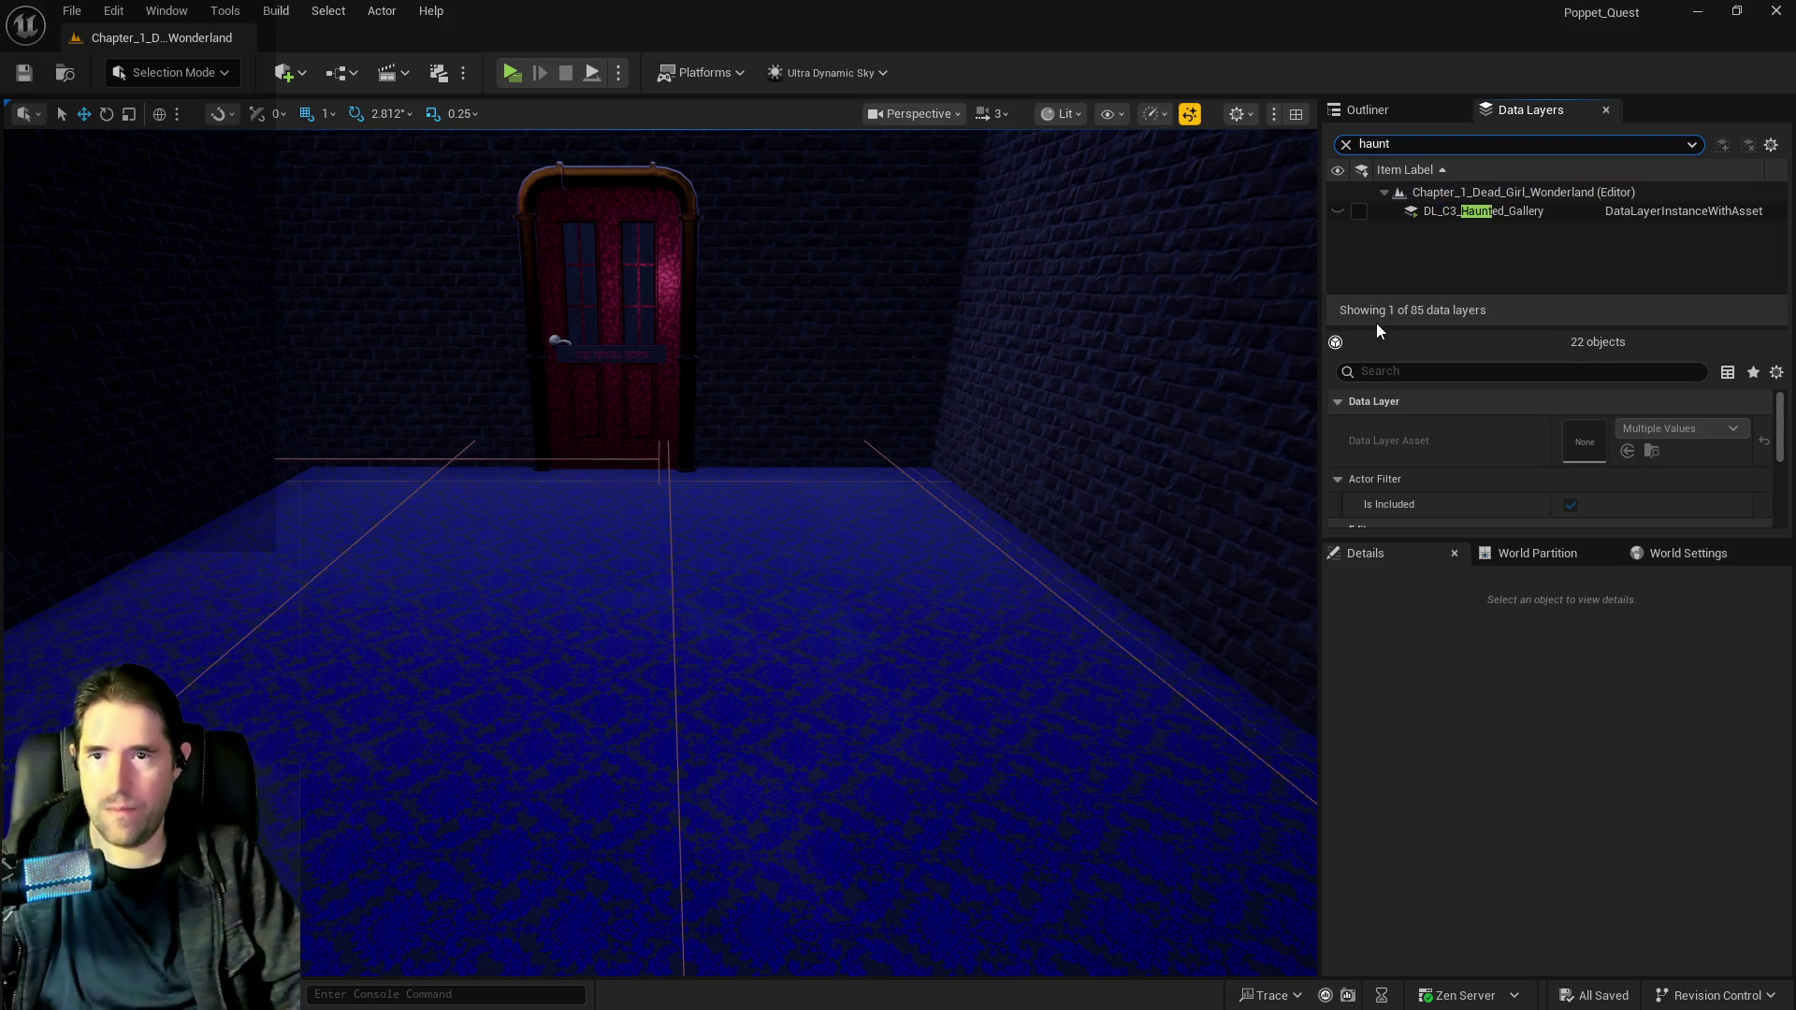
left_click(1359, 212)
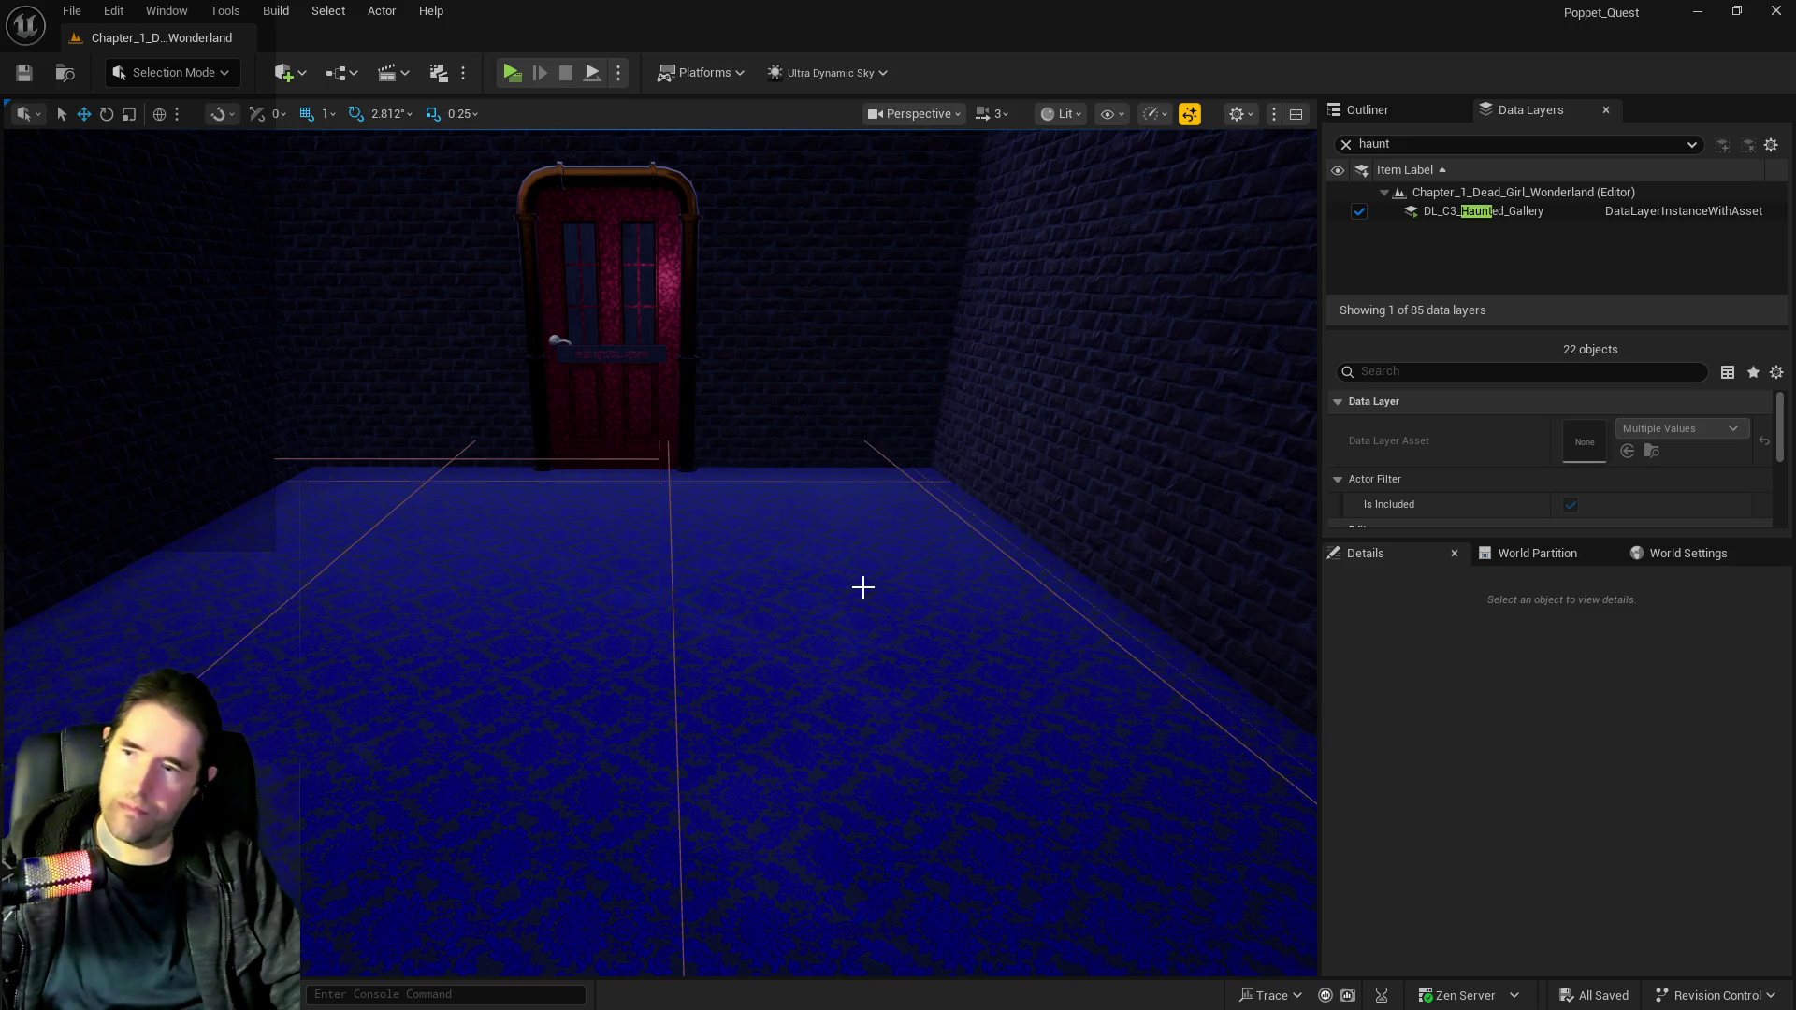
mouse_move(802, 642)
left_mouse_down()
mouse_move(749, 674)
mouse_move(777, 655)
mouse_move(1056, 775)
left_mouse_up()
left_click(1056, 774)
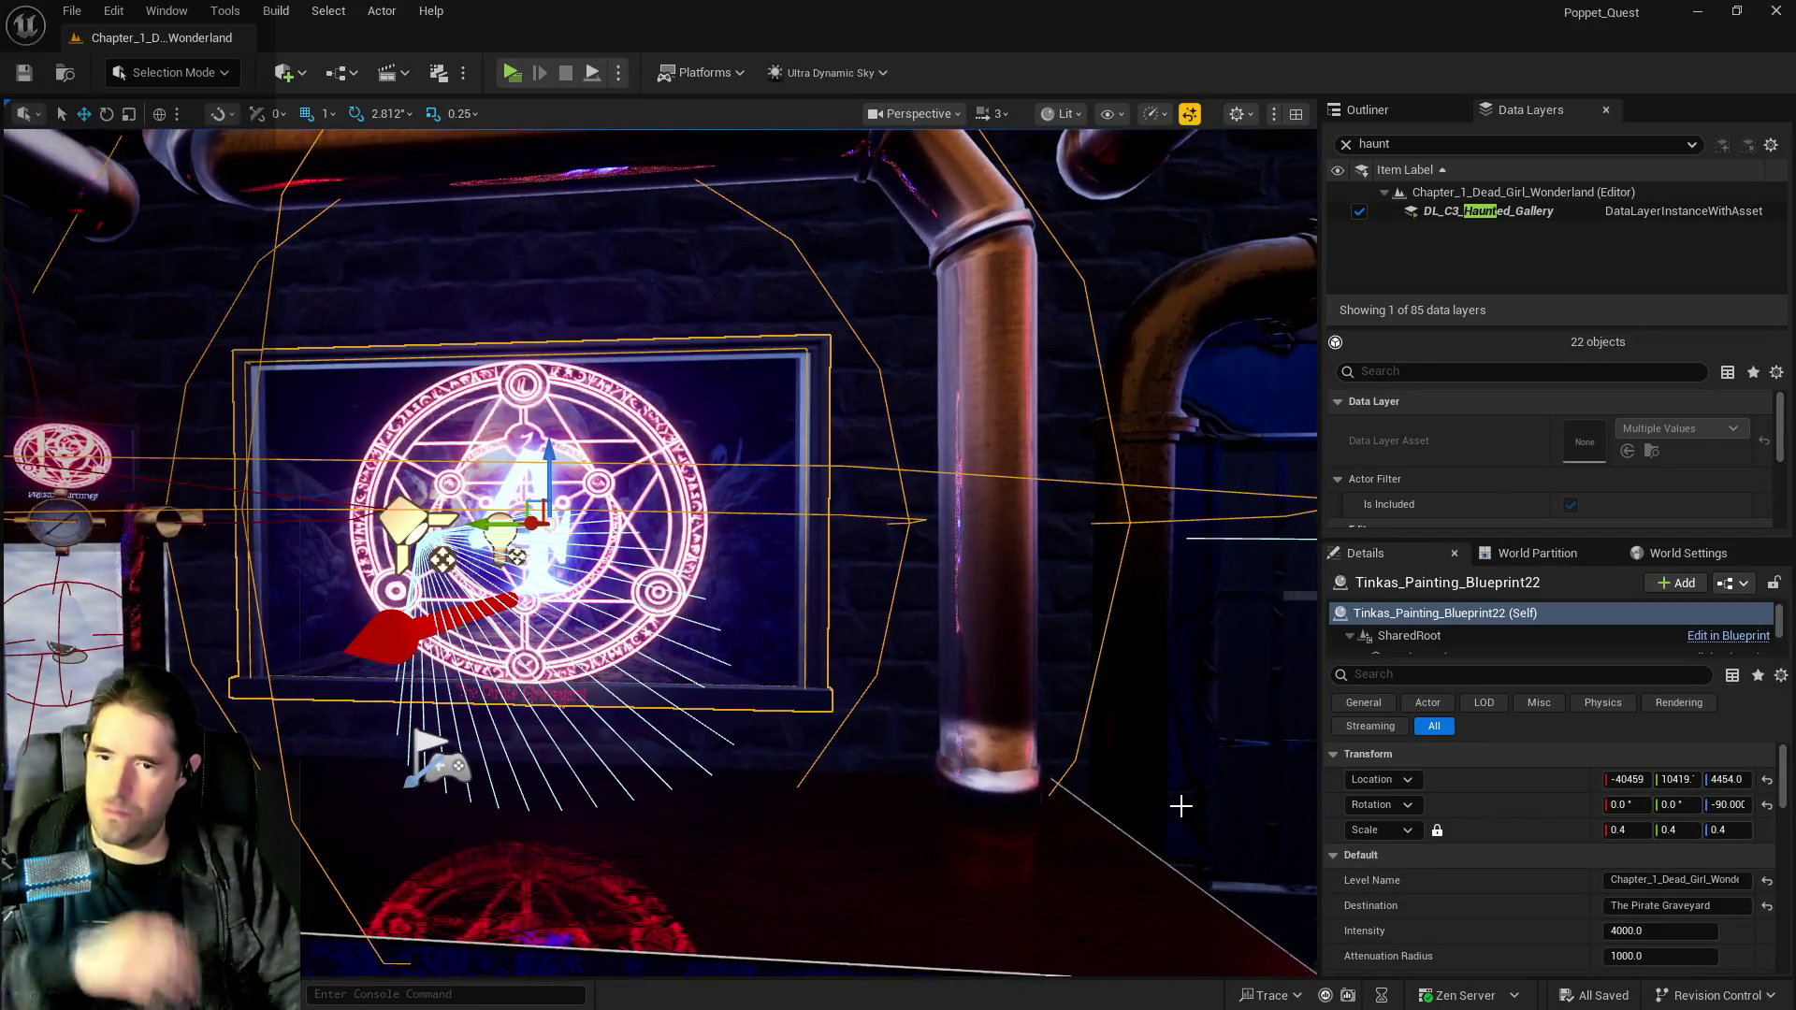
Scroll the painting's Details to review its Item Name Array and Haunted Gallery Room Name.
scroll(1575, 924, "down", 6)
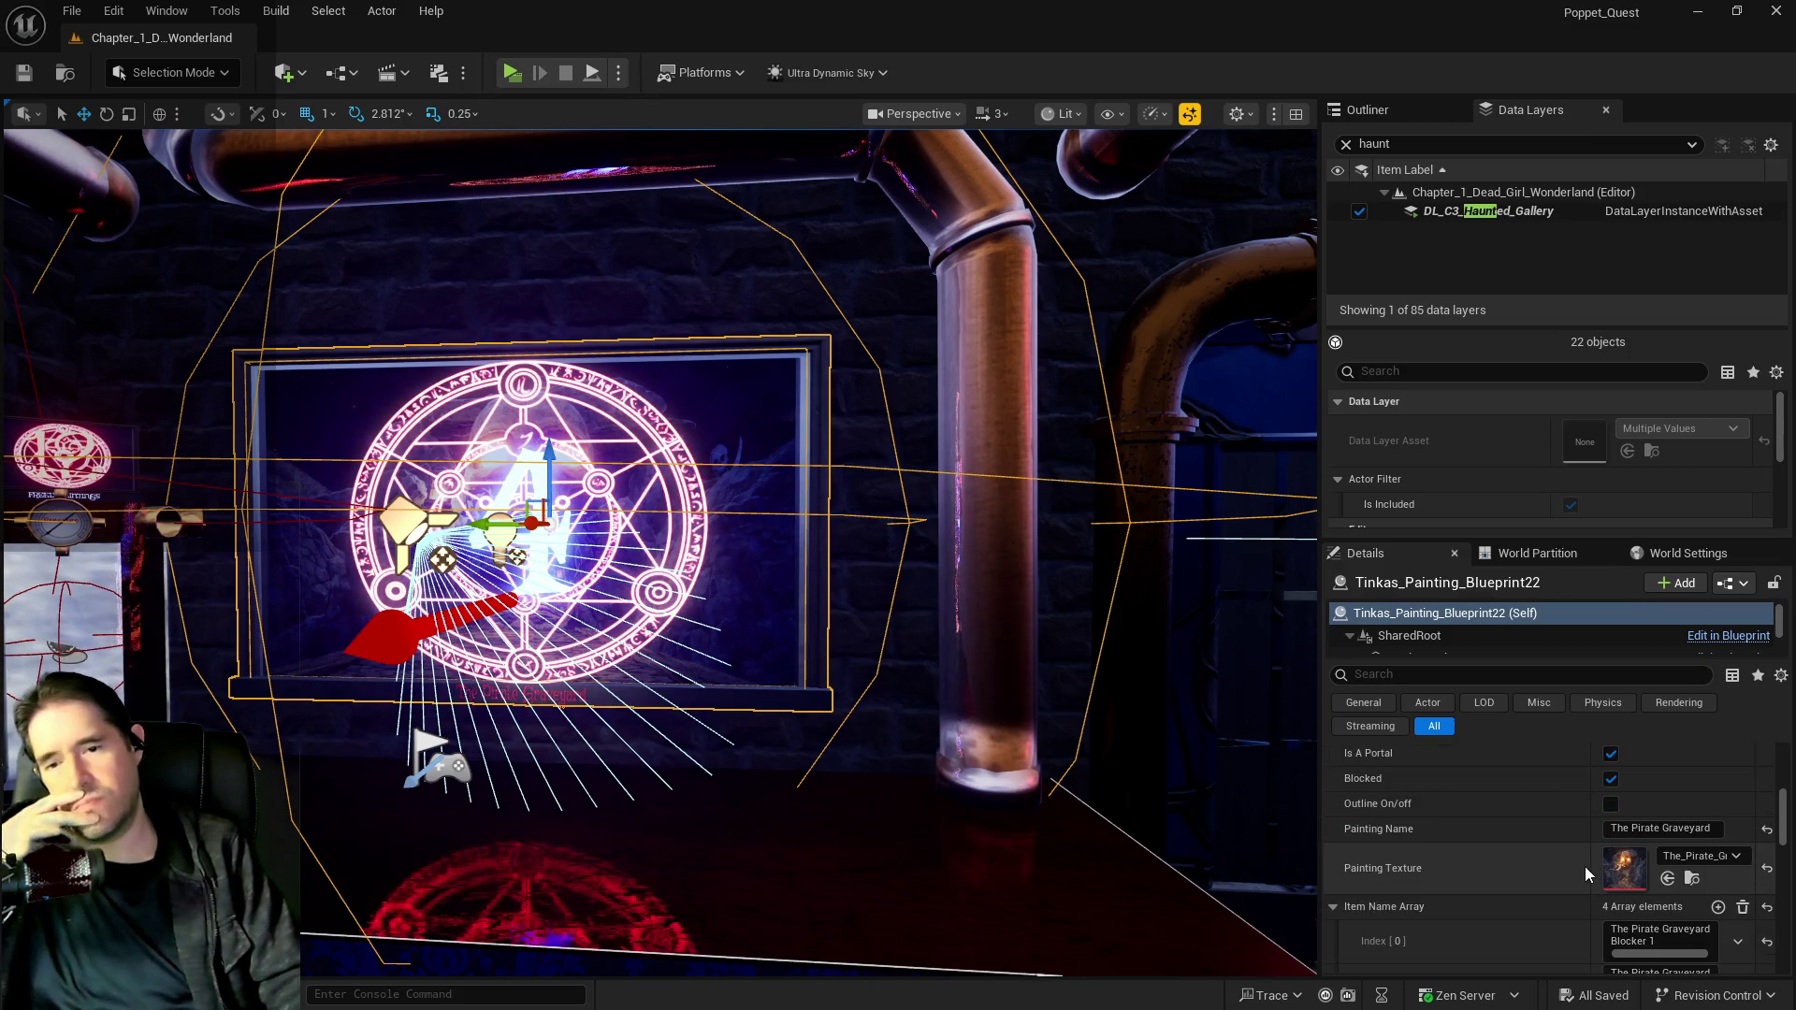
scroll(1581, 866, "down", 4)
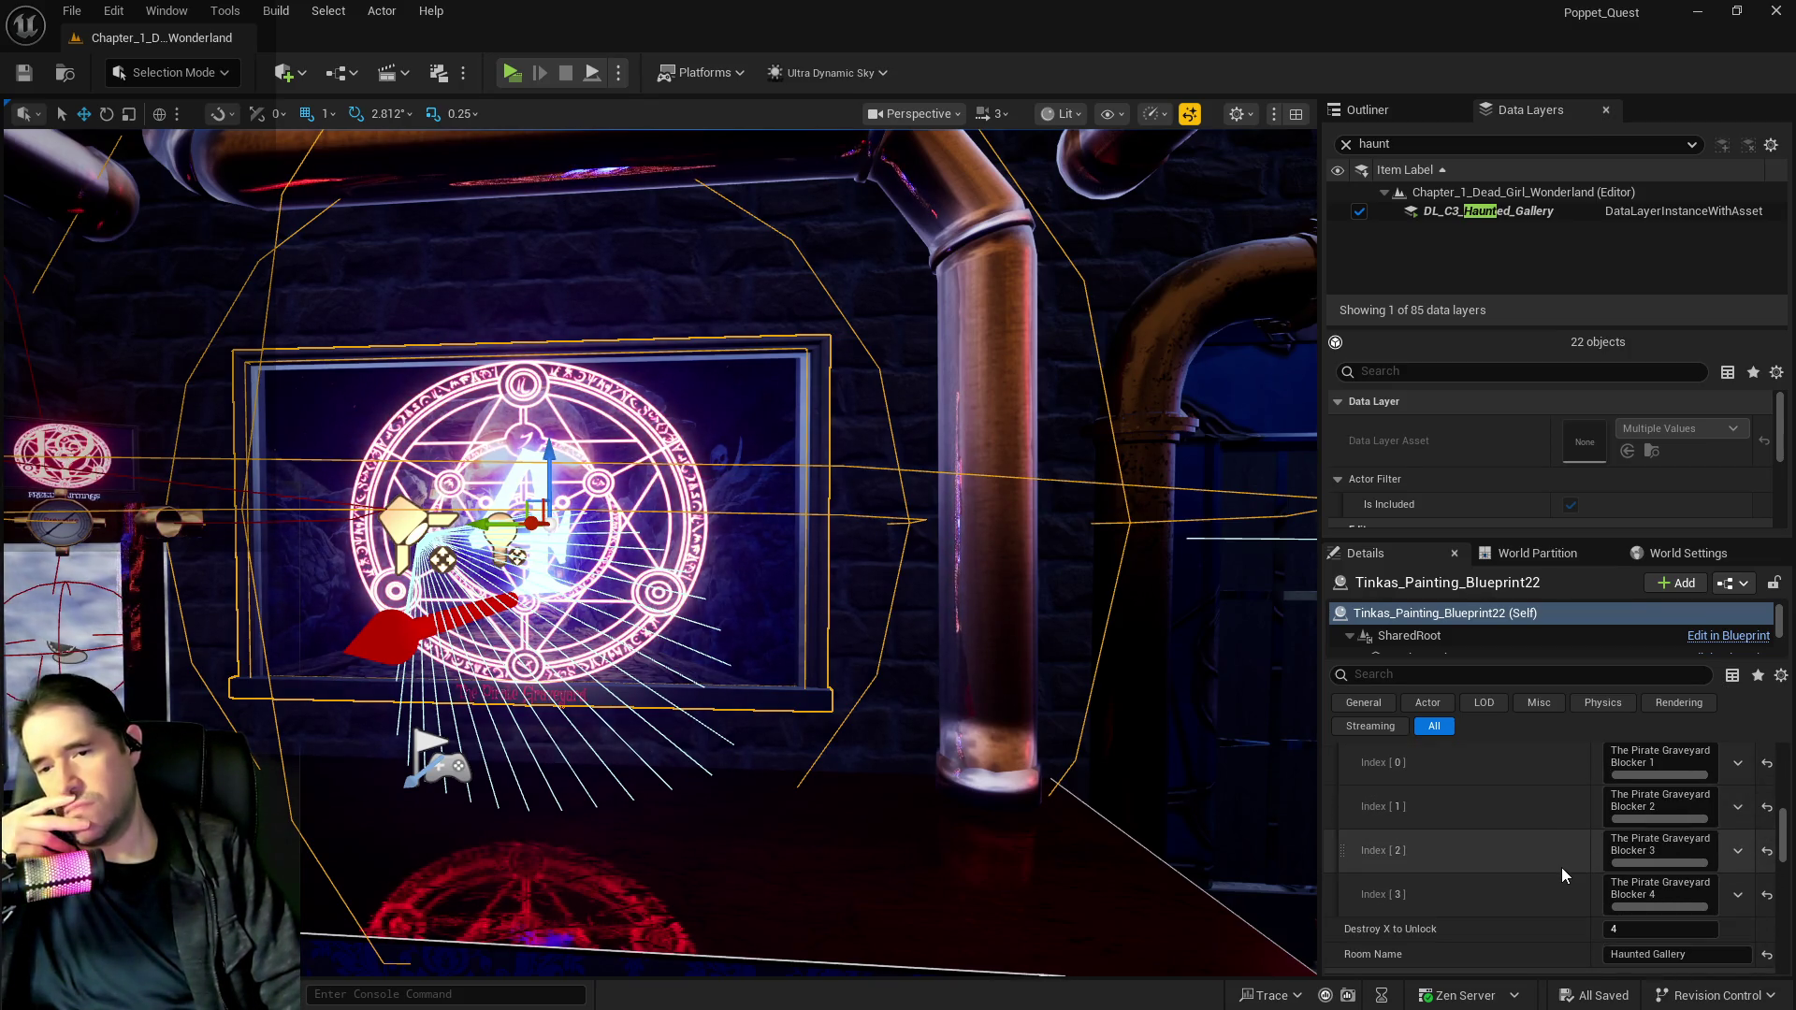
scroll(1558, 868, "up", 2)
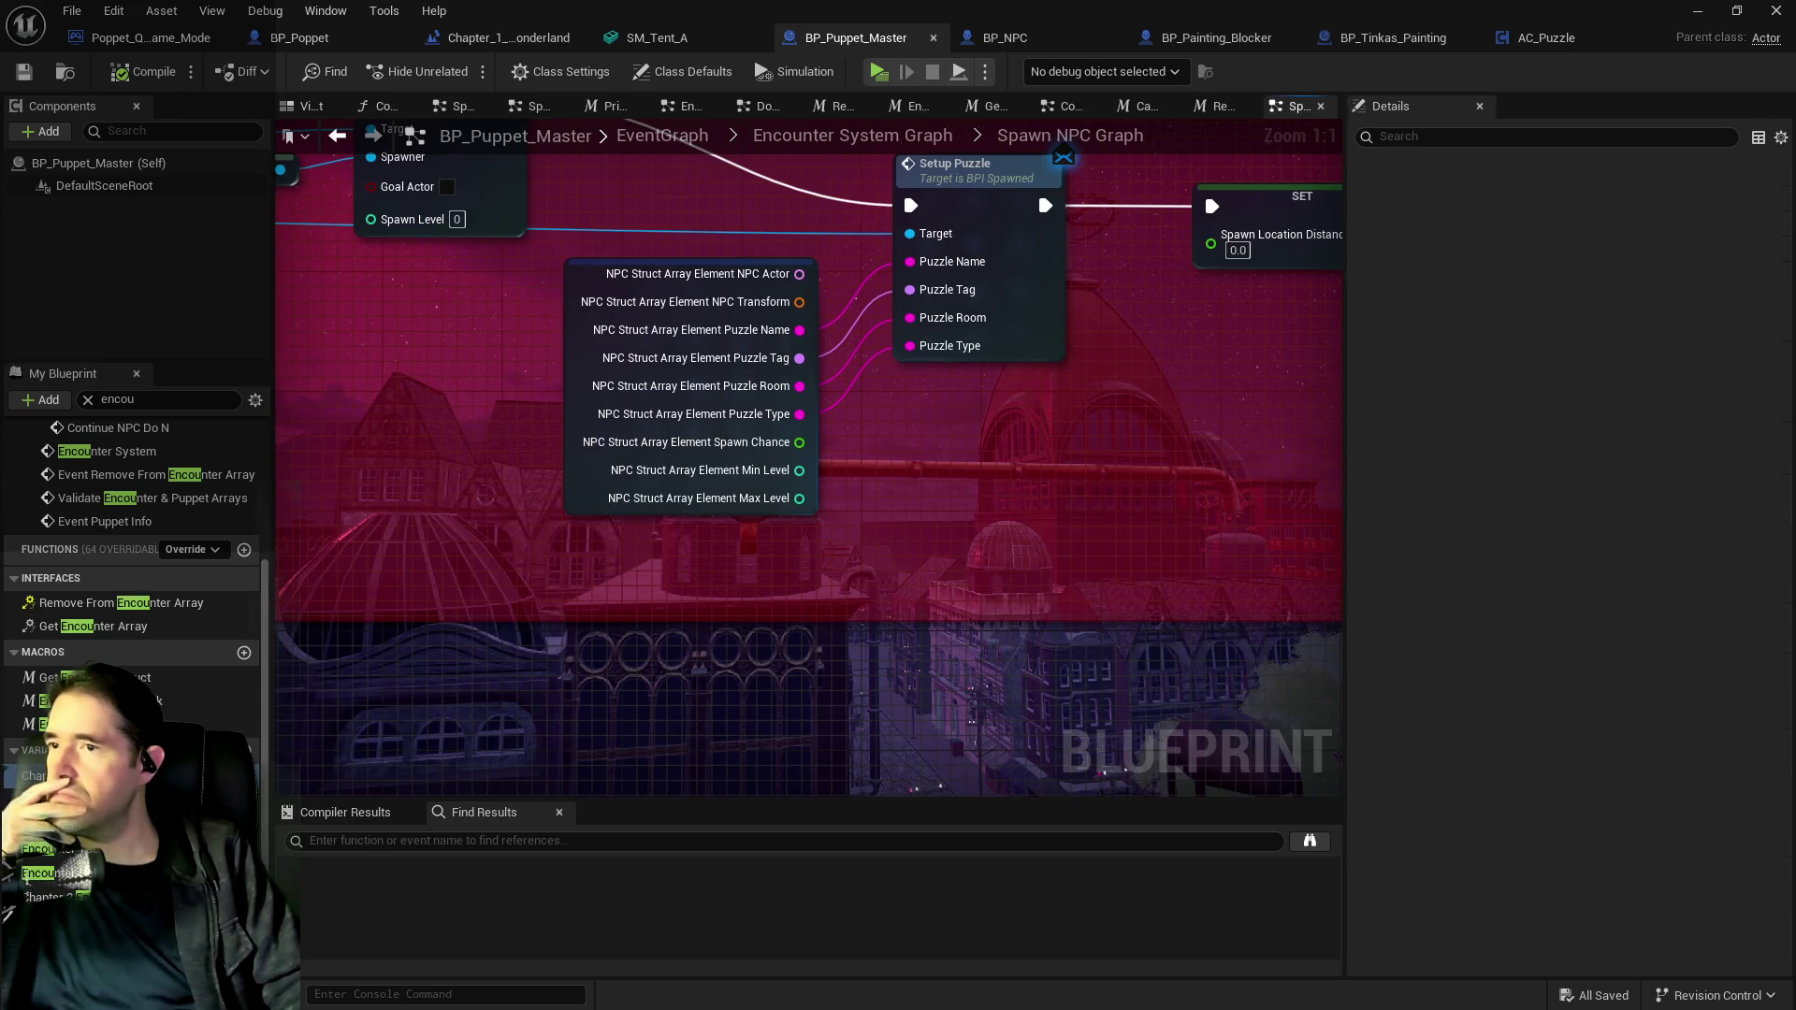
Zoom out and pan the Spawn NPC Graph, then switch to BP_Poppet's Puzzle Graph.
scroll(896, 484, "down", 4)
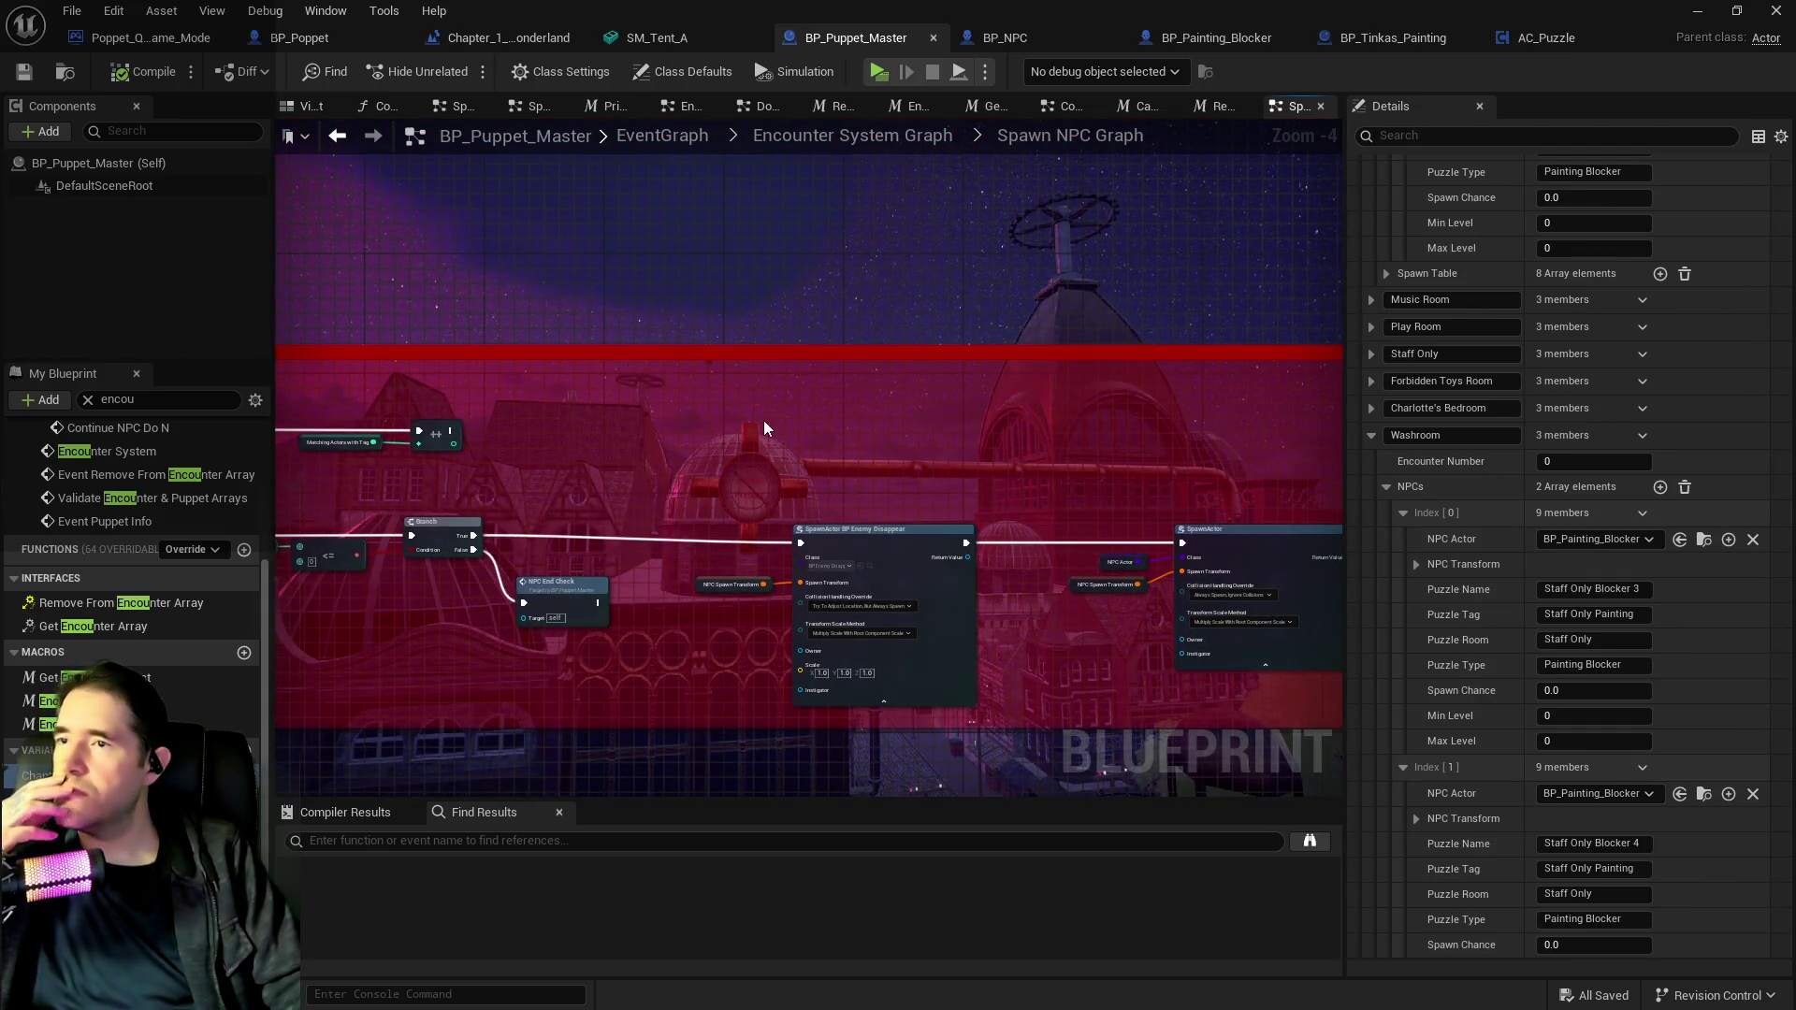
left_click_drag(757, 418, 927, 306)
left_click(318, 42)
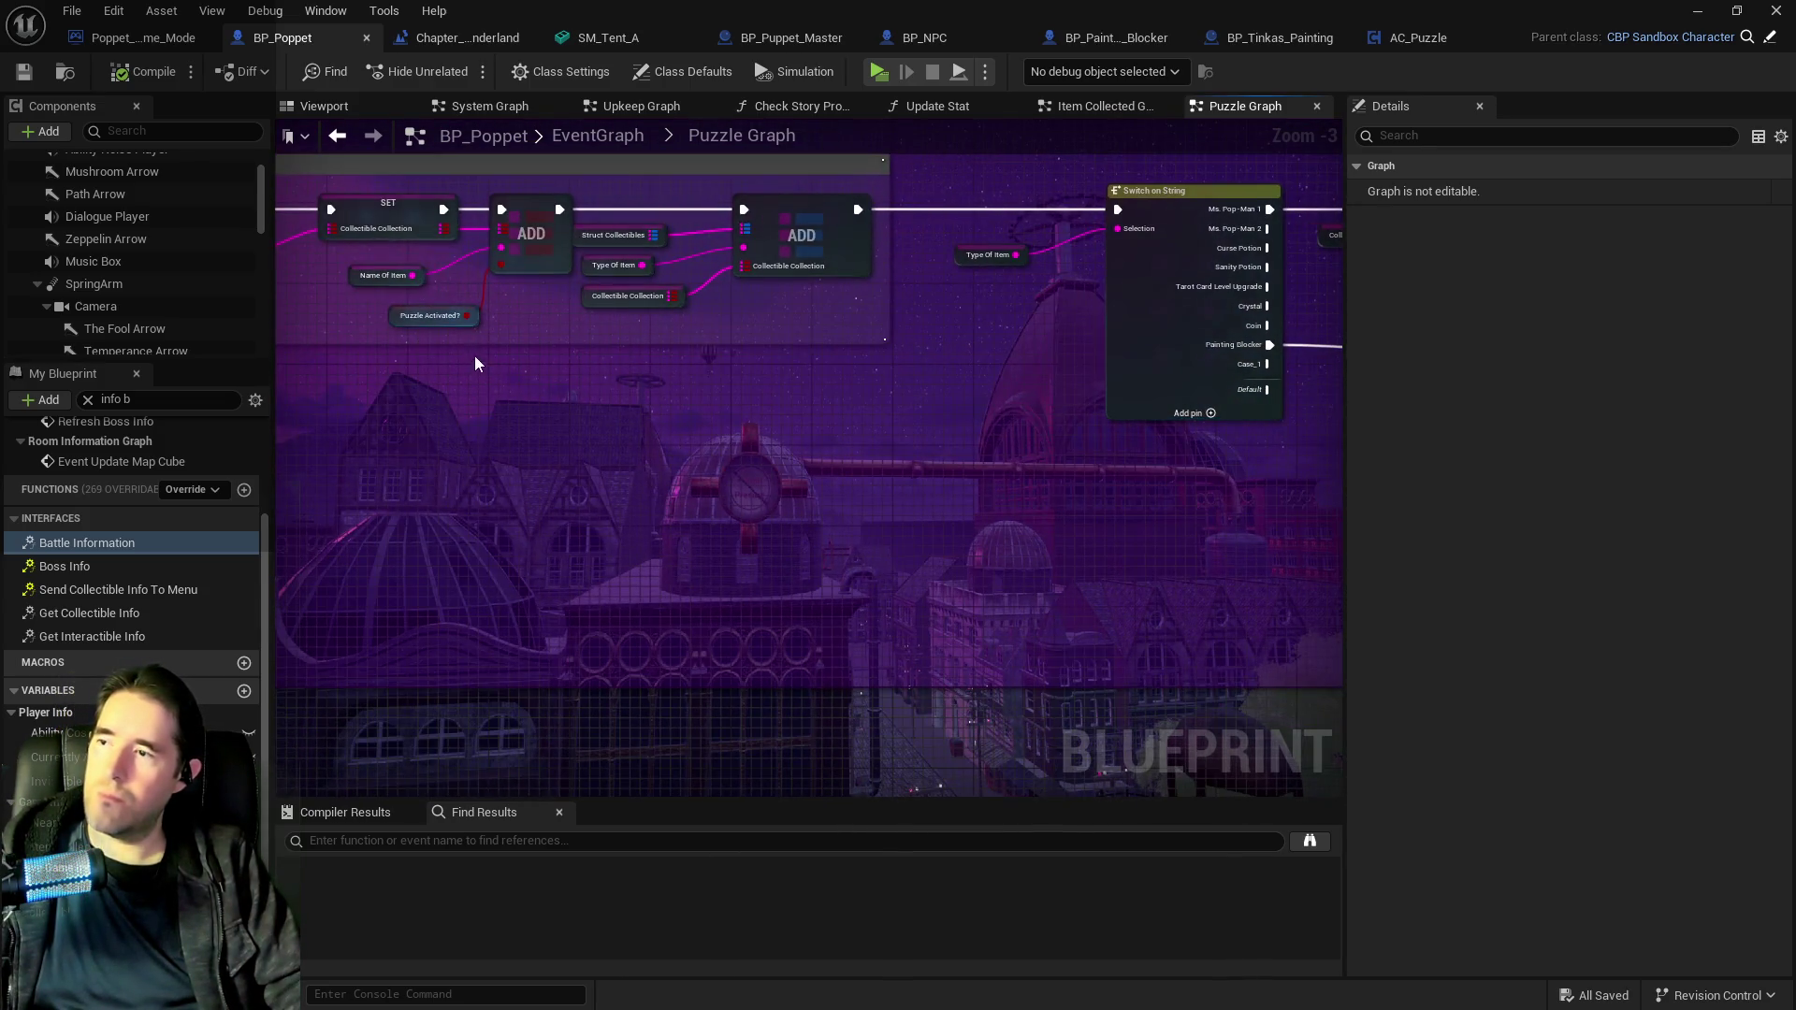
Add a Puzzle Activated? getter and a Branch fed by the Painting Blocker case.
left_click(400, 328)
left_click_drag(501, 467, 730, 405)
left_click(820, 369)
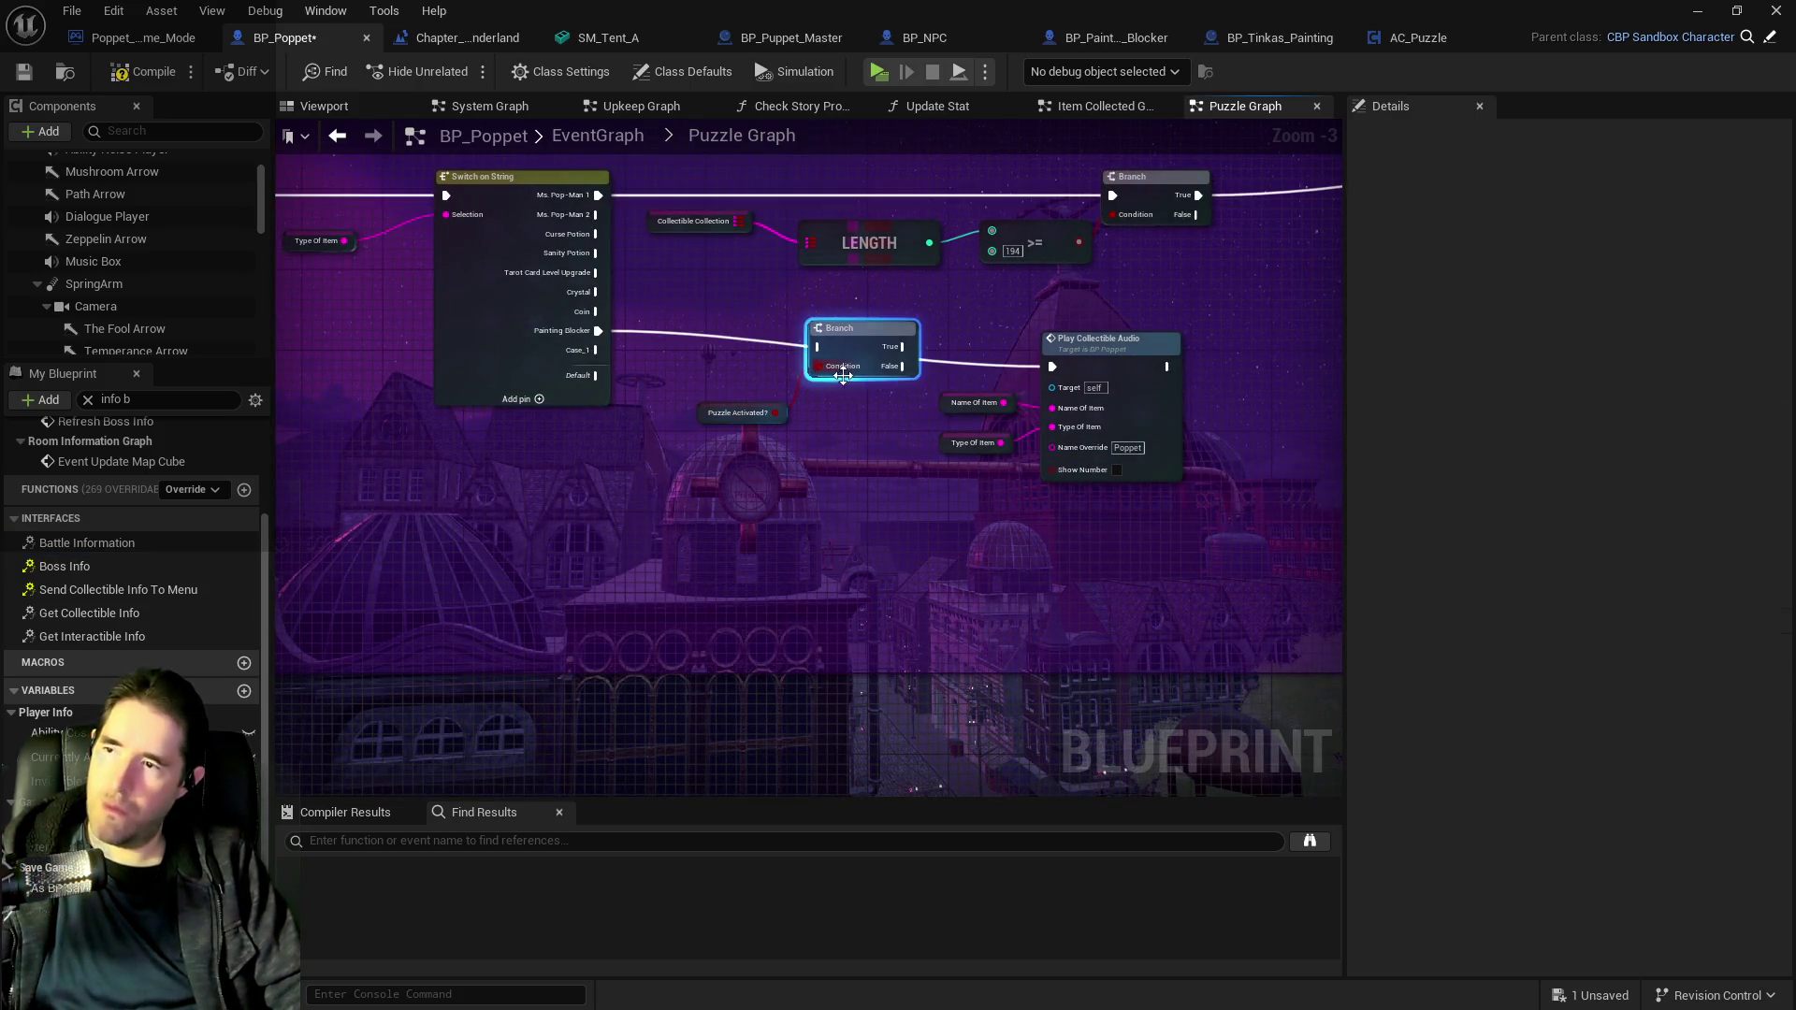
left_click_drag(590, 339, 1050, 366)
Wire the Branch's True output to Play Collectible Audio, tidy the nodes, then compile and save BP_Poppet.
left_click_drag(936, 384, 1153, 457)
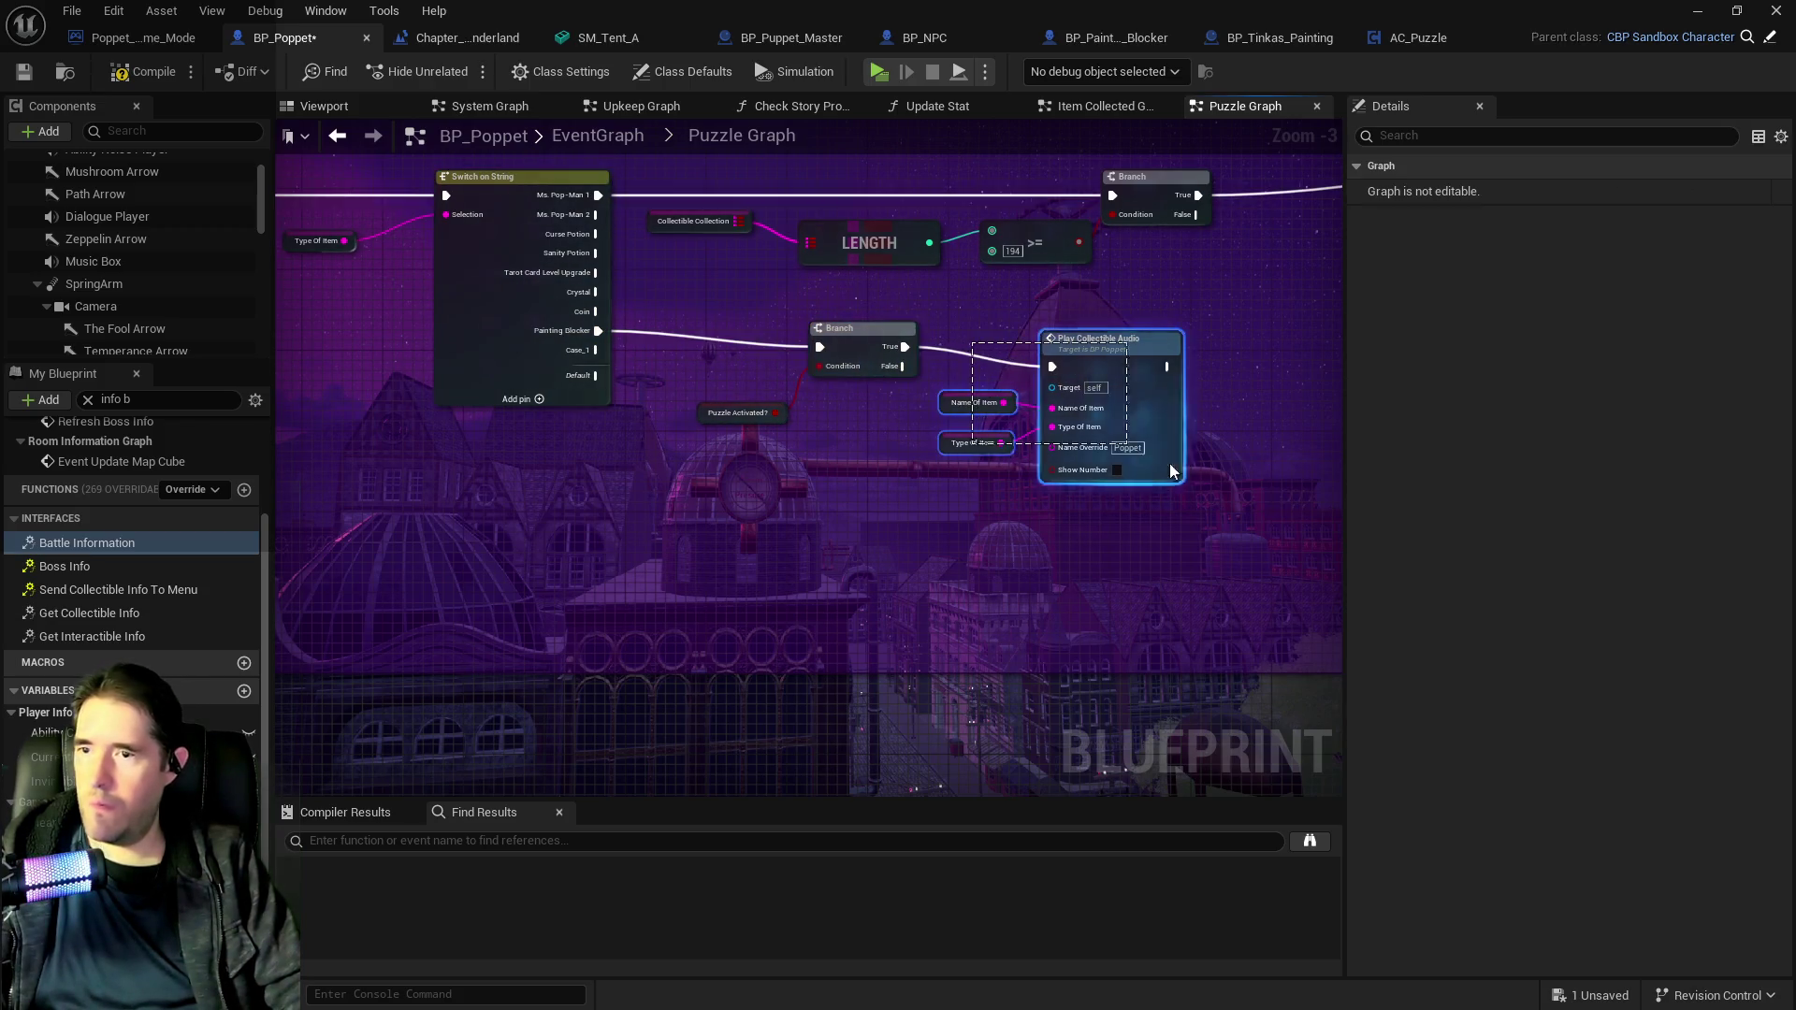
left_click_drag(1120, 370, 1178, 359)
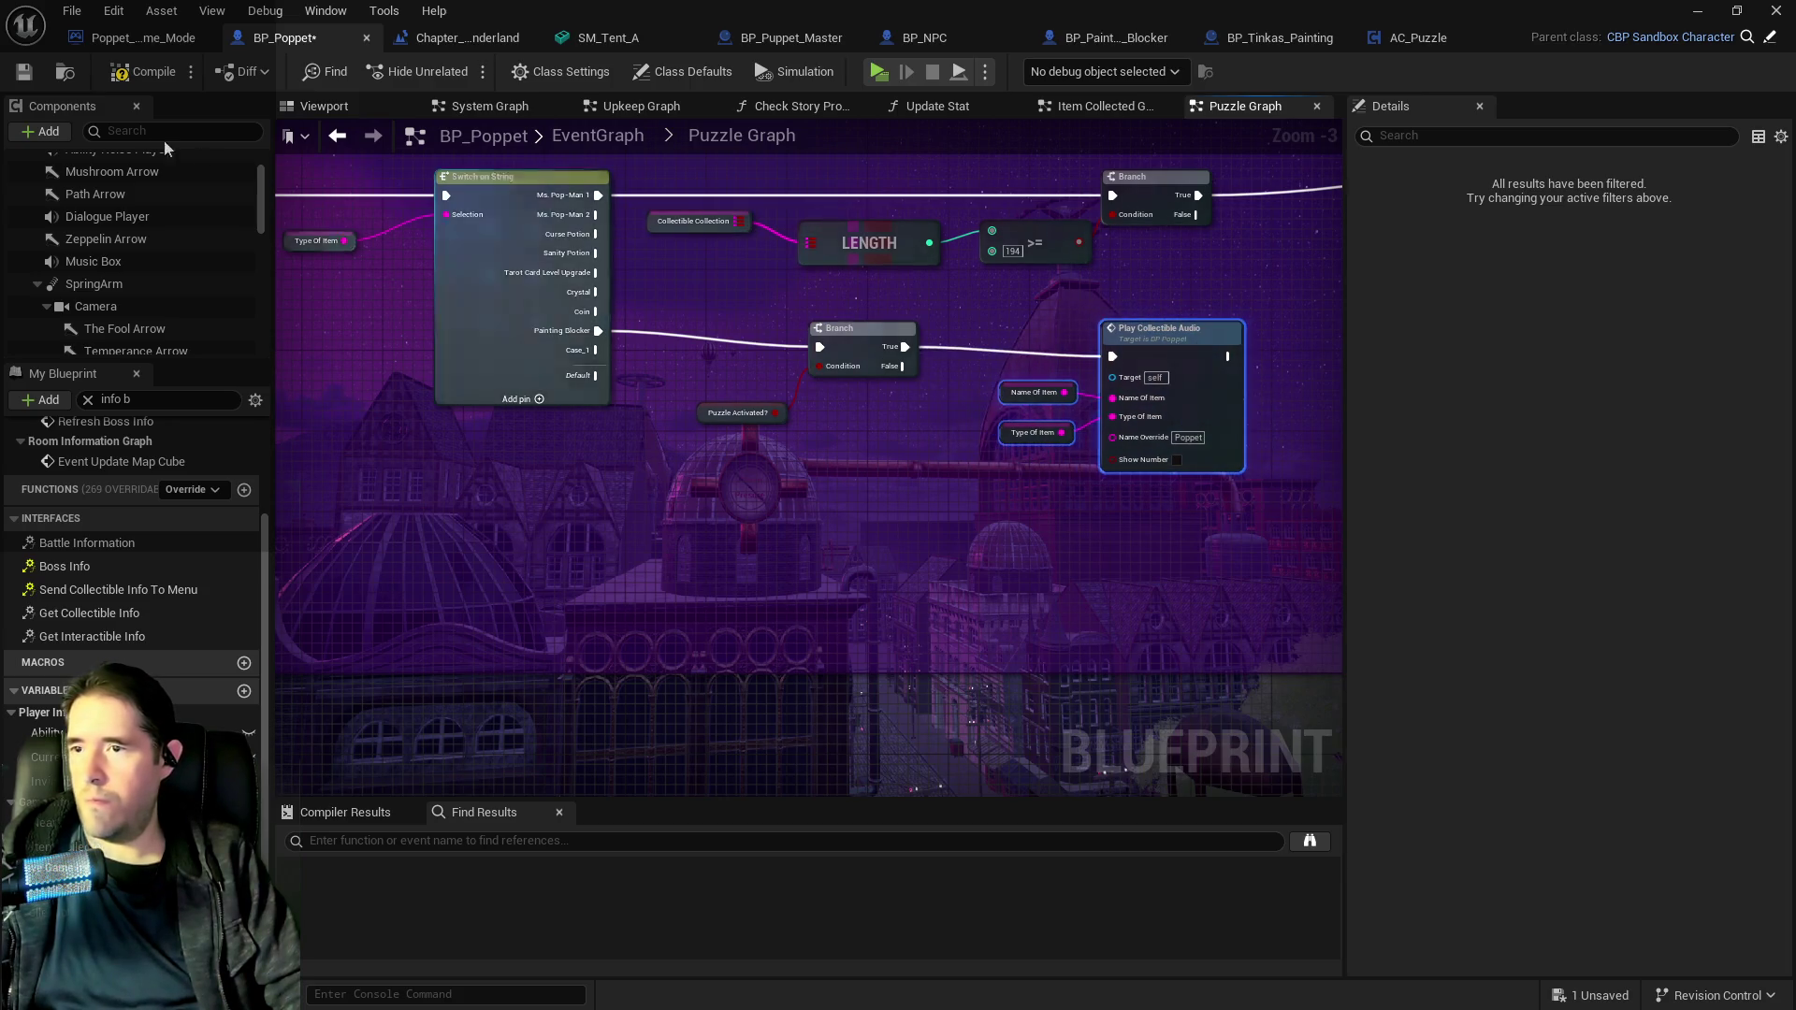
left_click(22, 74)
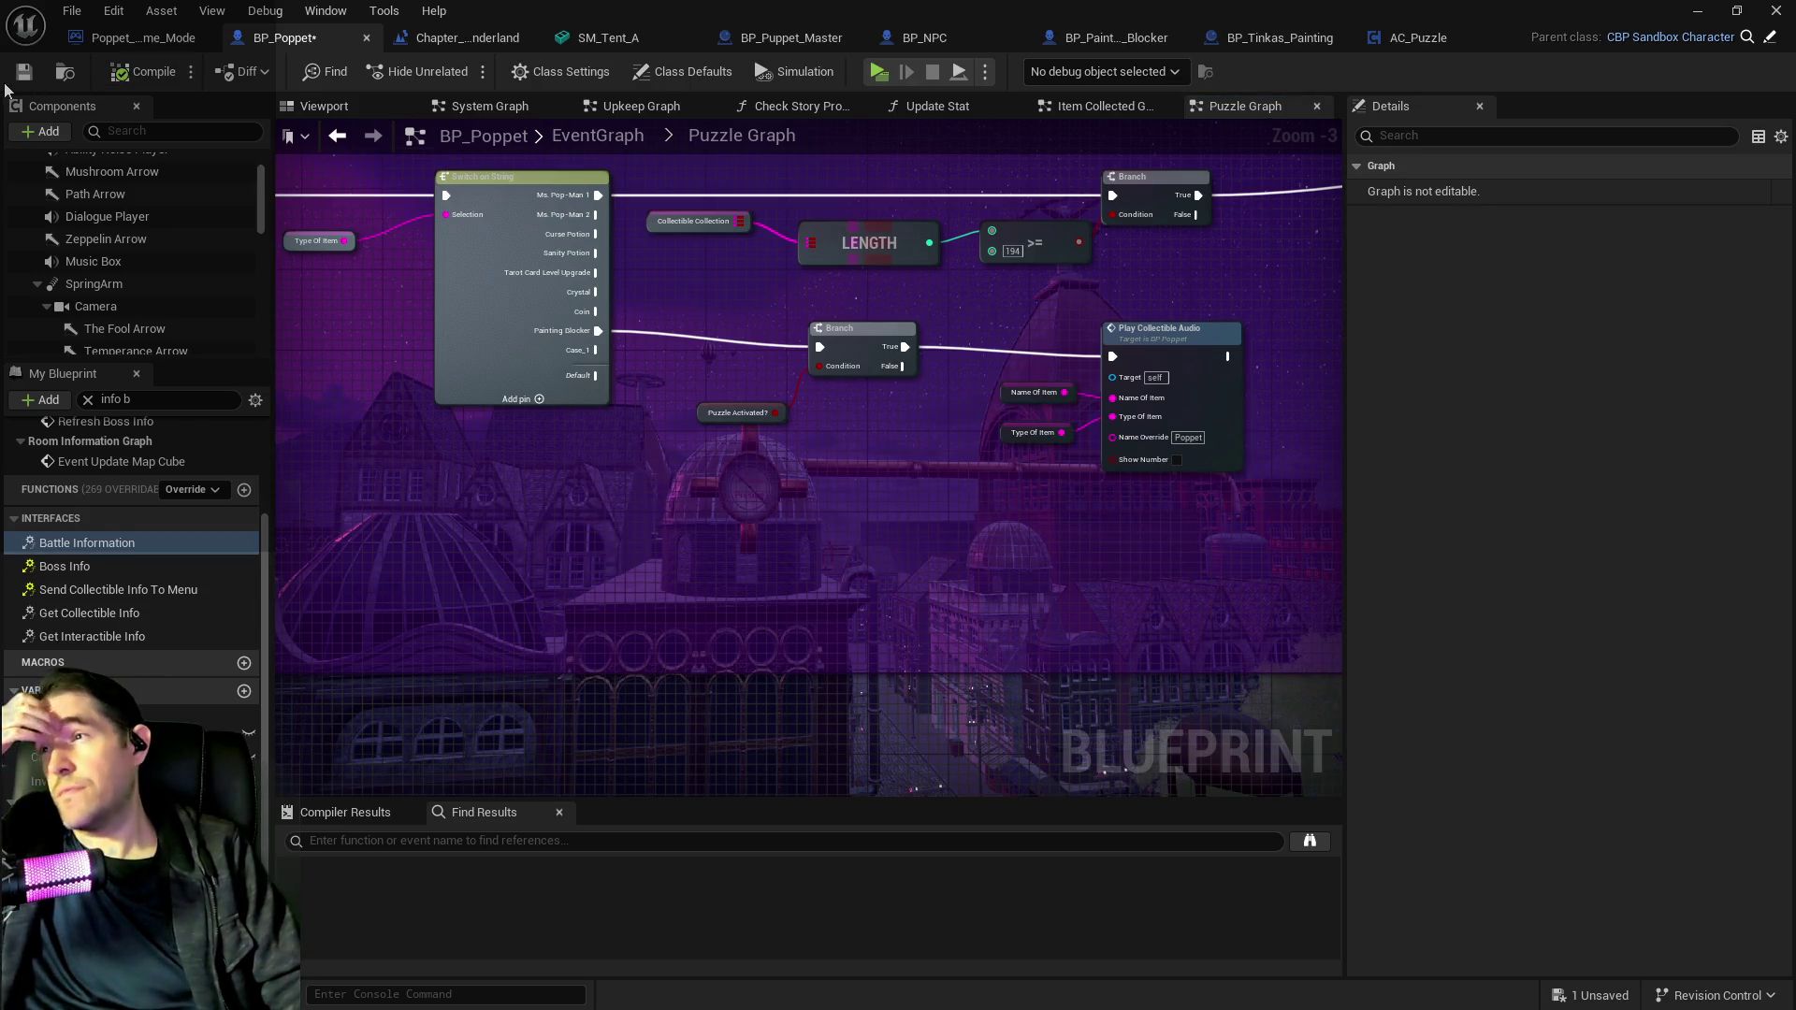
left_click(24, 82)
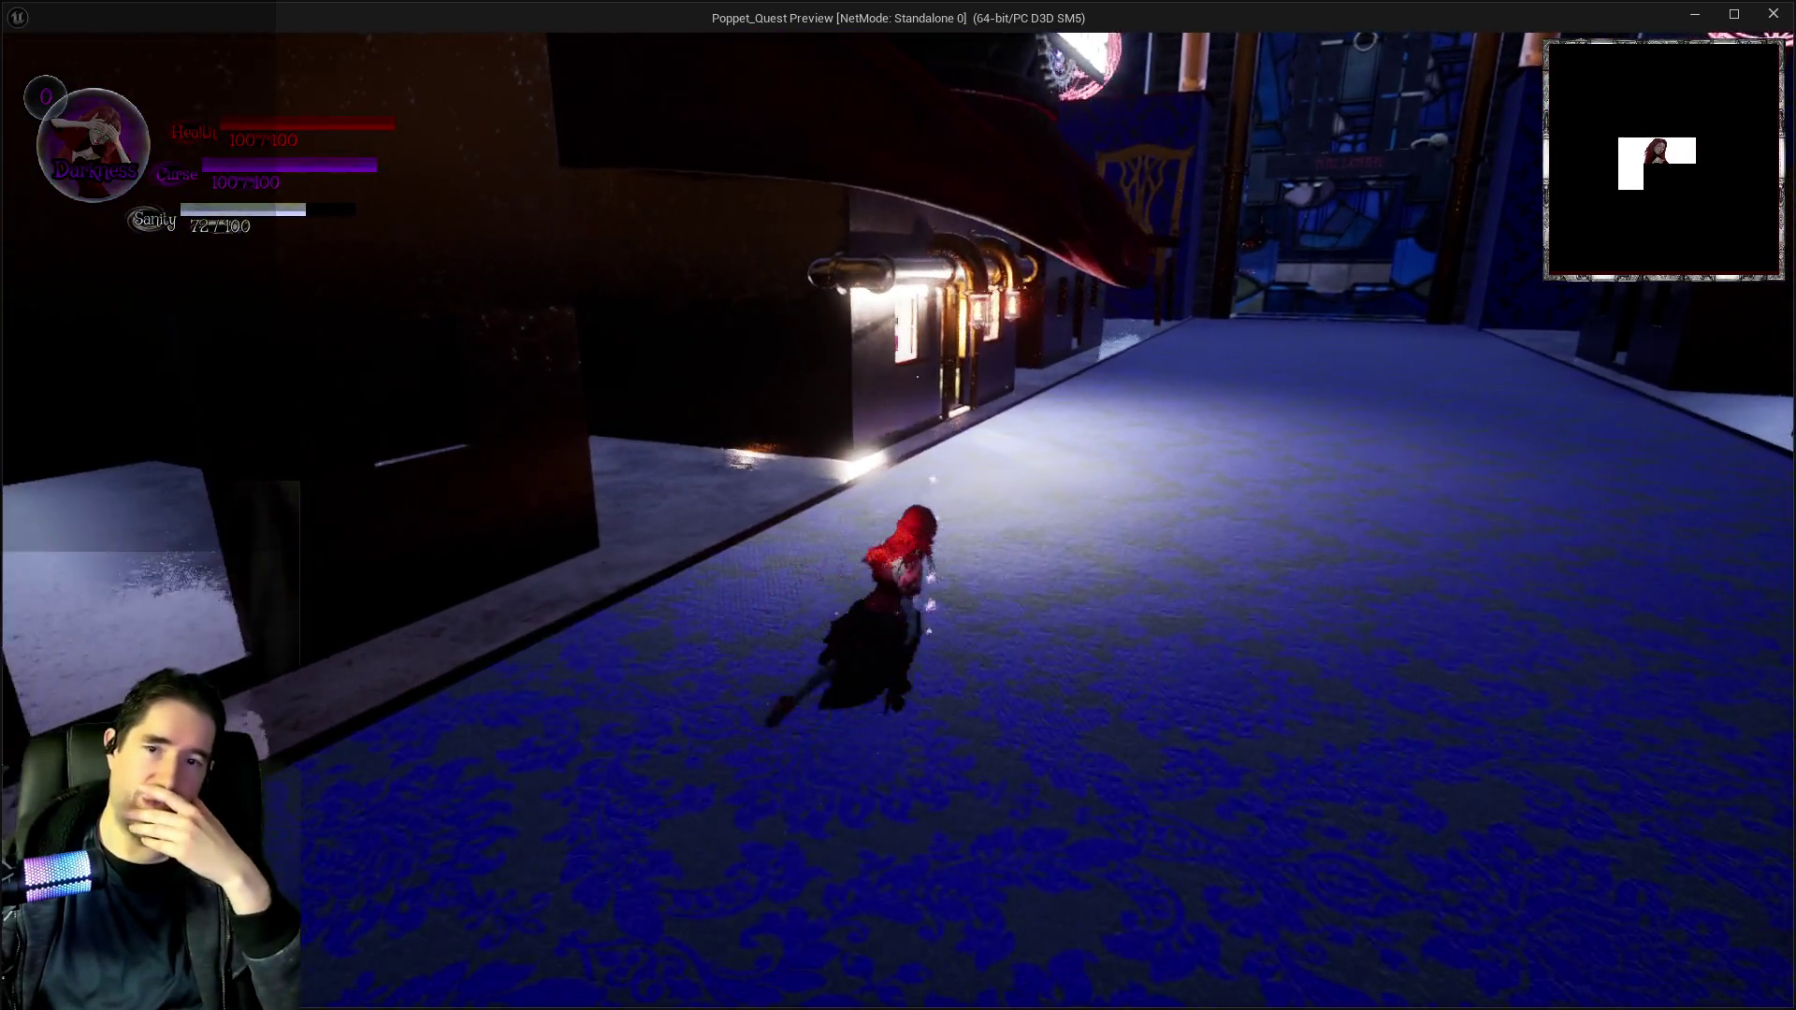
Run Poppet down the aisle to the tarot-card painting room, then leave the game preview.
key("q")
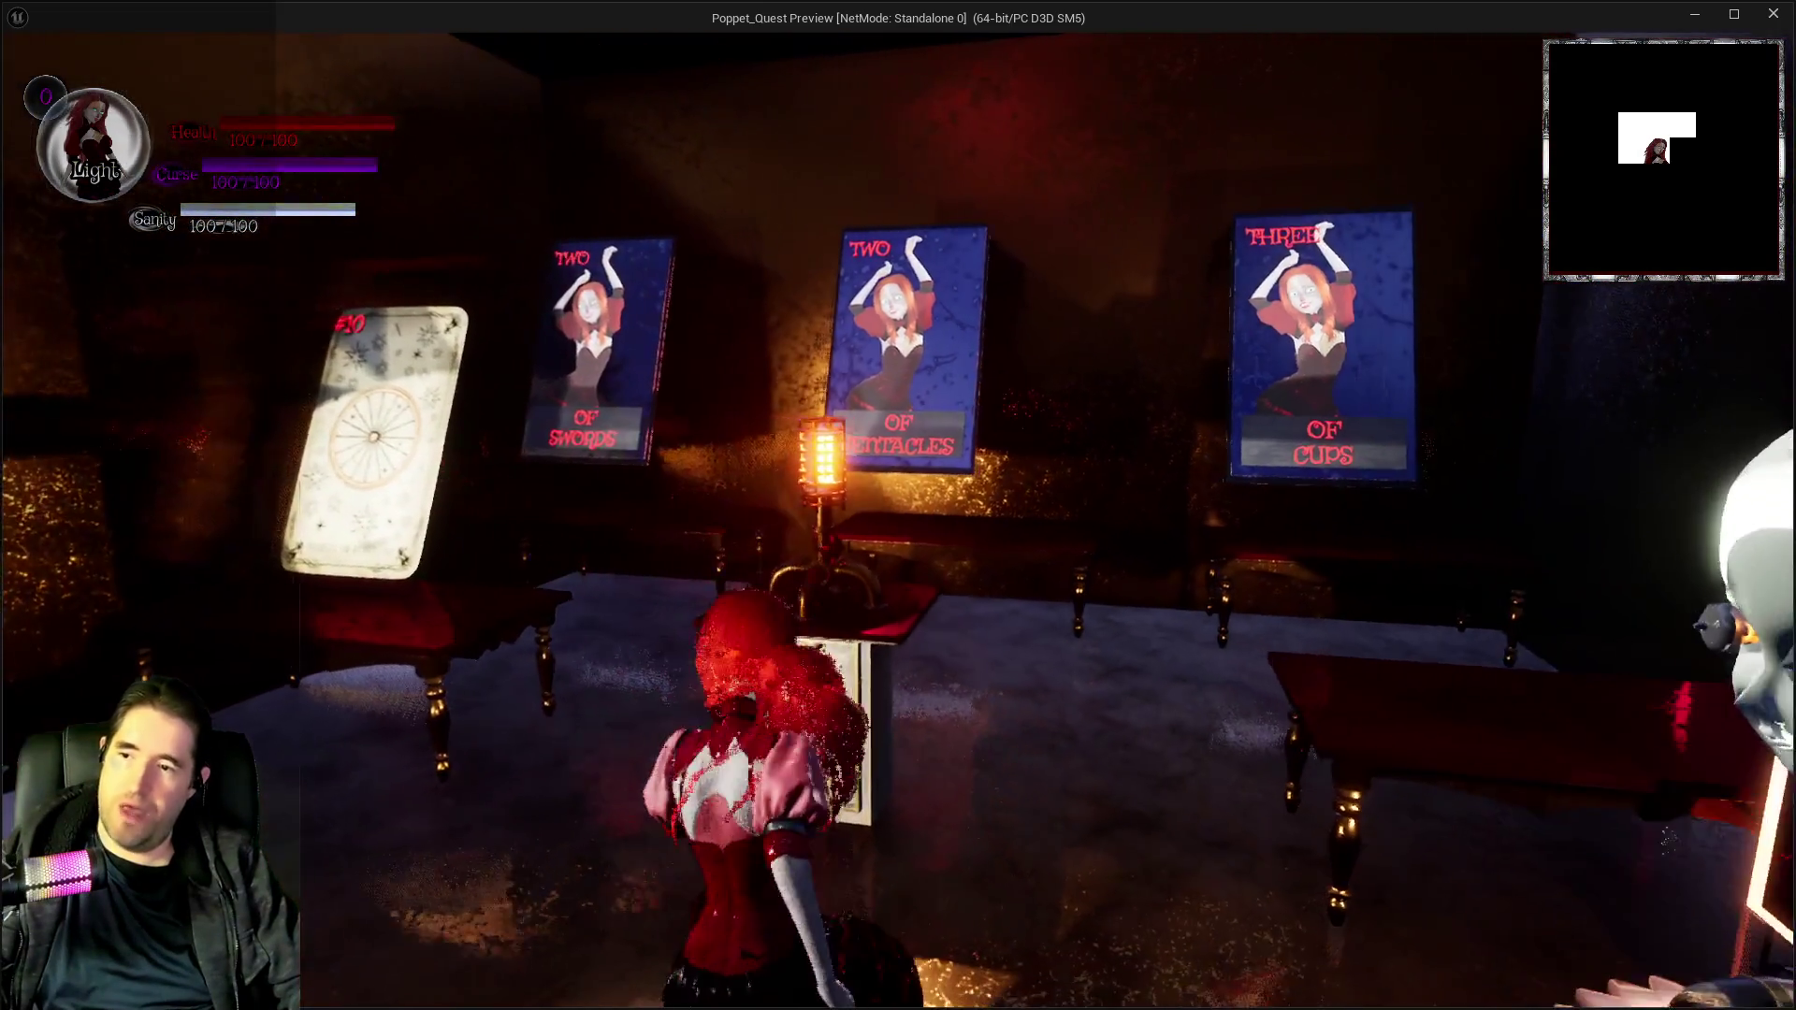
key("alt+Tab")
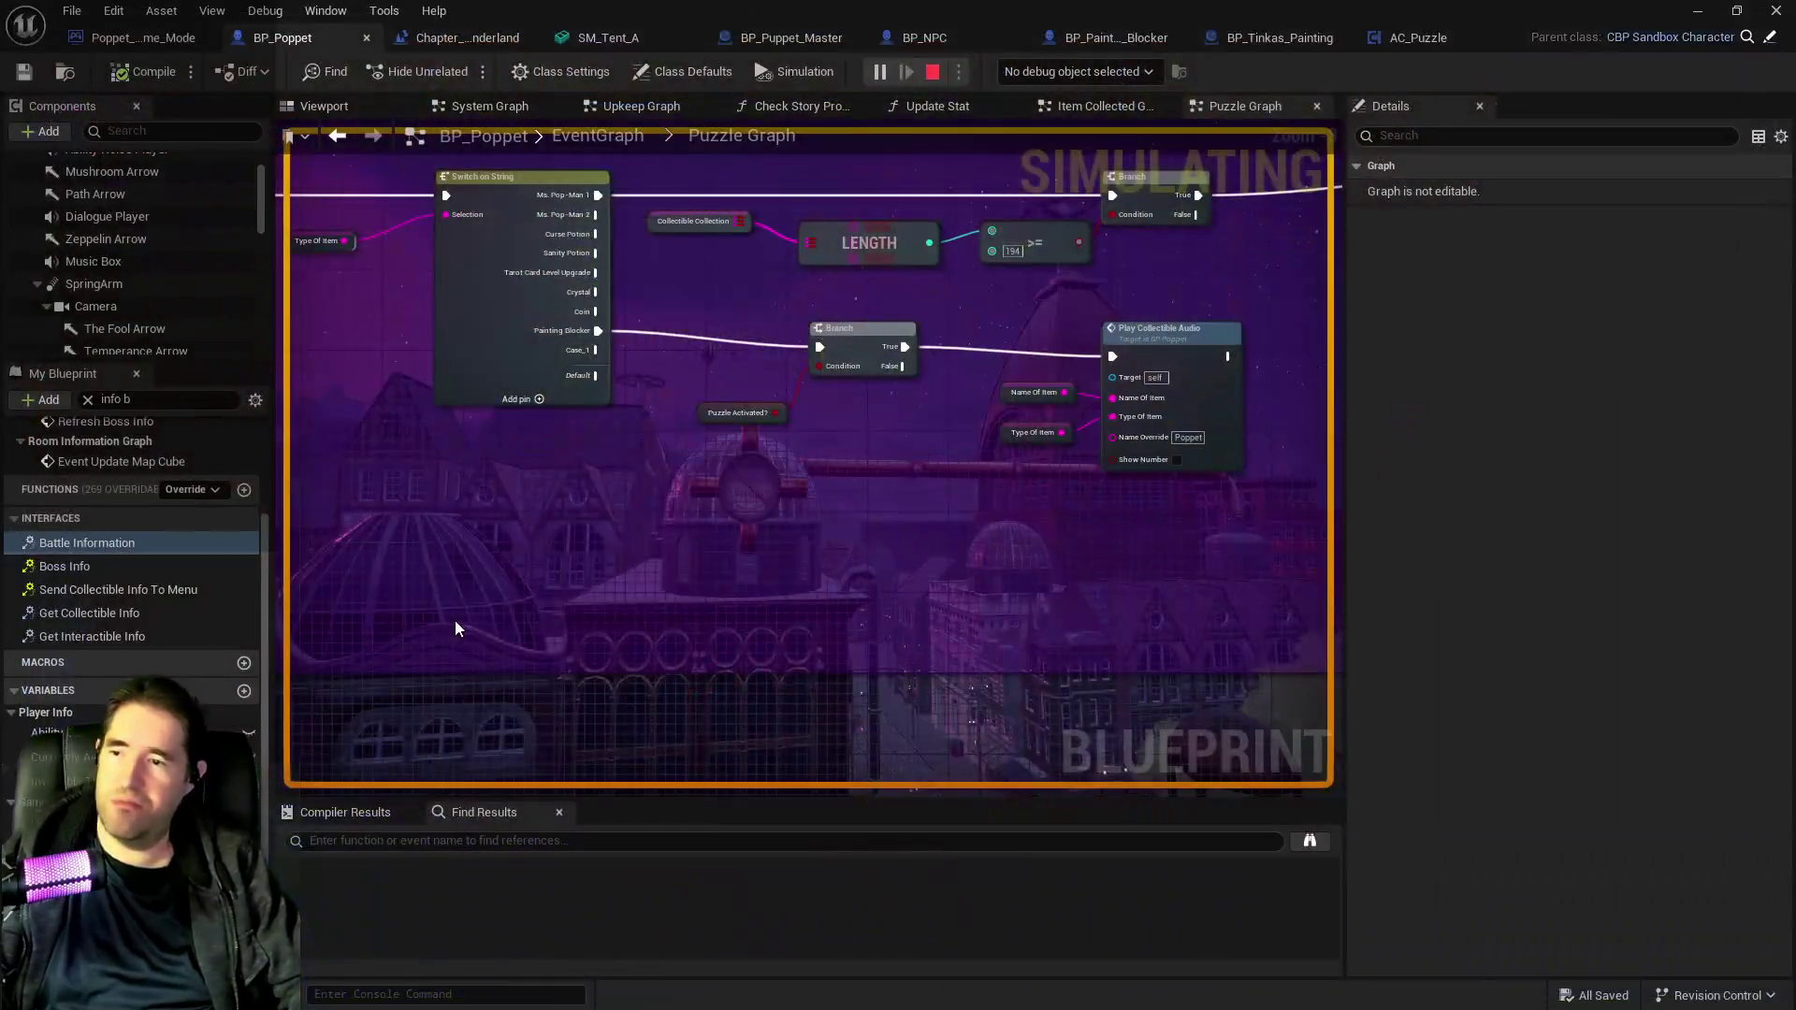
Stop the simulation and browse the enlarged asset browser to the Characters/NPCs folder.
key("Escape")
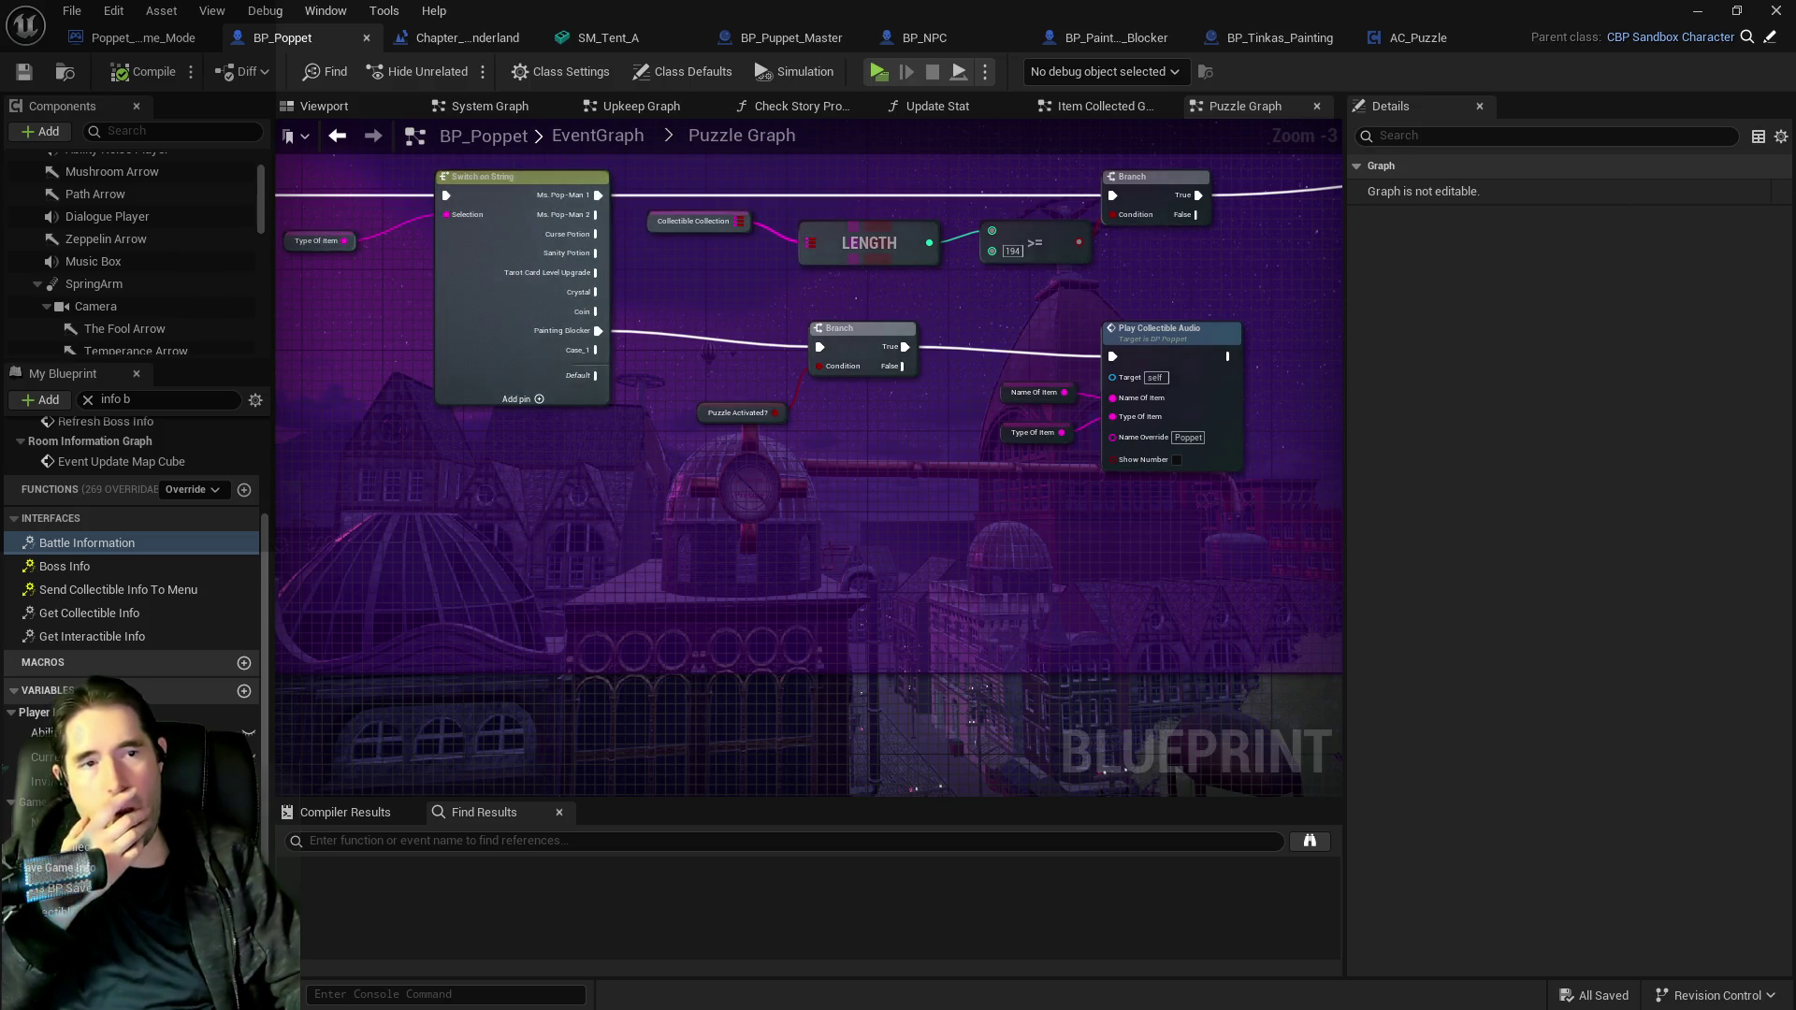
key("alt+Tab")
double_click(701, 172)
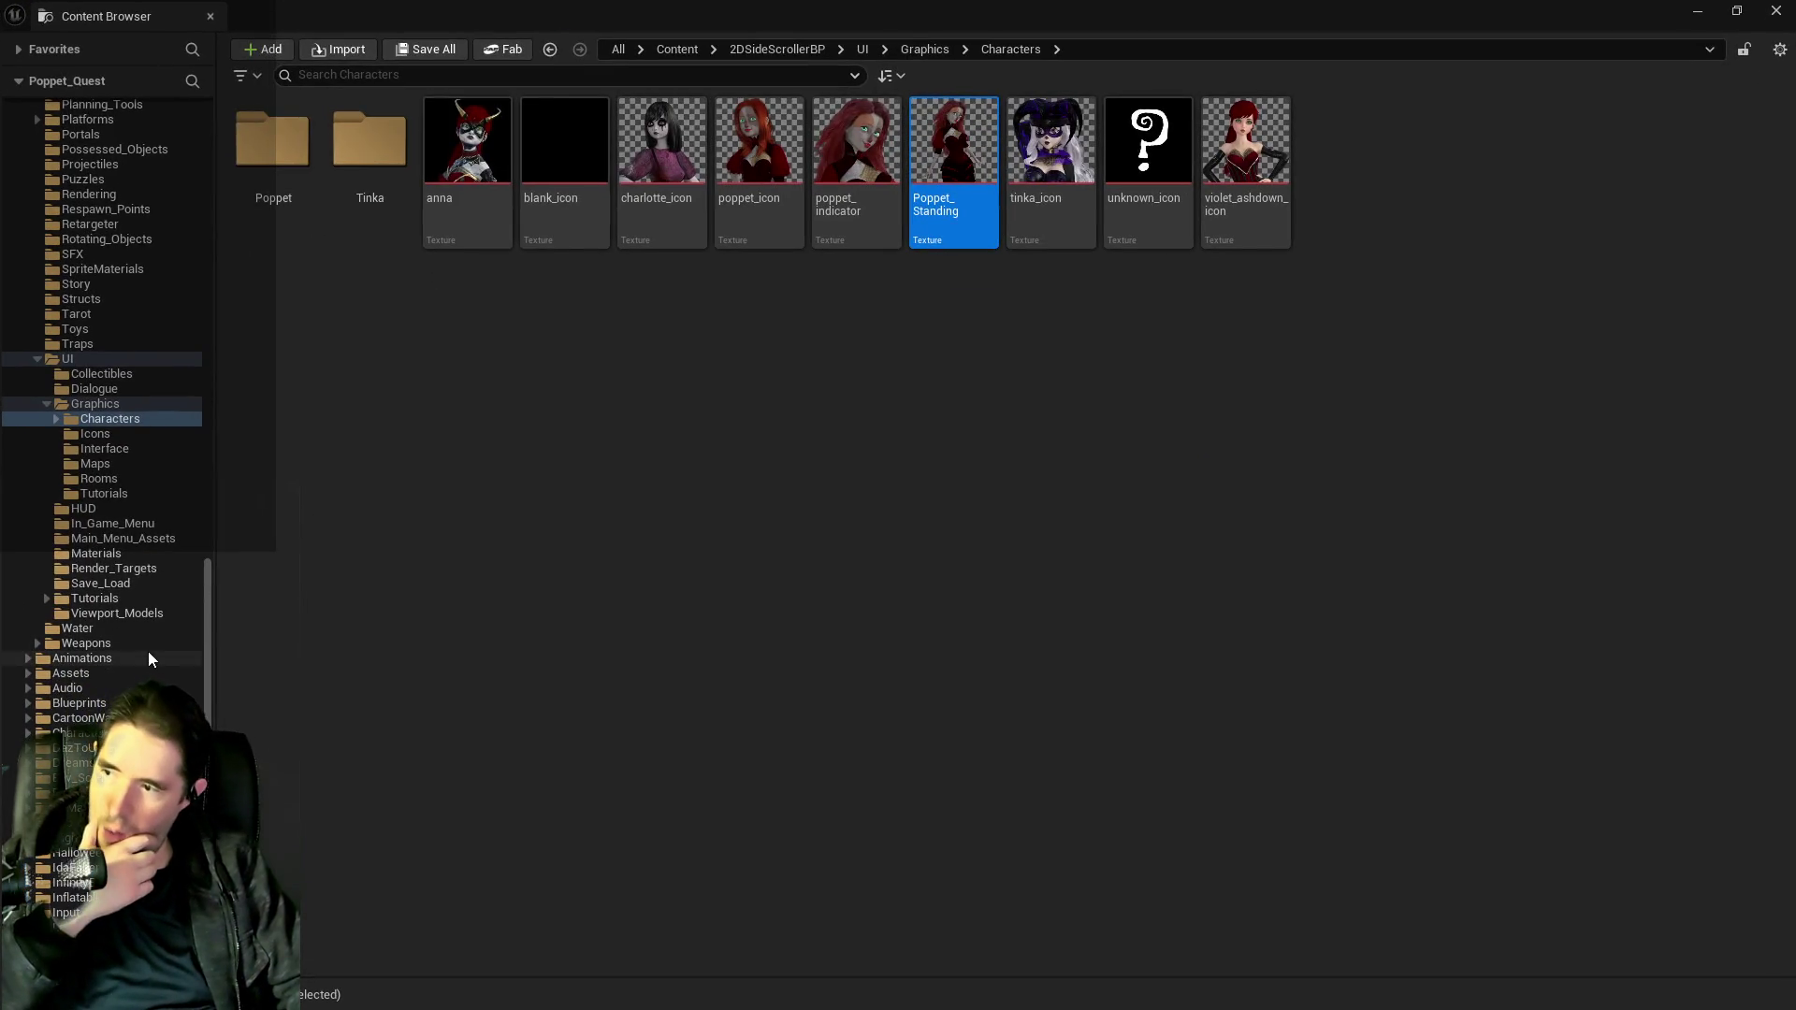
scroll(122, 557, "down", 1)
scroll(131, 578, "up", 15)
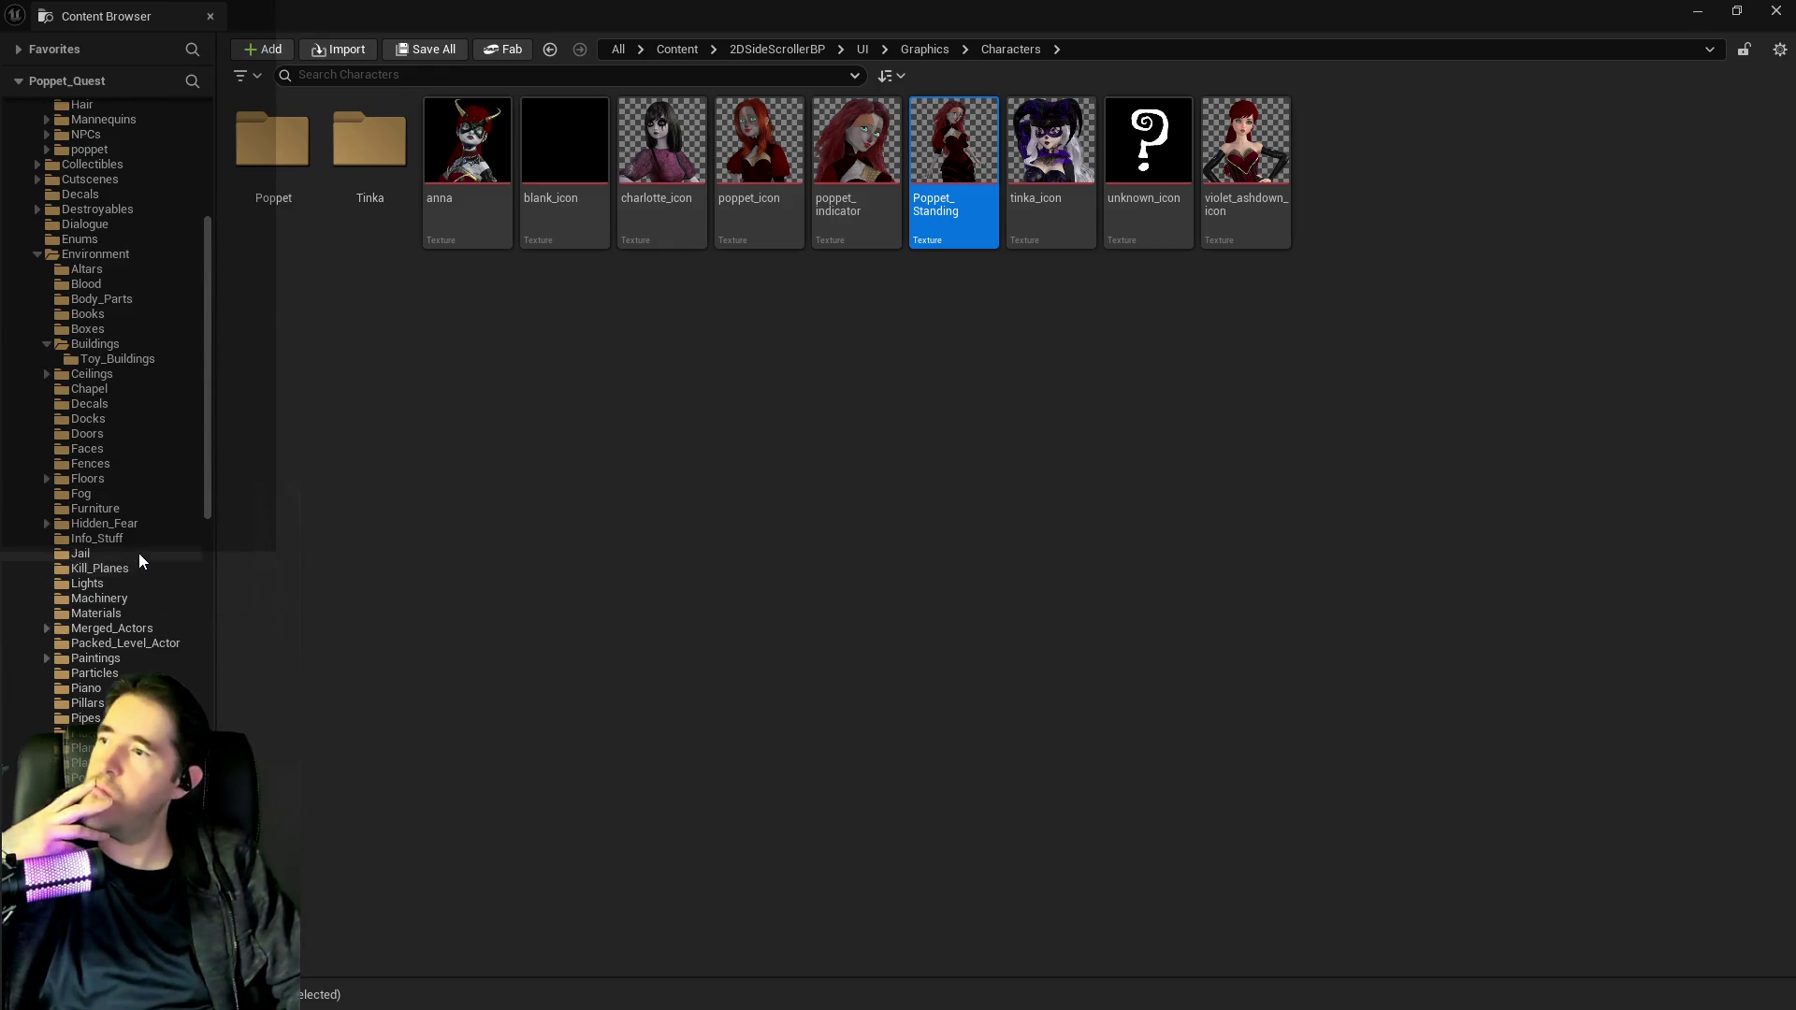
scroll(138, 553, "up", 7)
left_click(60, 436)
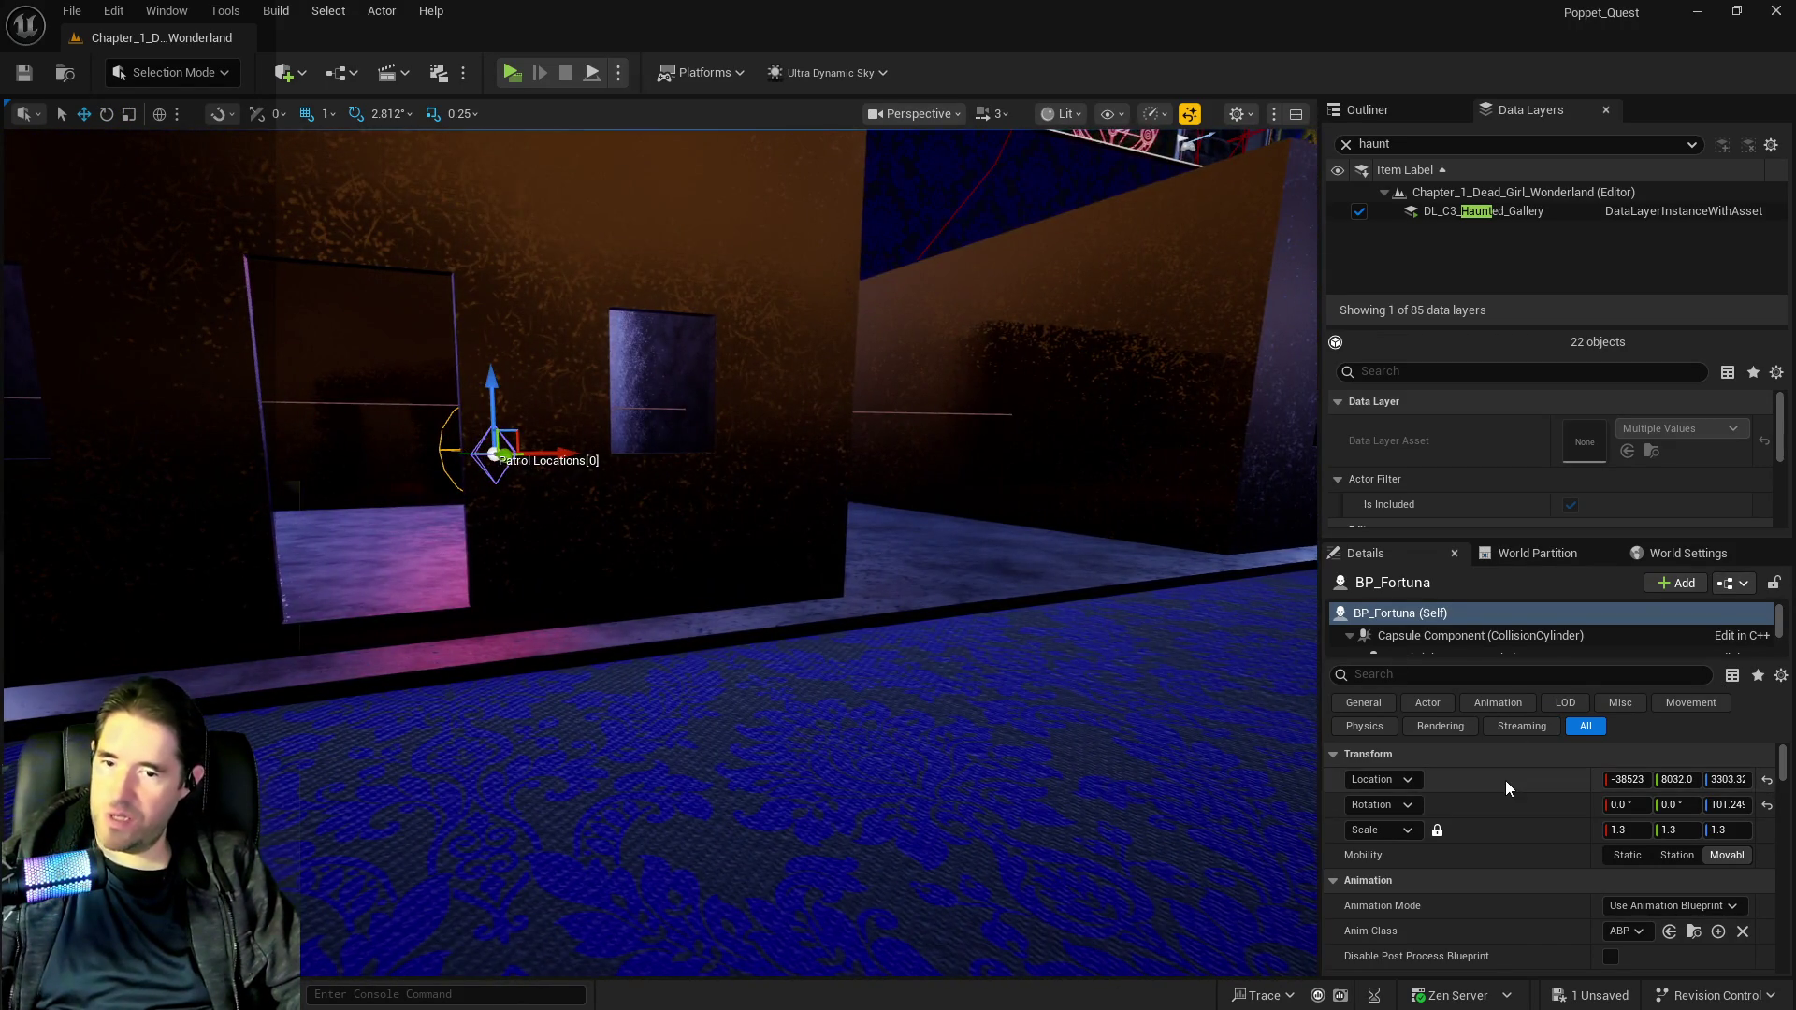
Copy BP_Fortuna's placed Location, open its blueprint, and go back to BP_Puppet_Master.
right_click(1506, 780)
left_click(1537, 818)
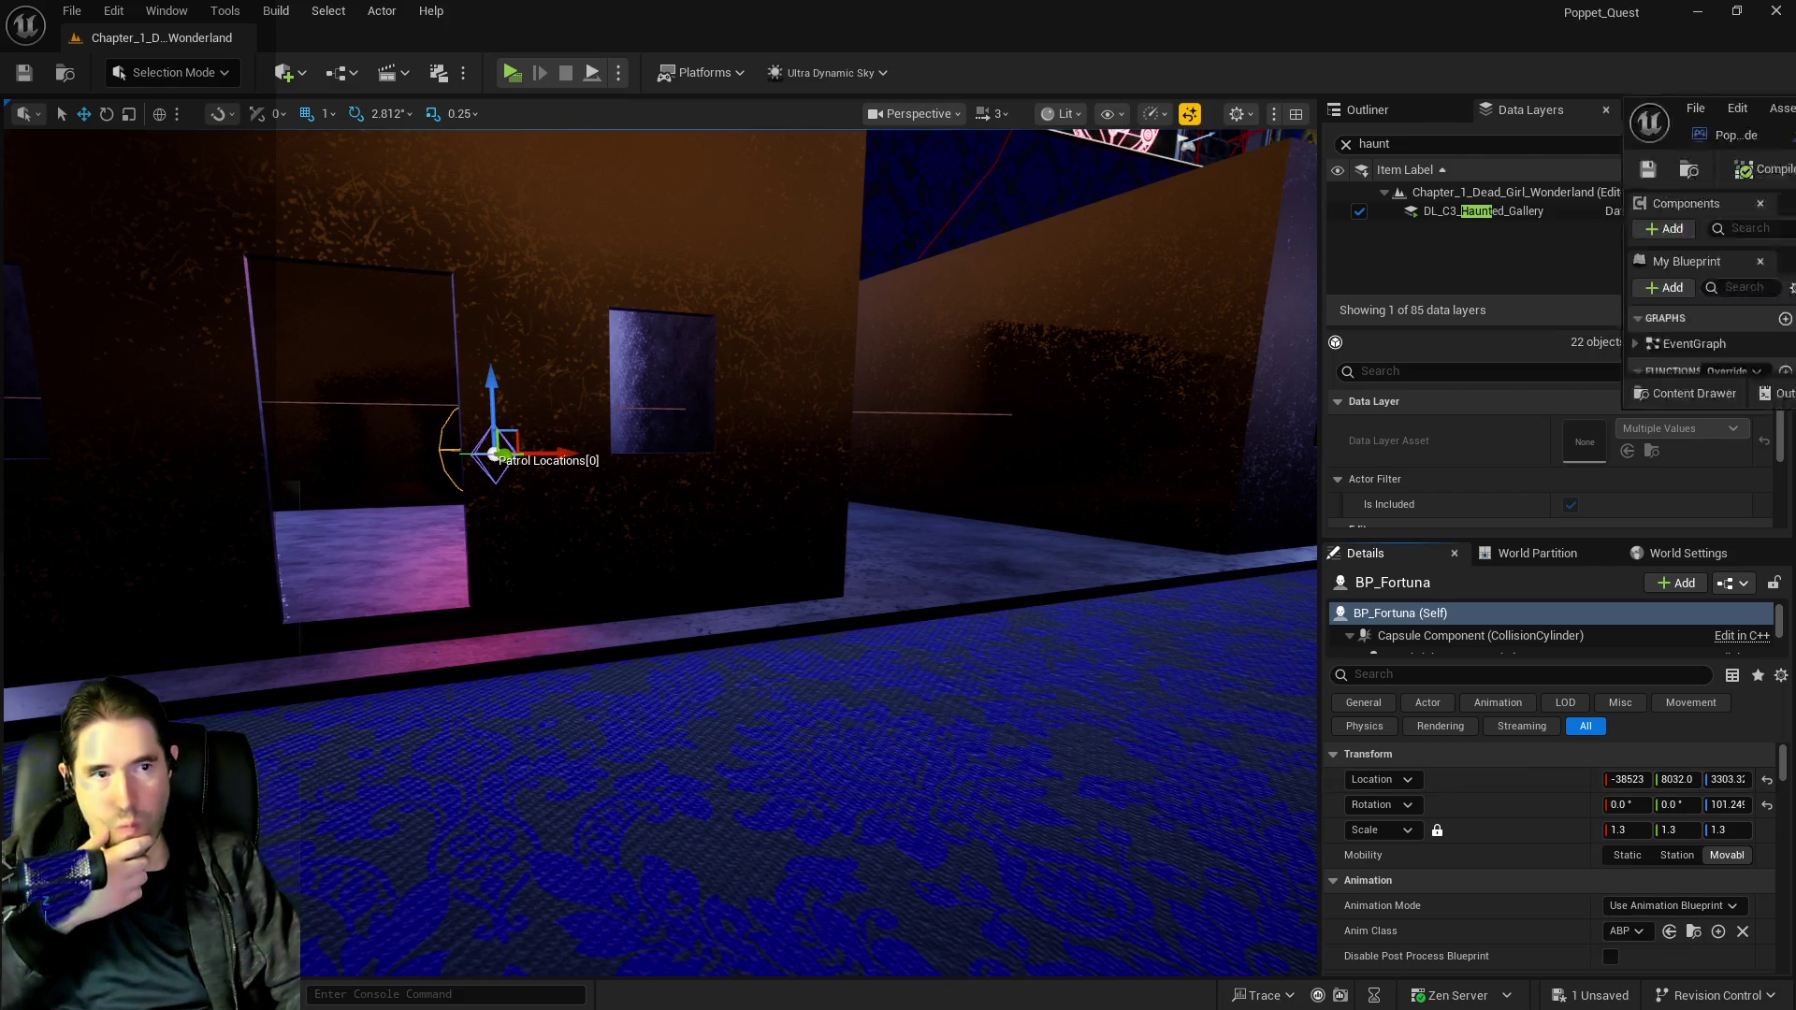
key("ctrl+e")
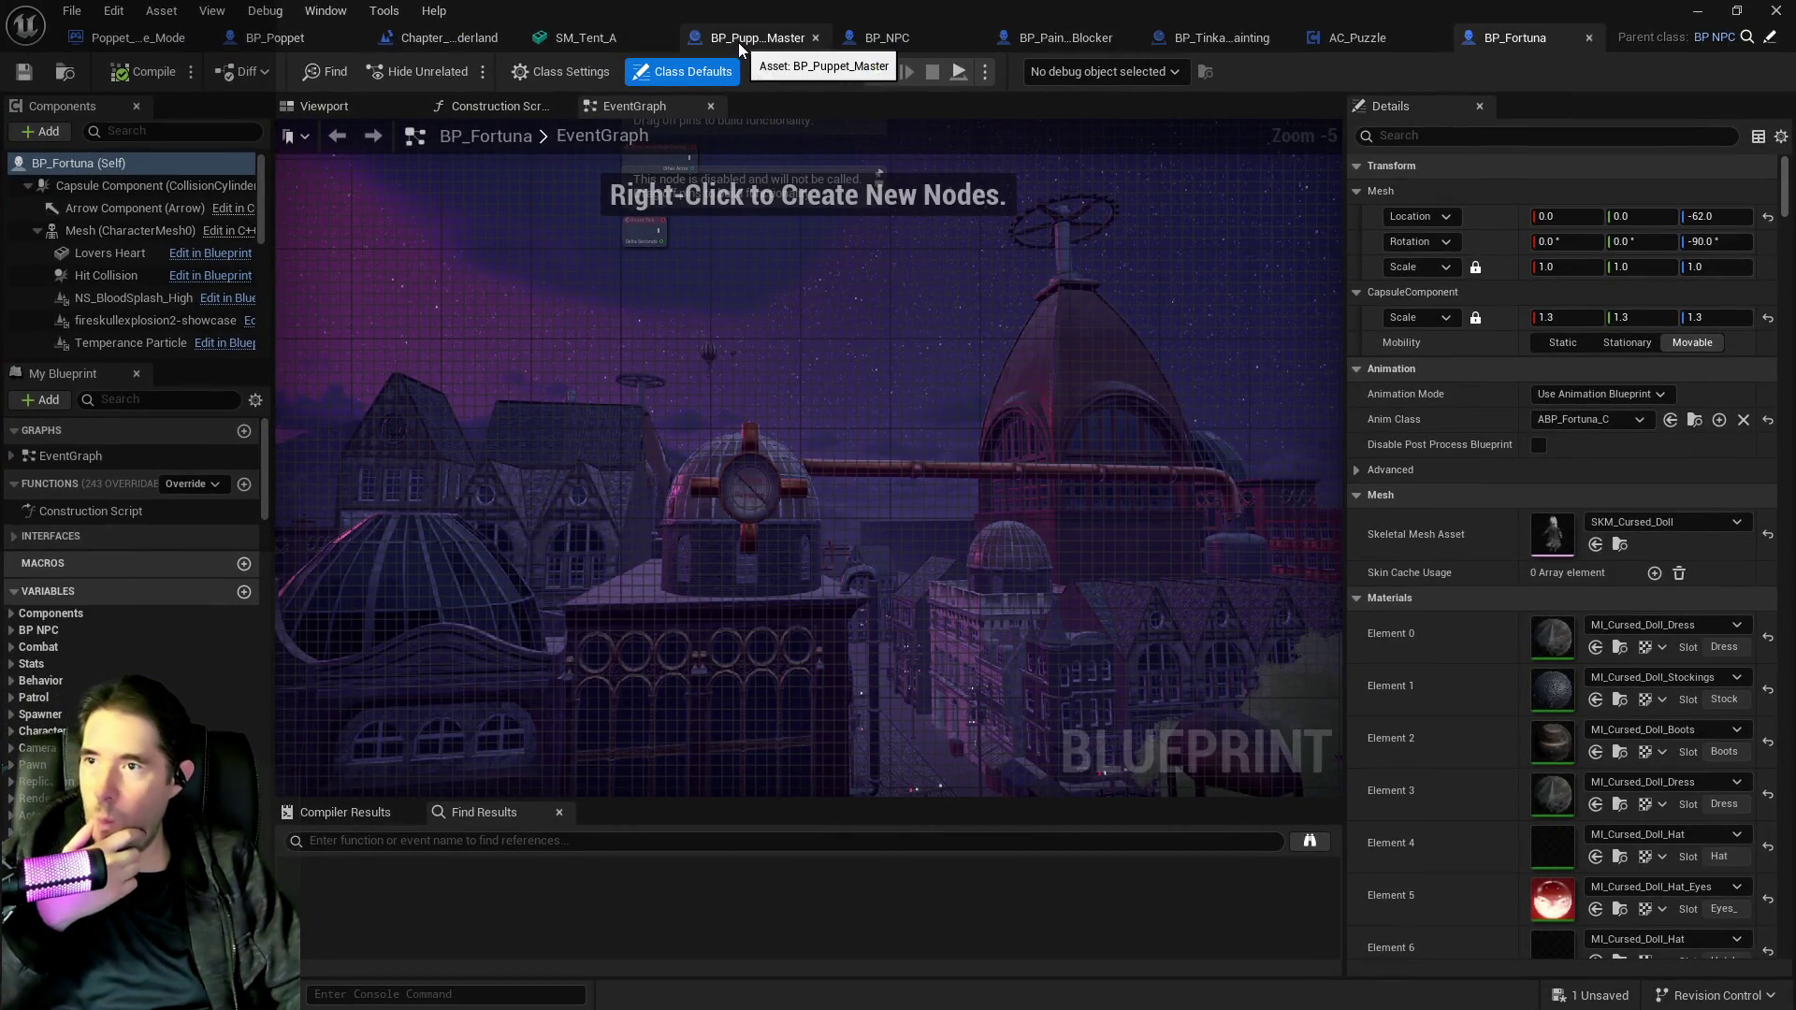
left_click(763, 42)
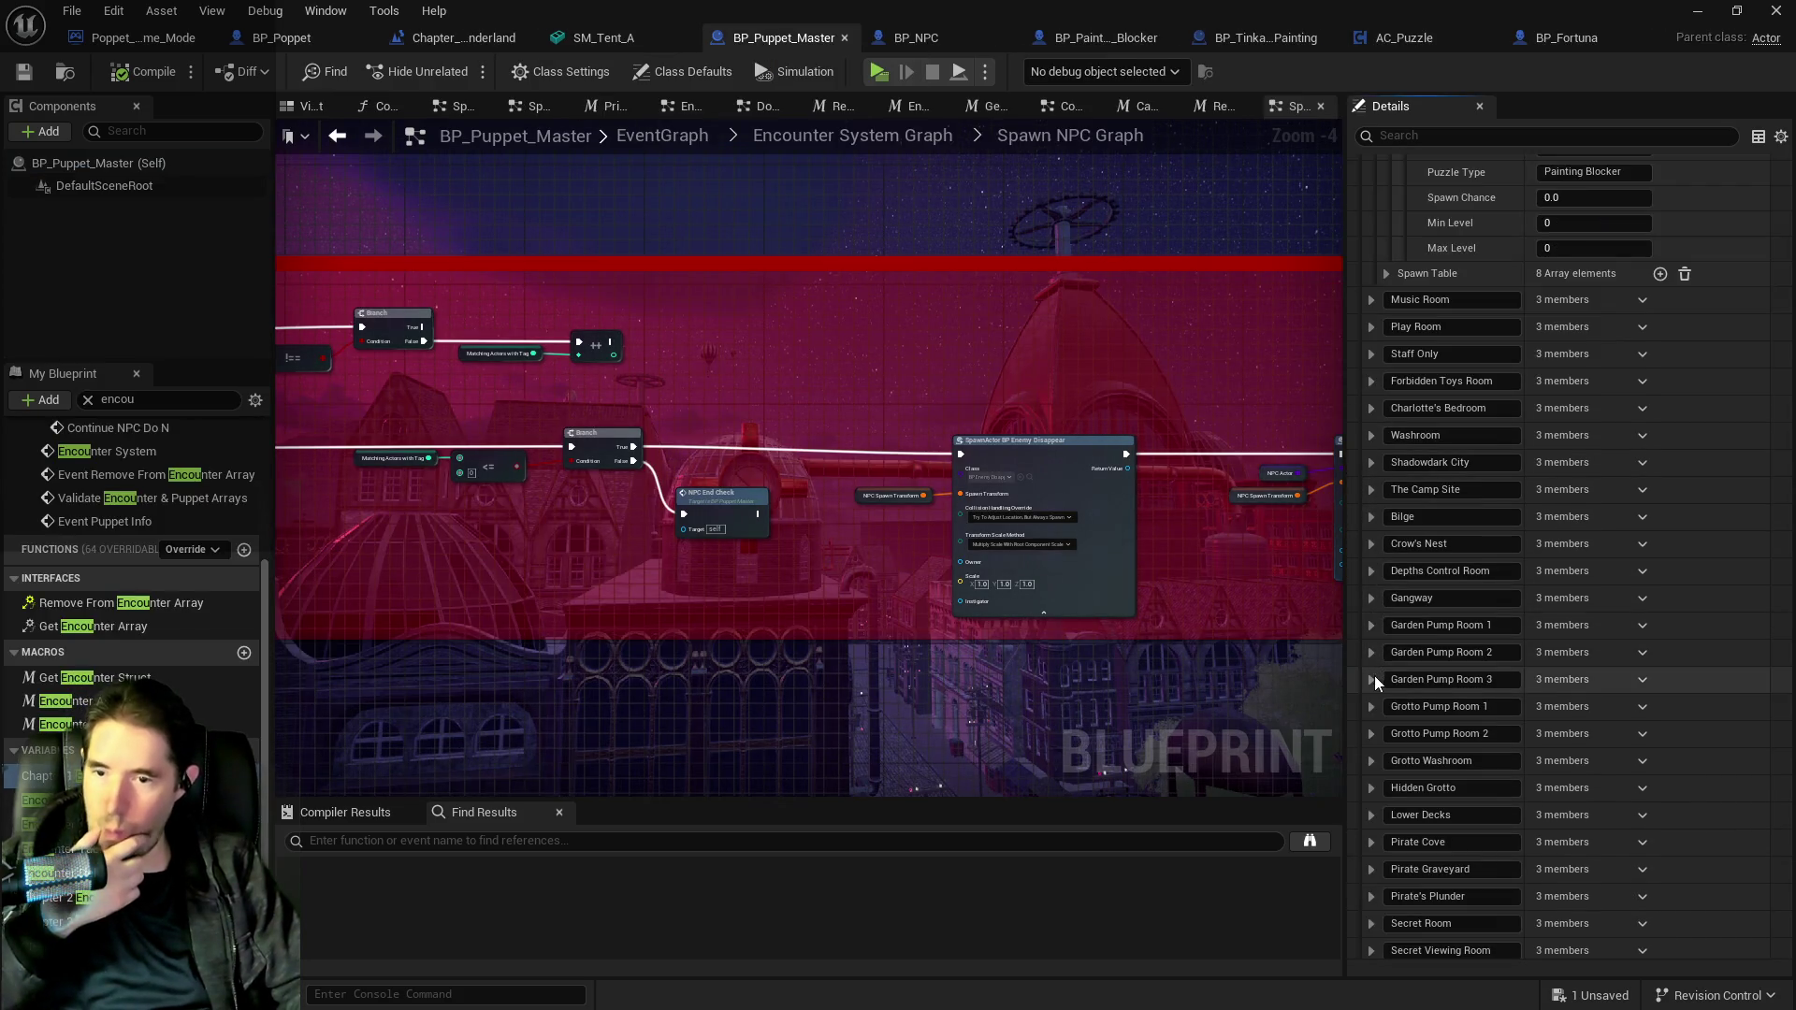
Collapse the Library and Toy Maze entries in BP_Puppet_Master's encounter list.
scroll(1366, 772, "down", 5)
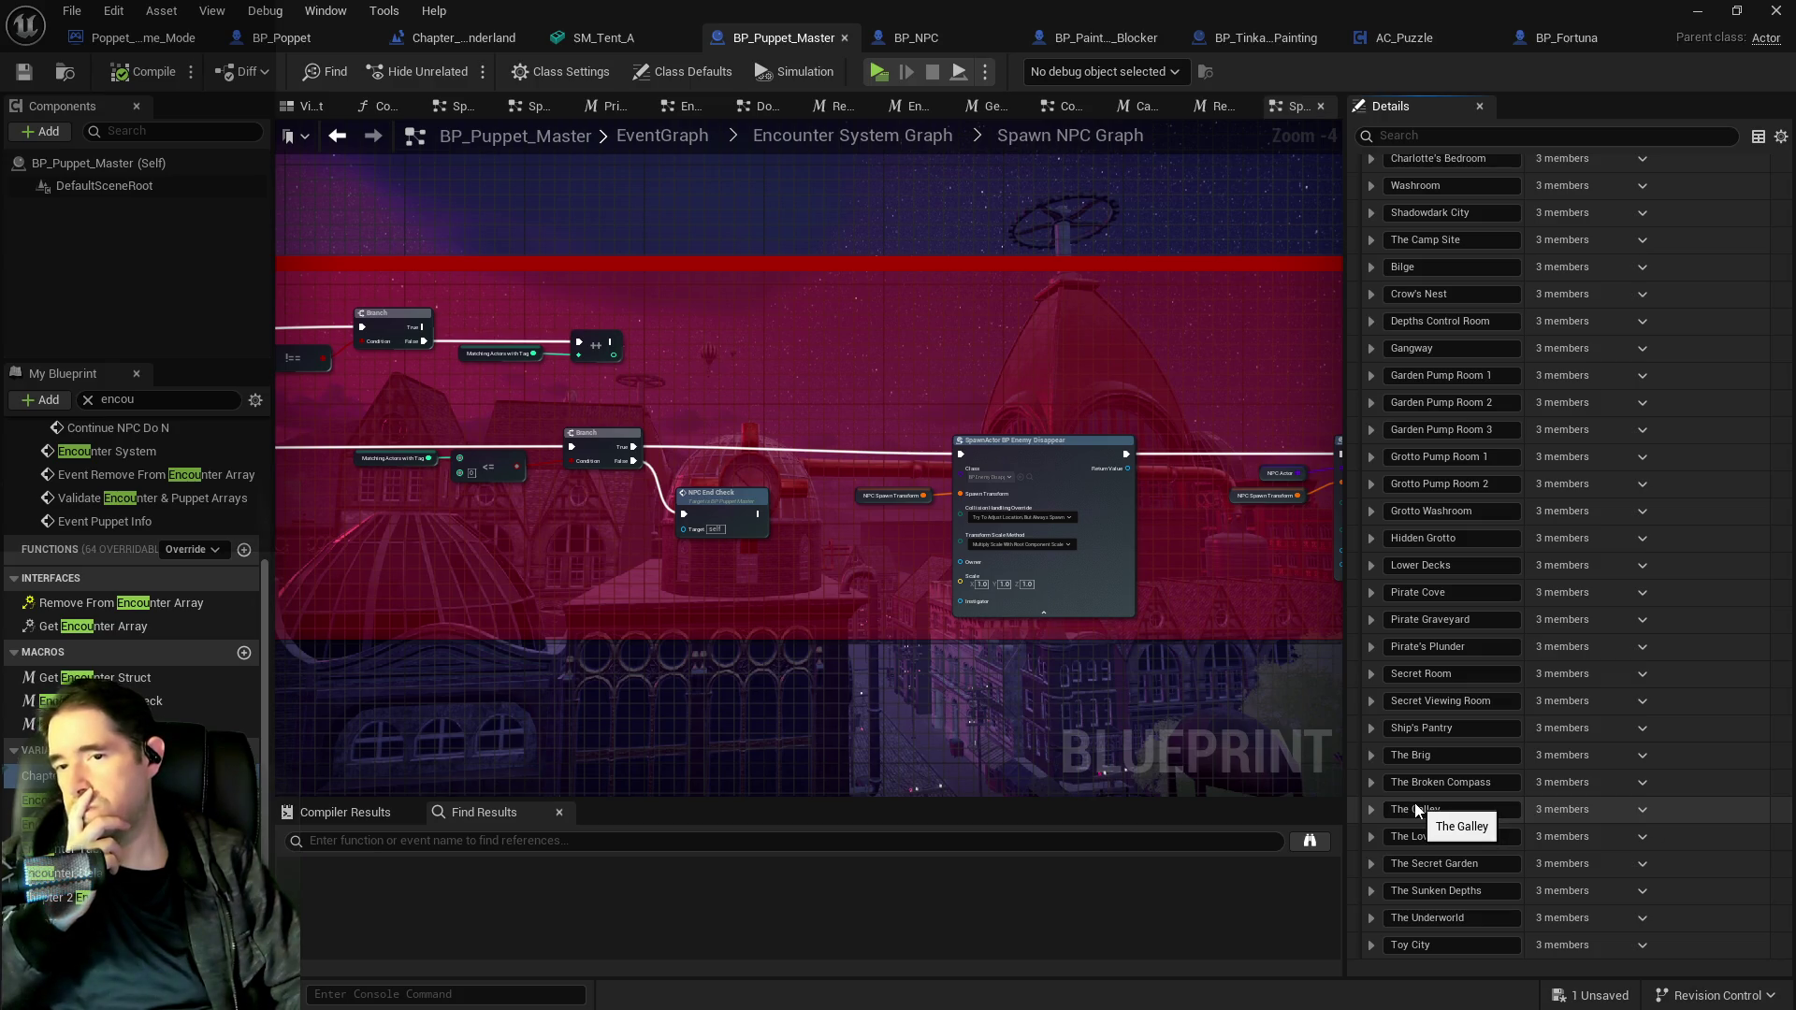
scroll(1417, 808, "up", 2)
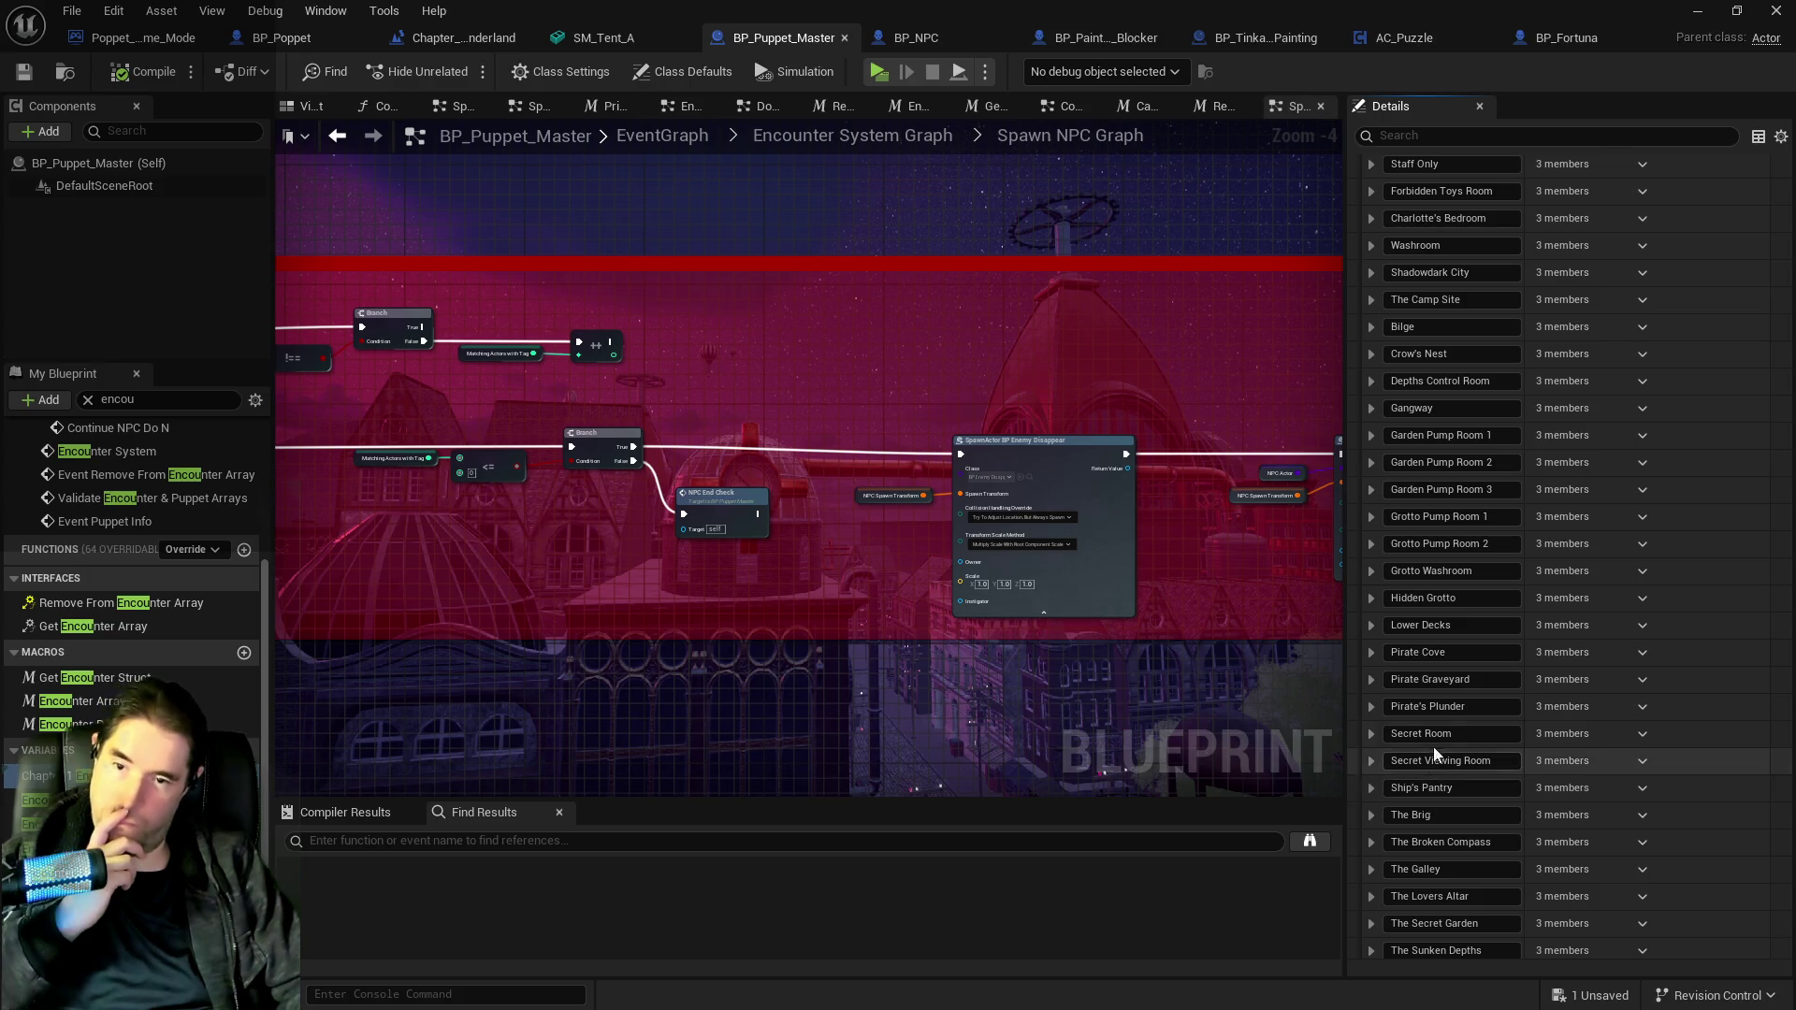
scroll(1423, 676, "up", 6)
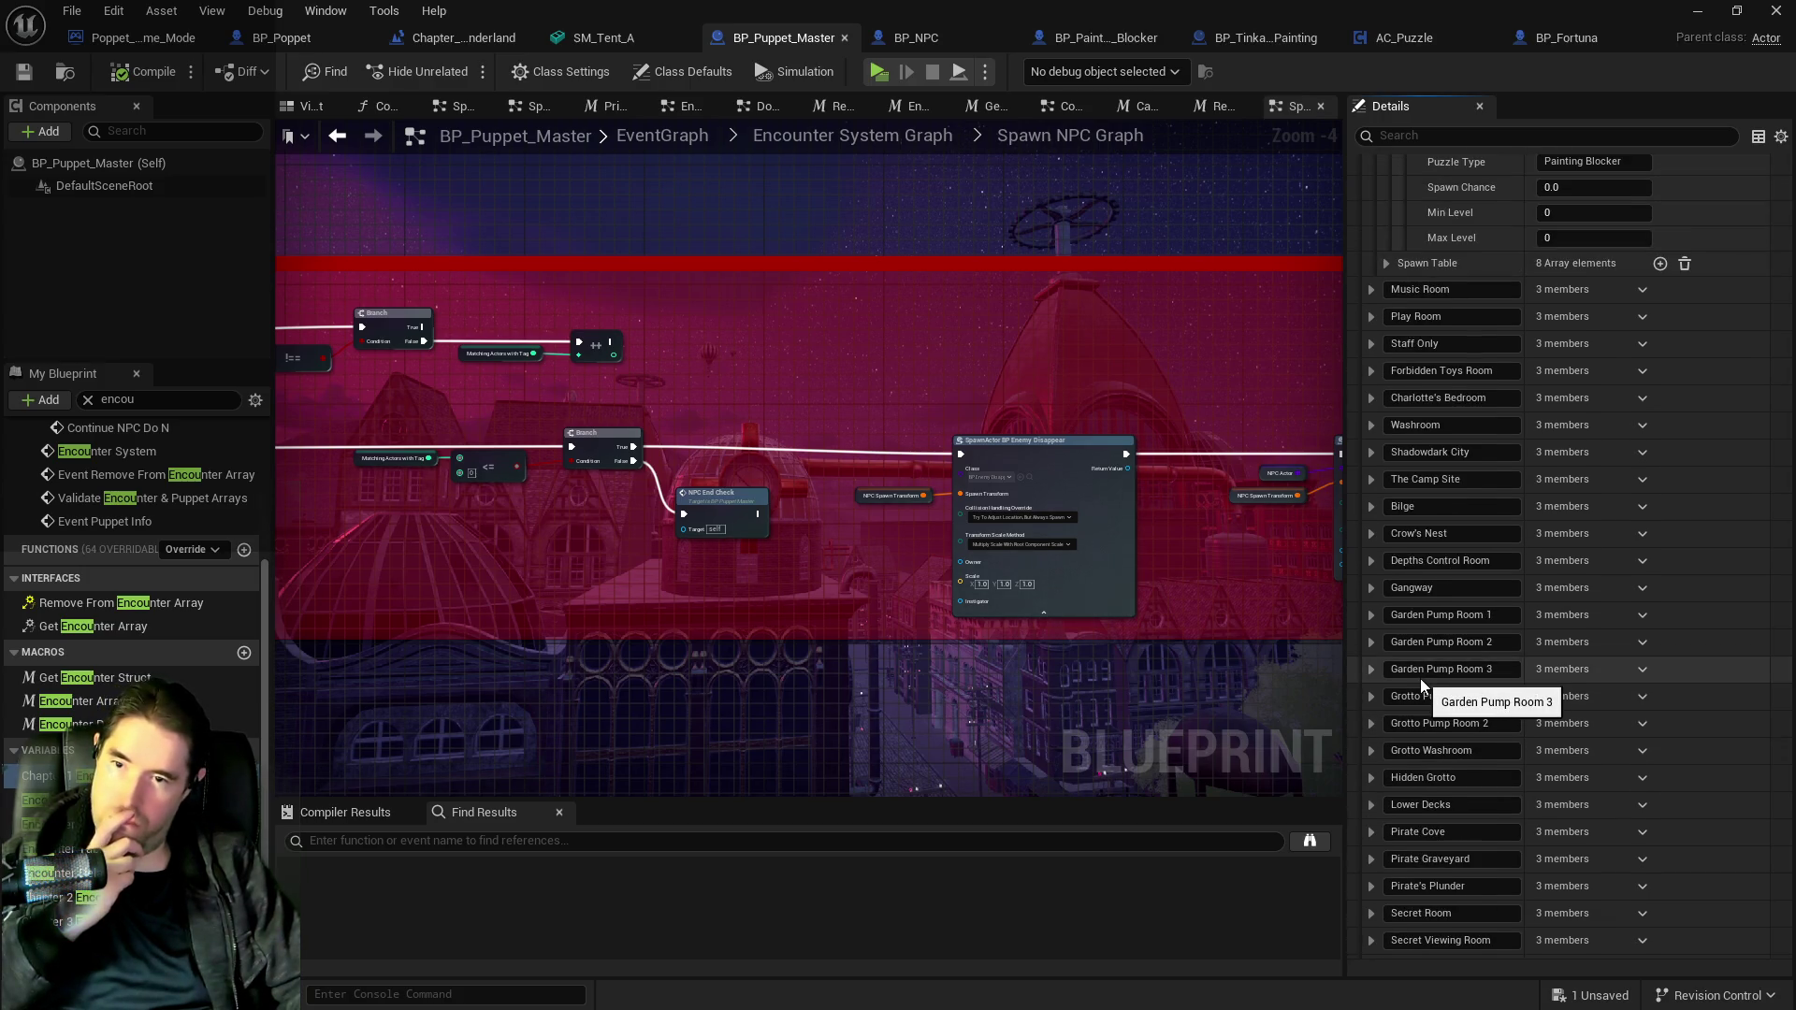
scroll(1420, 683, "up", 6)
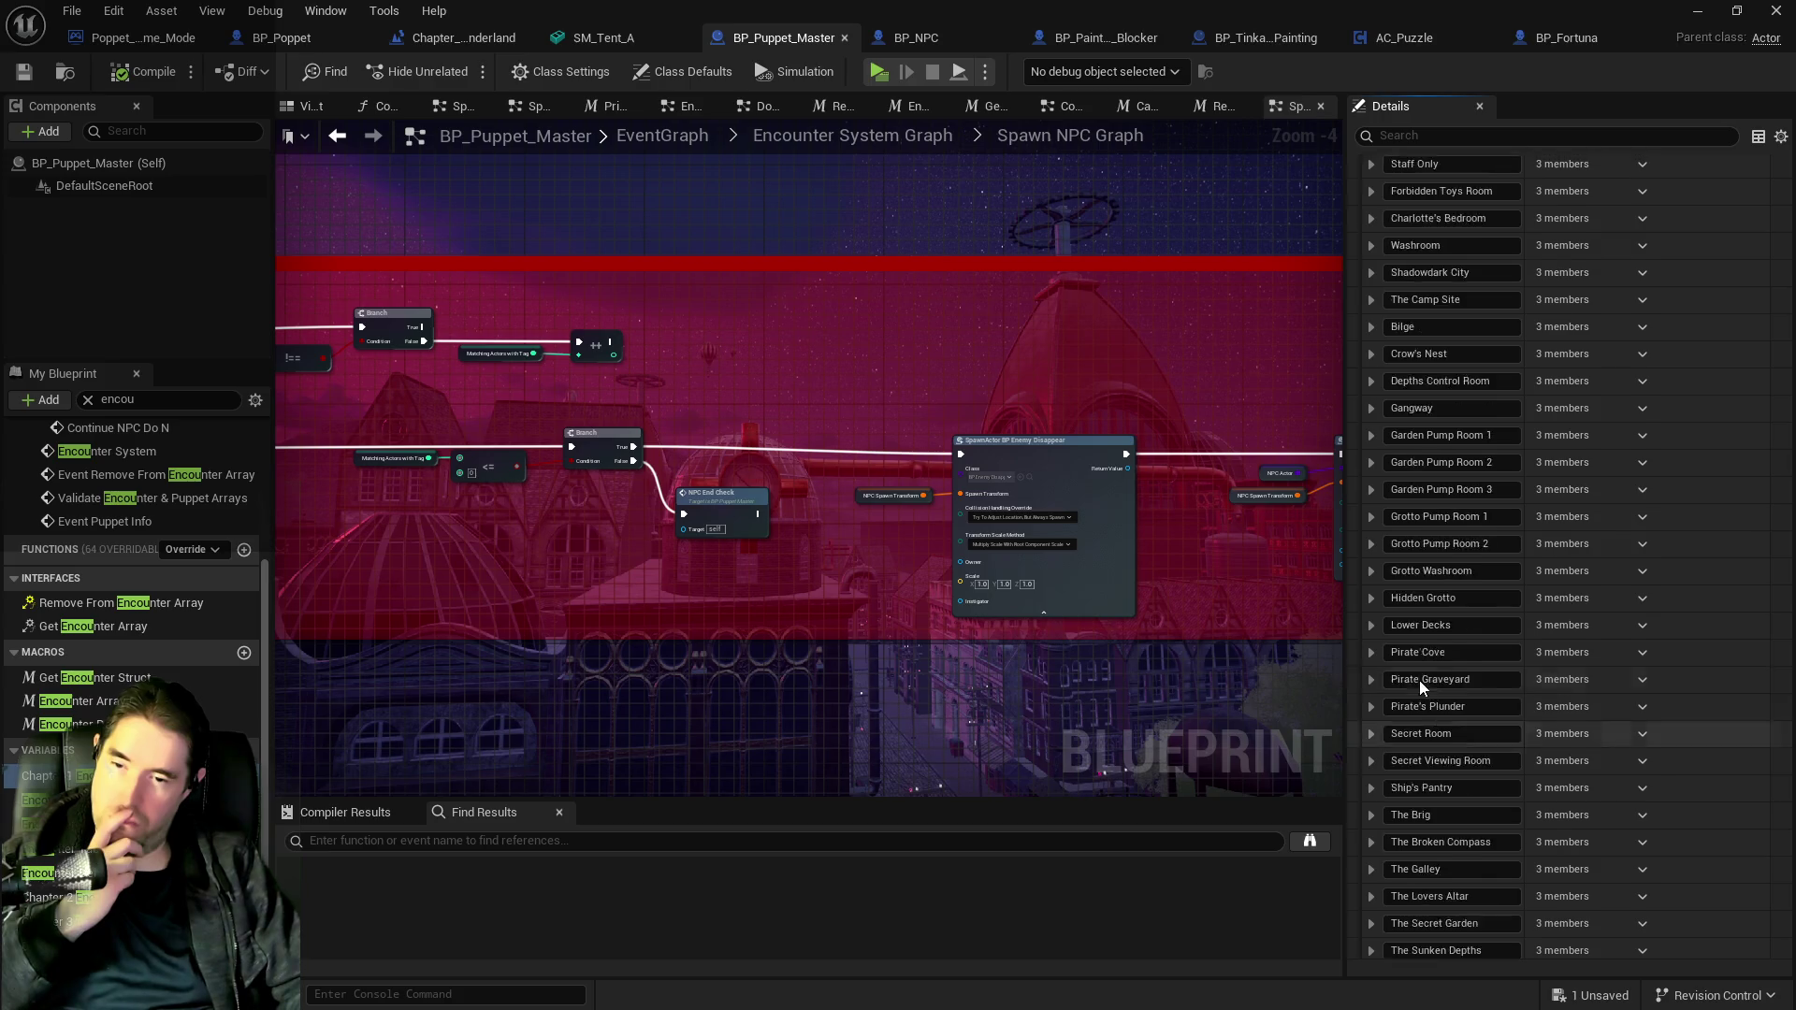
scroll(1441, 711, "up", 20)
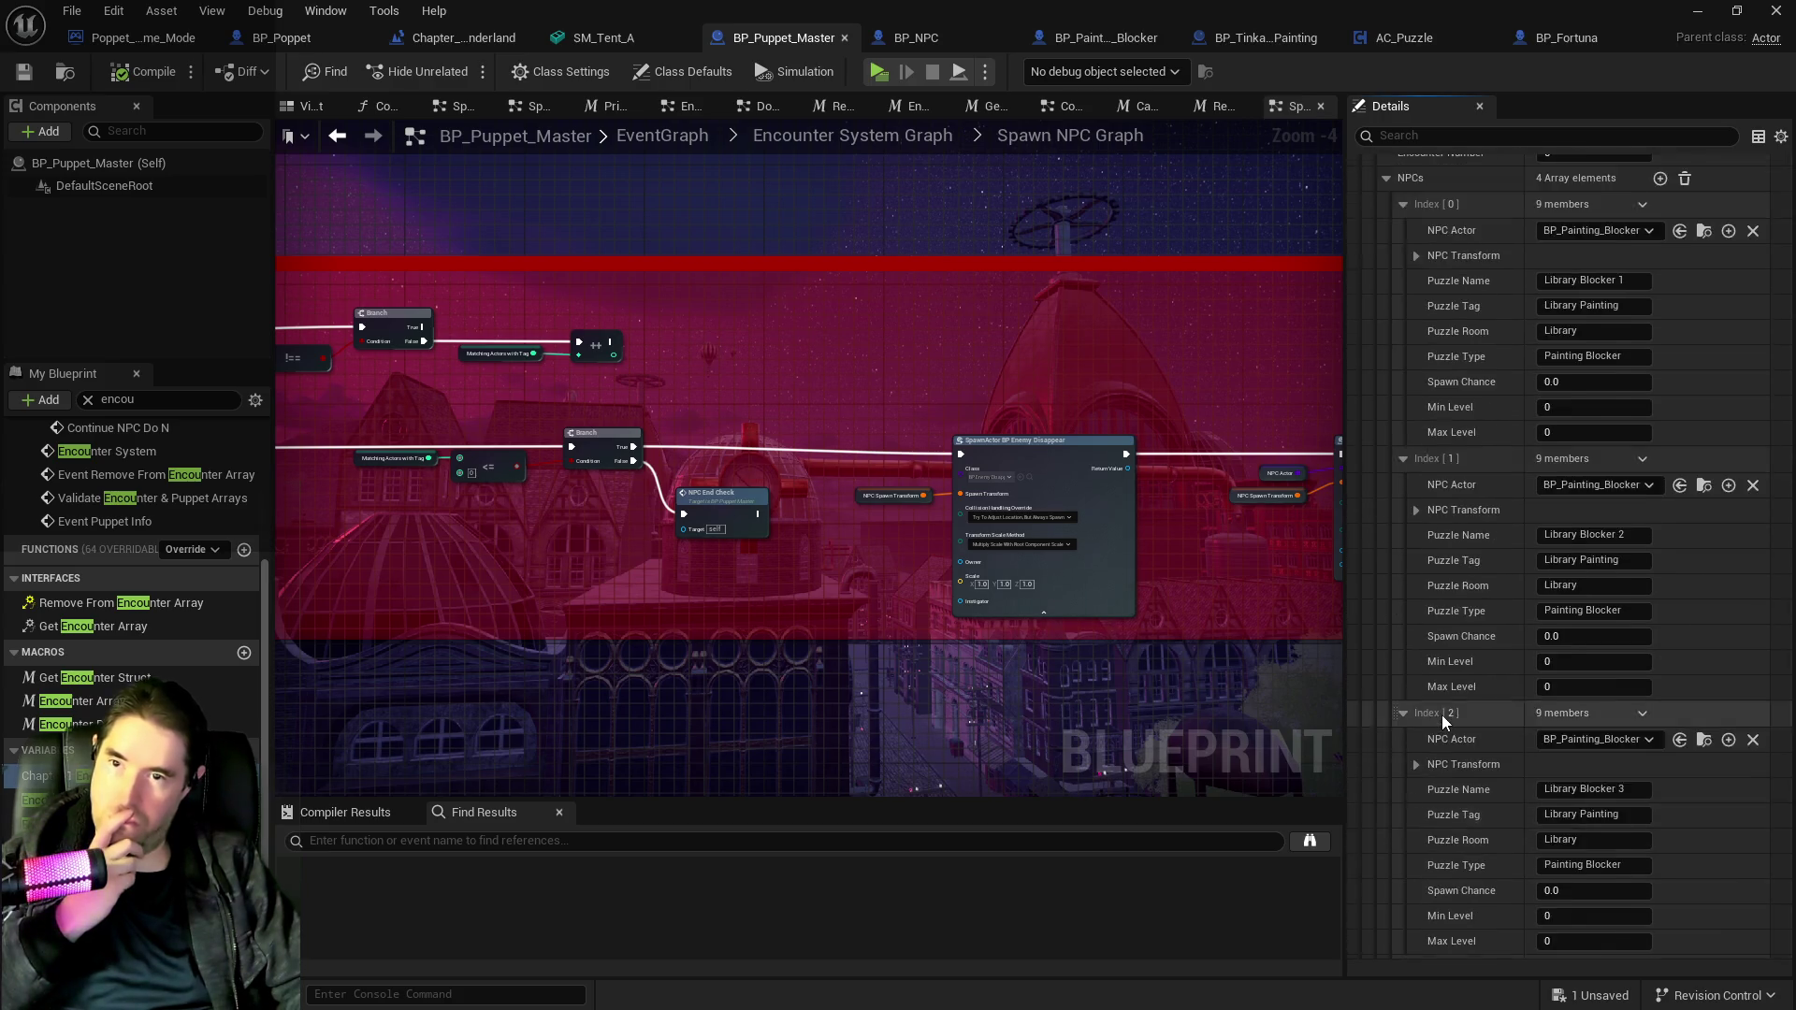
scroll(1412, 396, "up", 9)
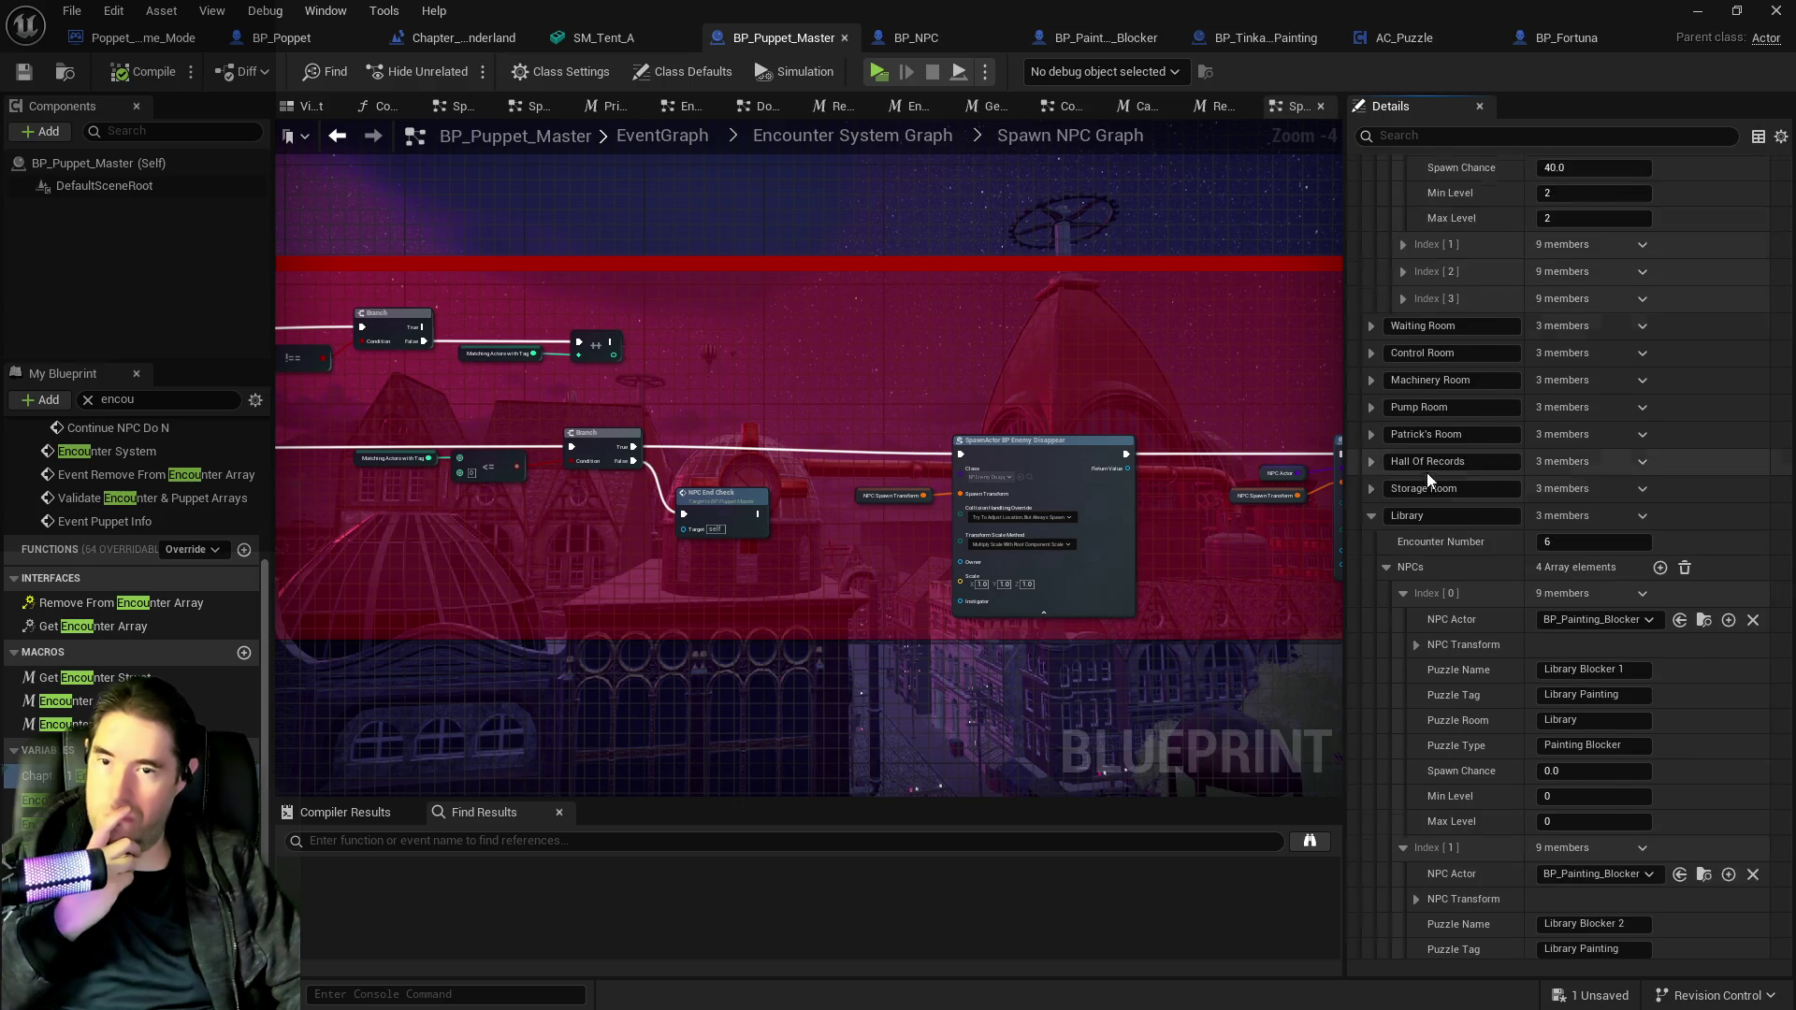
left_click(1372, 545)
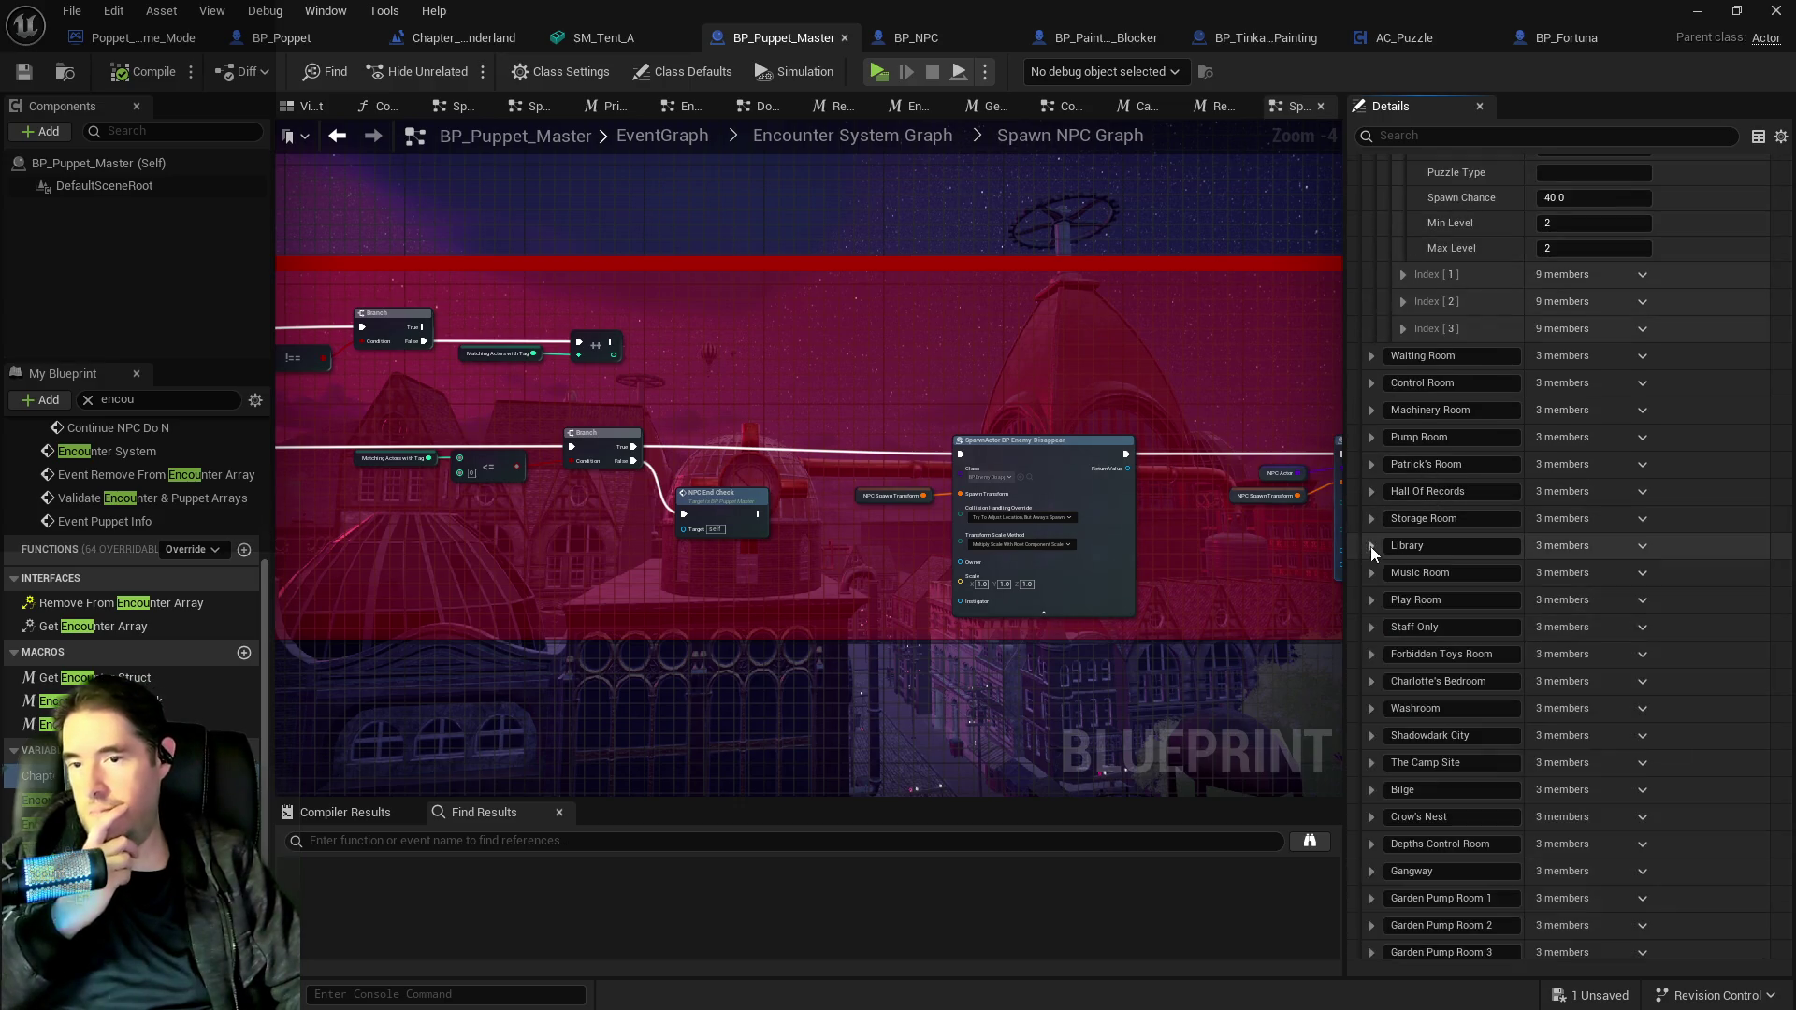
scroll(1426, 577, "up", 8)
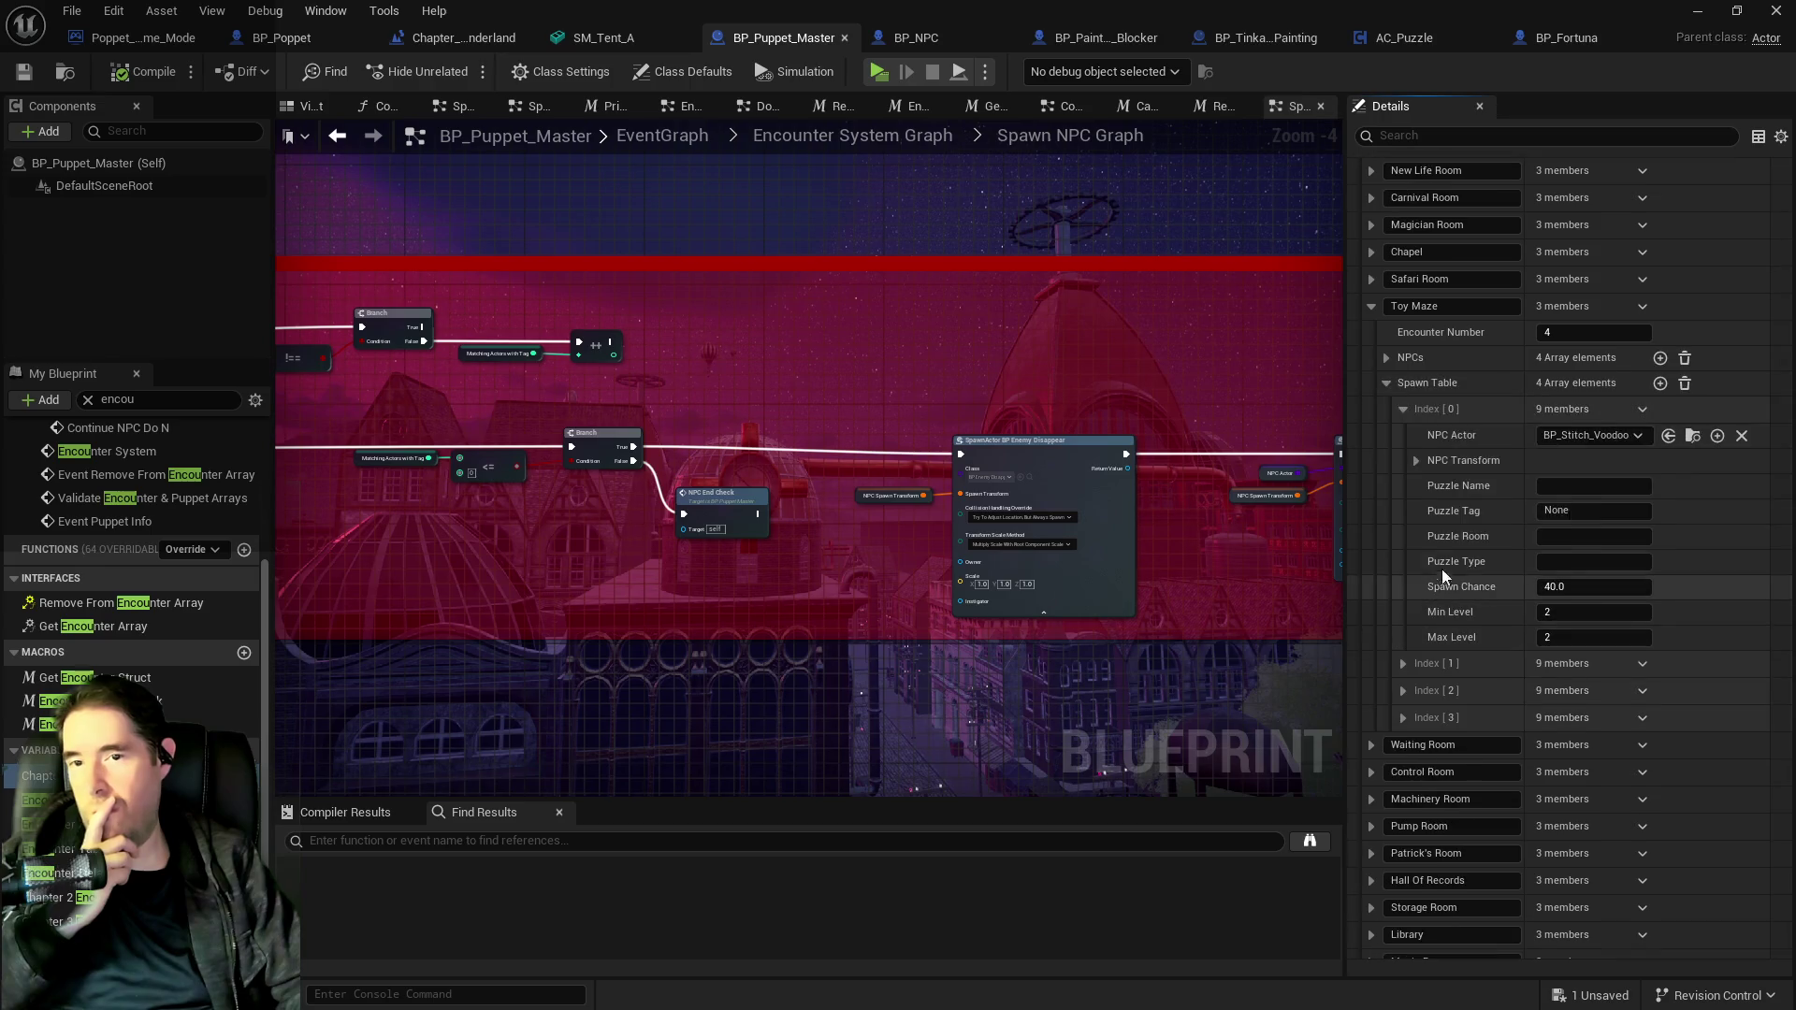
left_click(1371, 307)
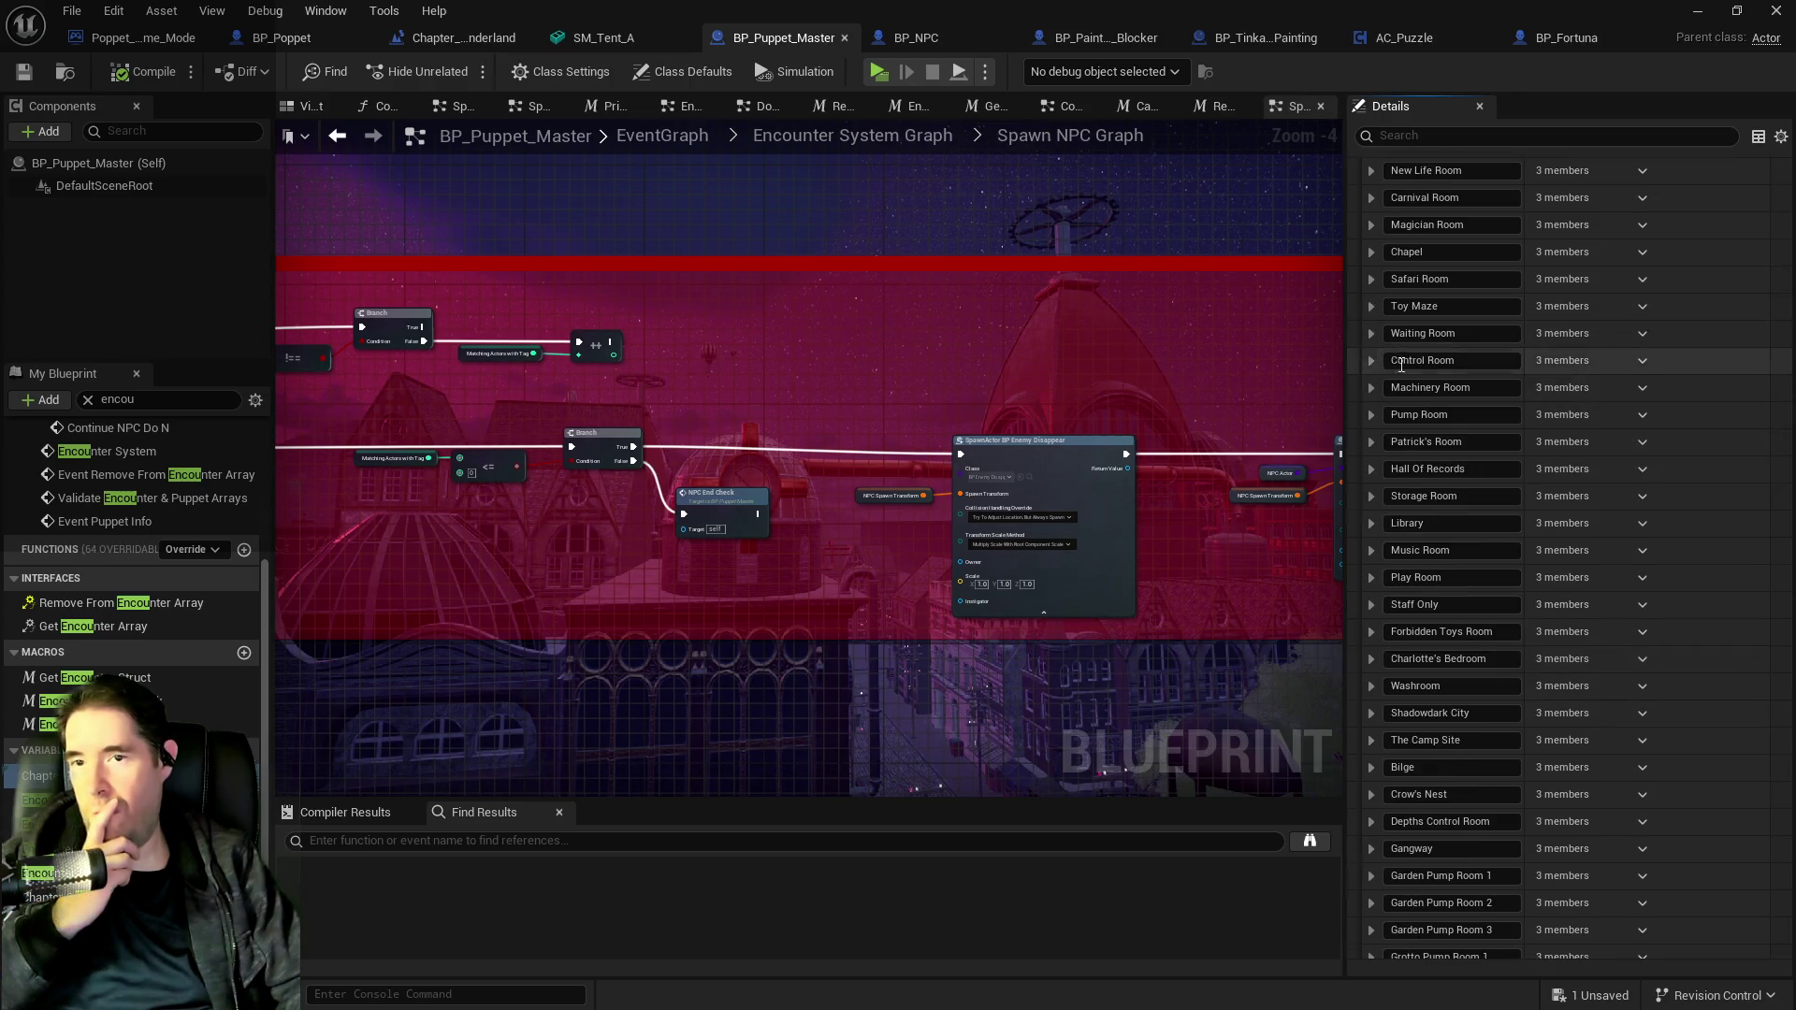
Add a new blank element to the Chapter 1 Encounter Table and return to the Chapter 1 level.
scroll(1609, 312, "up", 3)
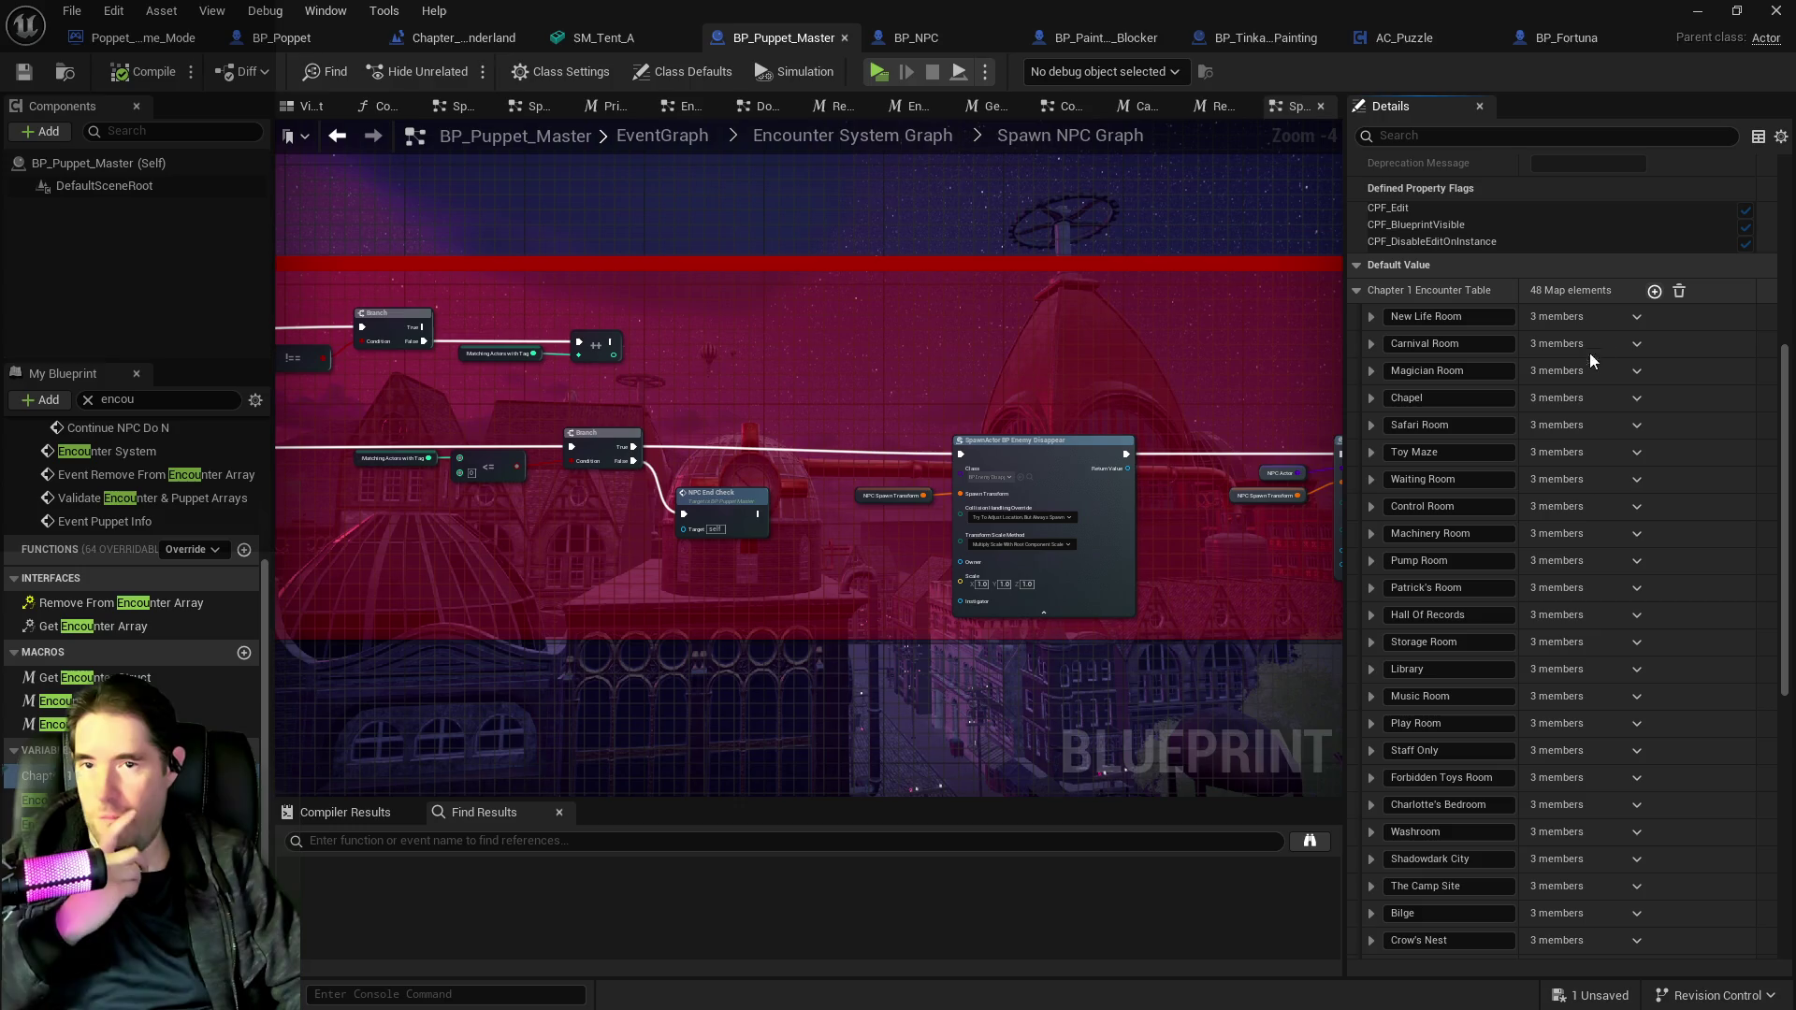
left_click(1654, 291)
scroll(1507, 608, "down", 15)
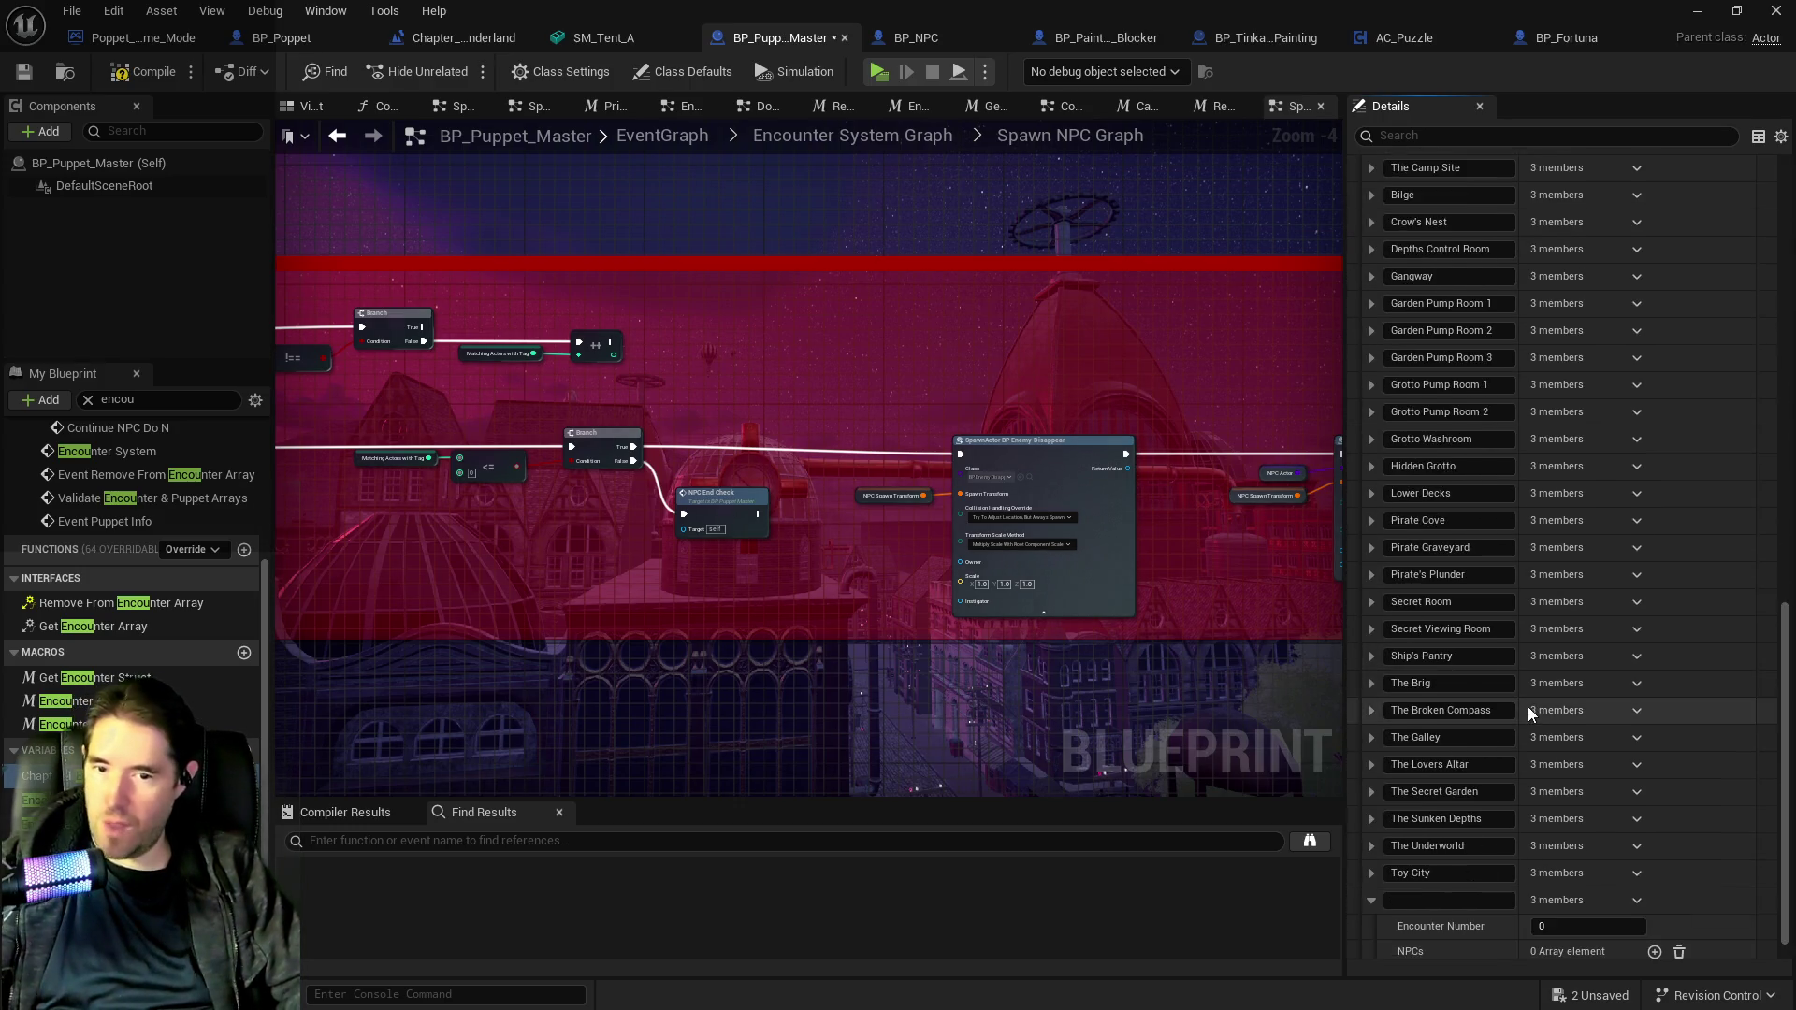
scroll(1529, 710, "down", 1)
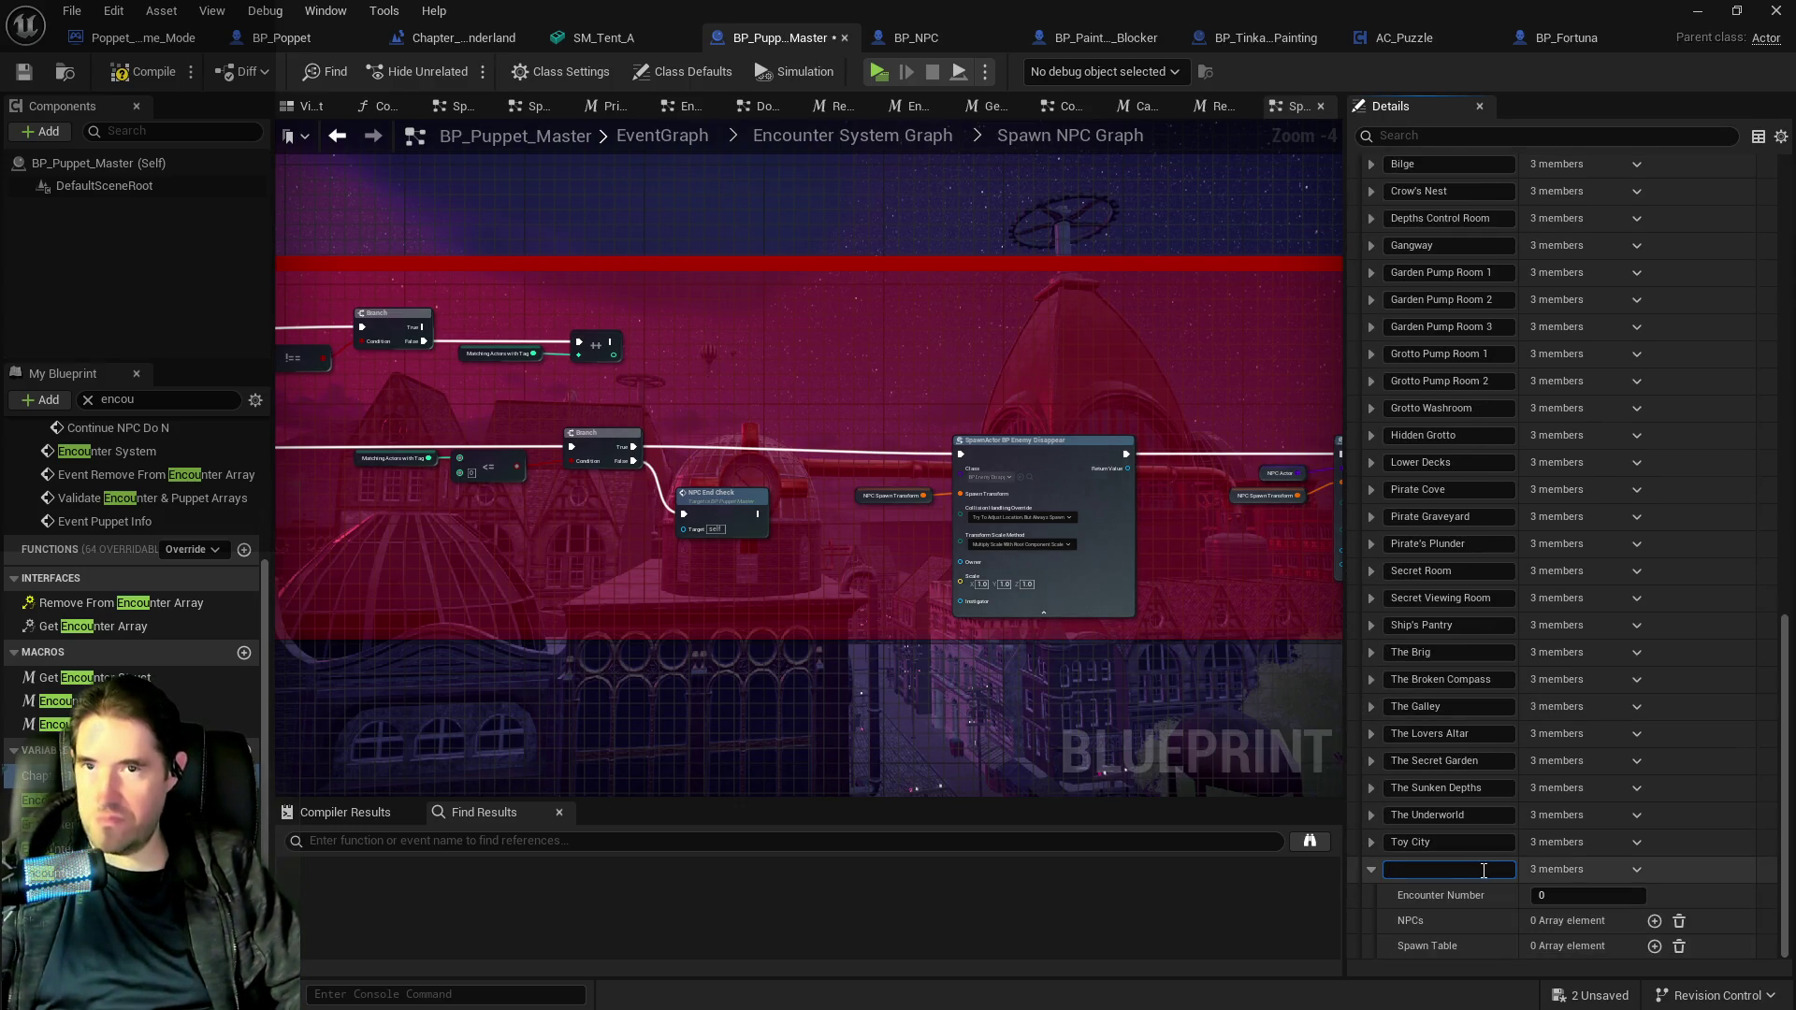
key("alt+Tab")
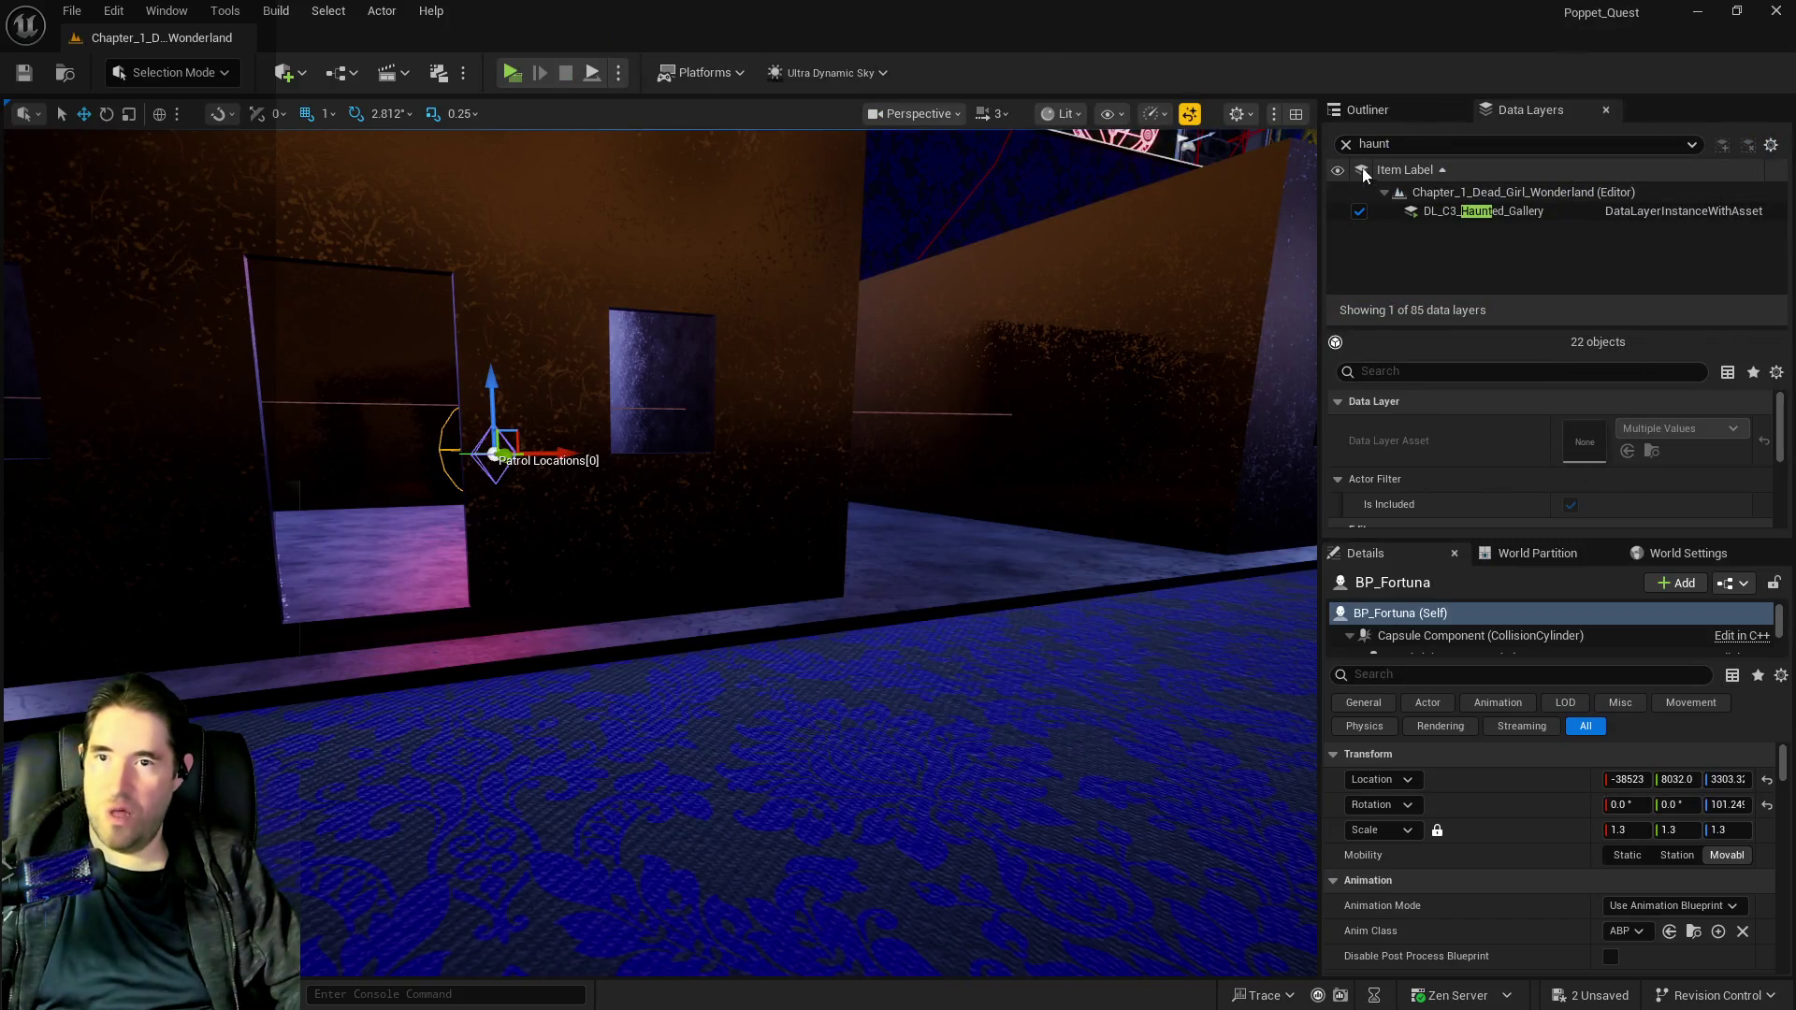
Clear the haunt data-layer filter and enter Haunted Gallery as the new entry's map key.
left_click(1345, 145)
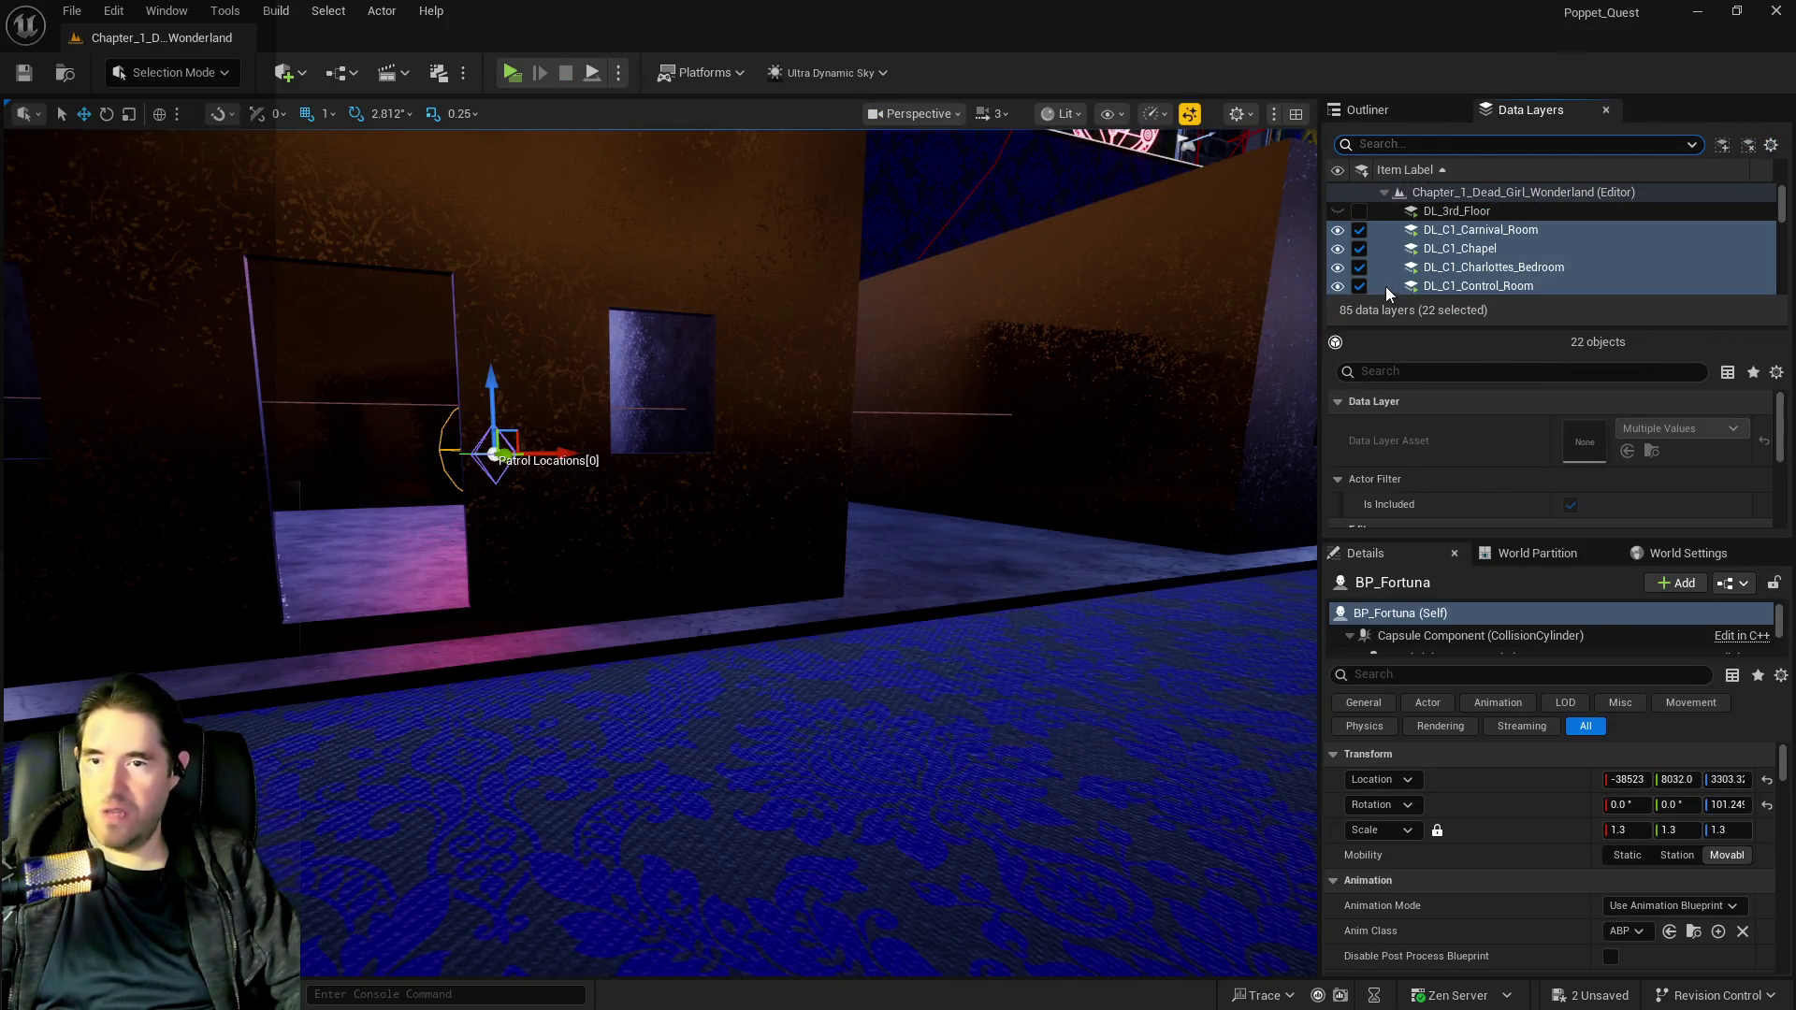
scroll(1704, 252, "down", 3)
mouse_move(1782, 219)
left_mouse_down()
mouse_move(1787, 344)
mouse_move(1787, 191)
left_mouse_up()
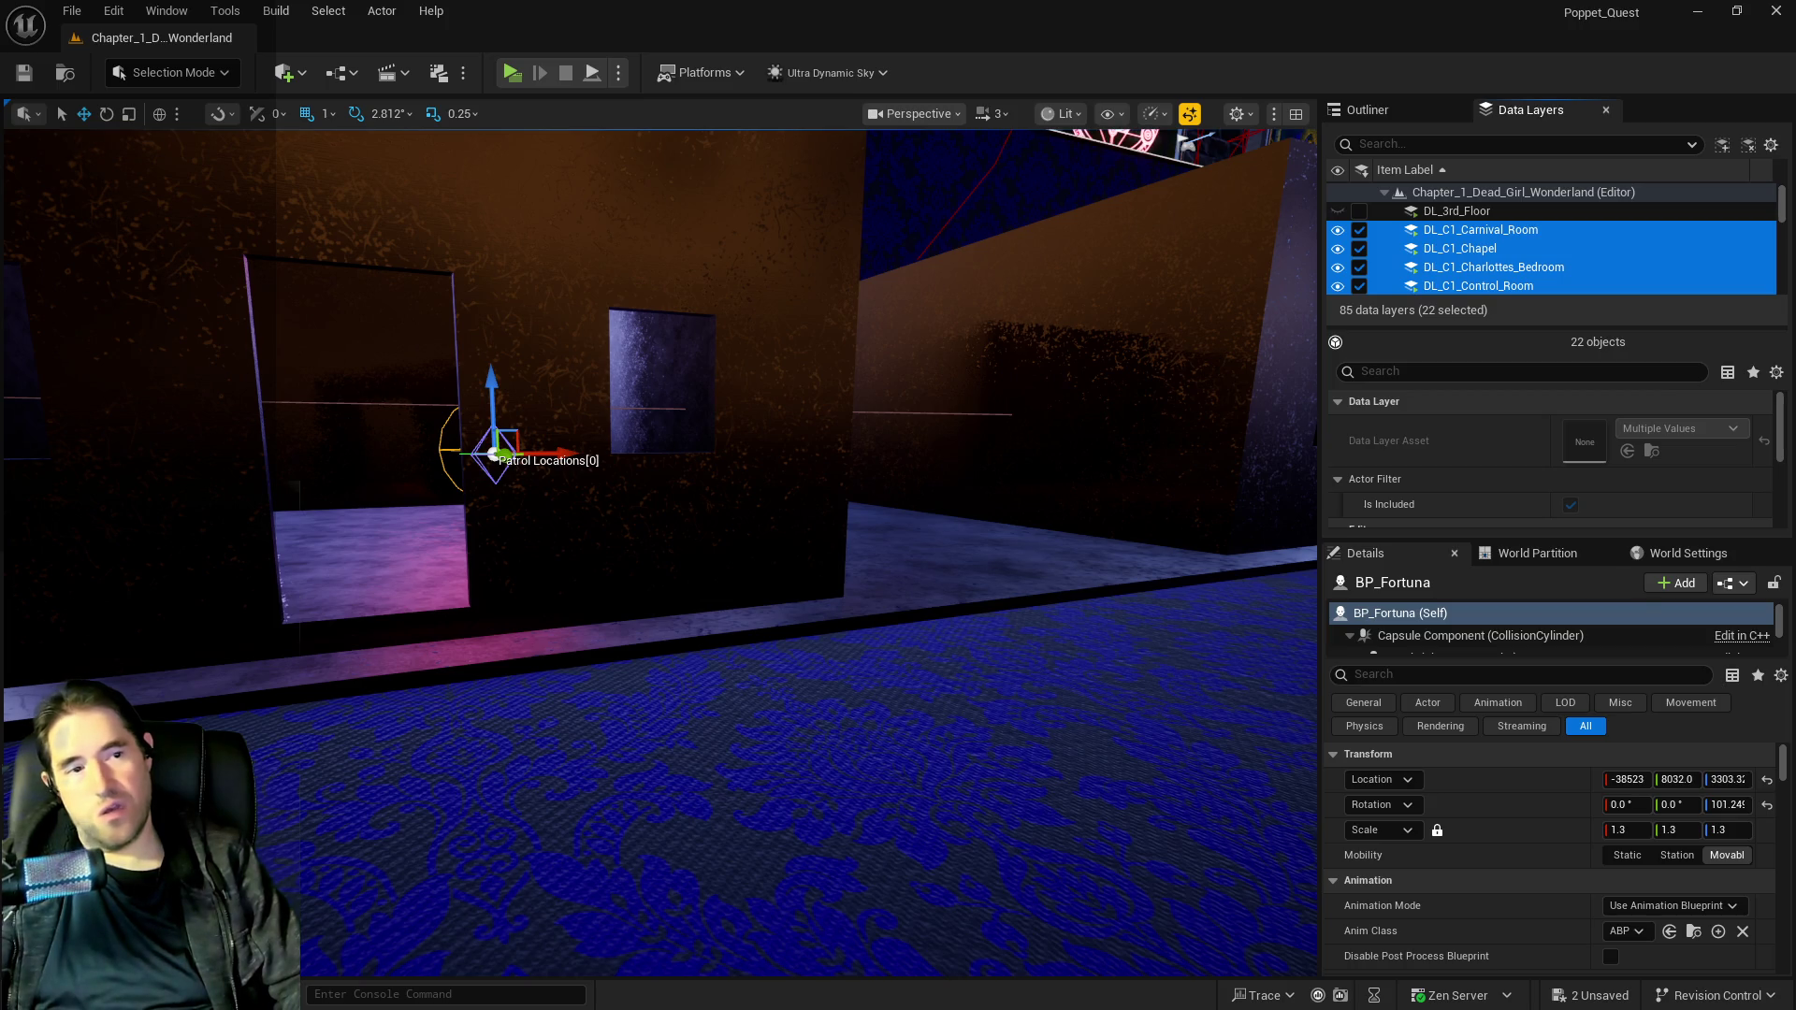
double_click(986, 288)
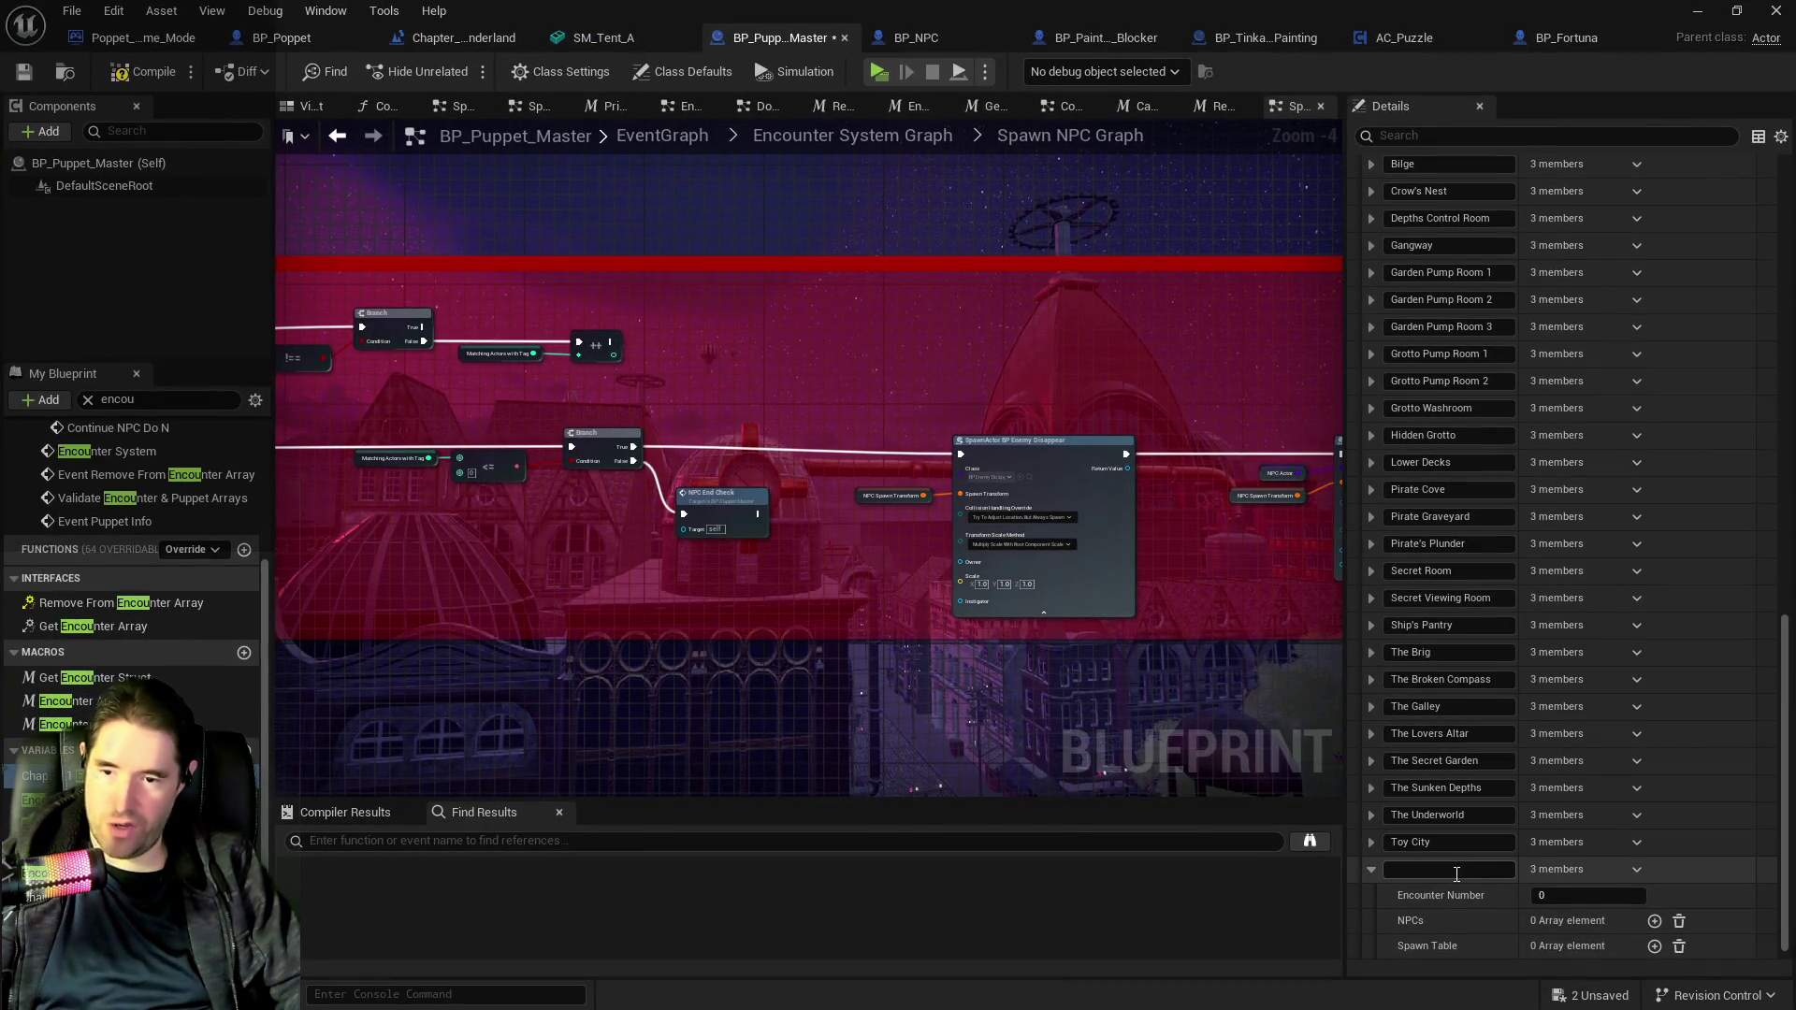
type("Haunt")
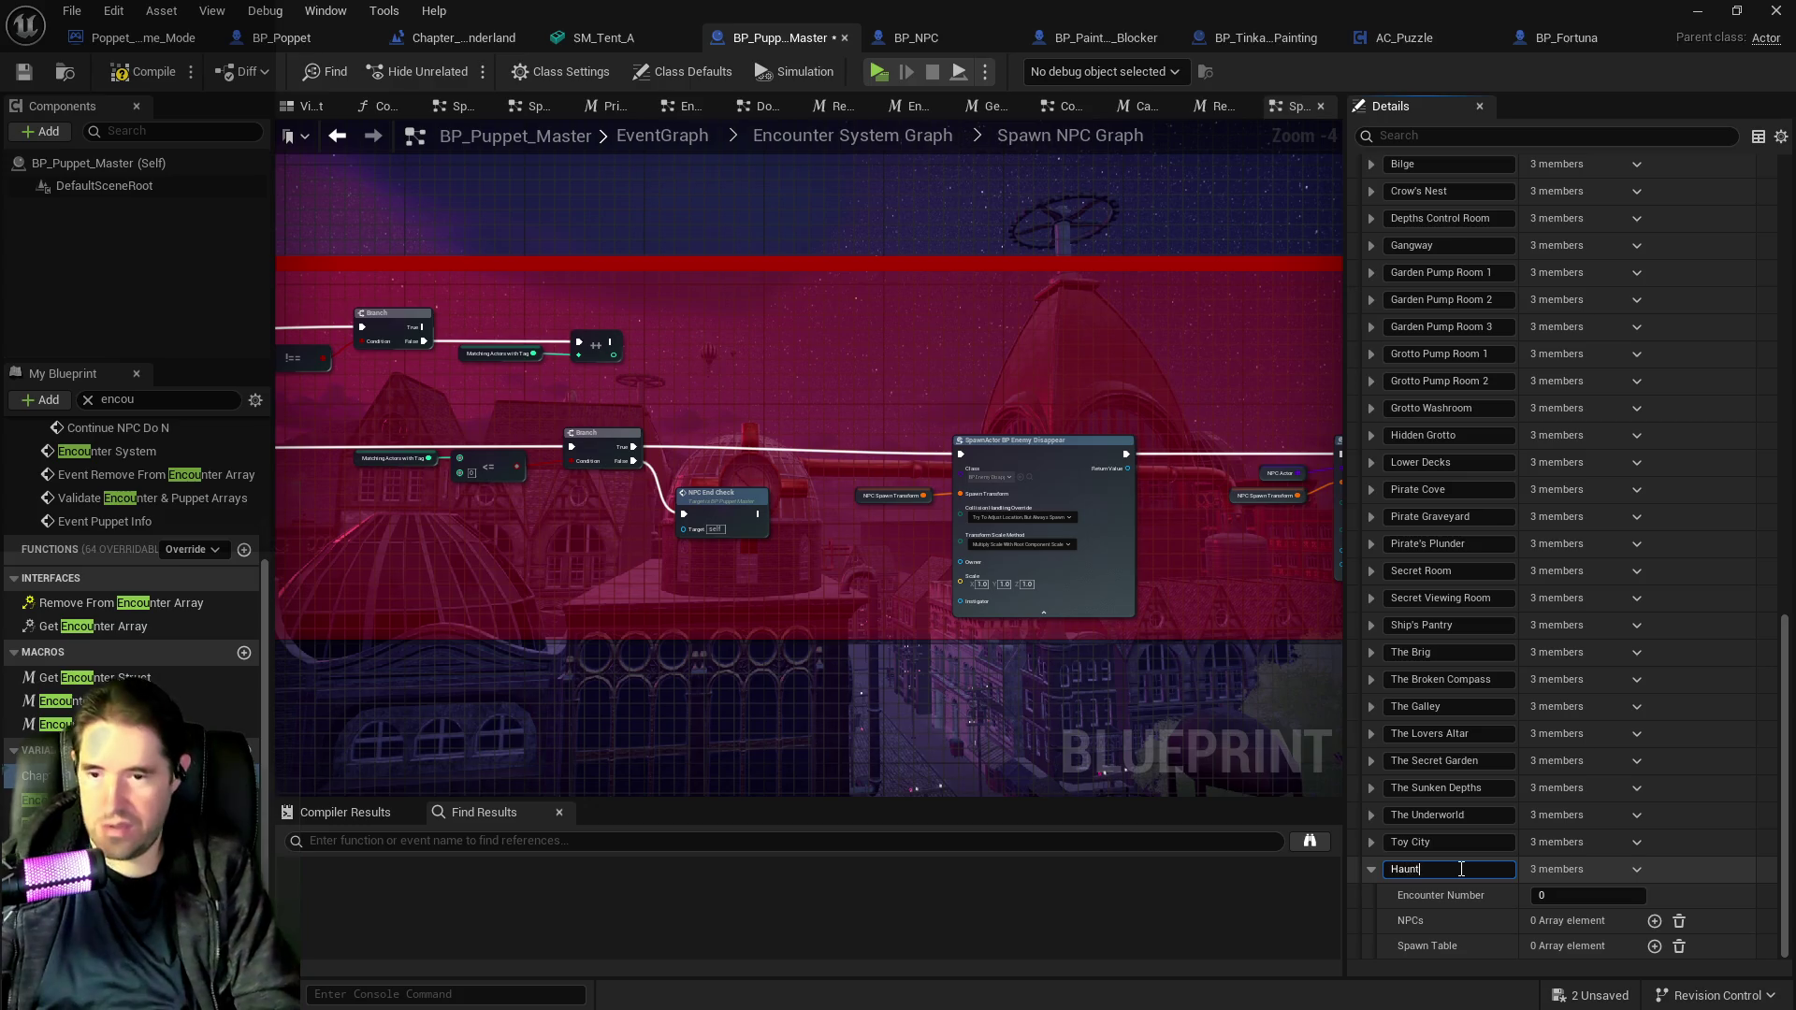
type("ed Gallery")
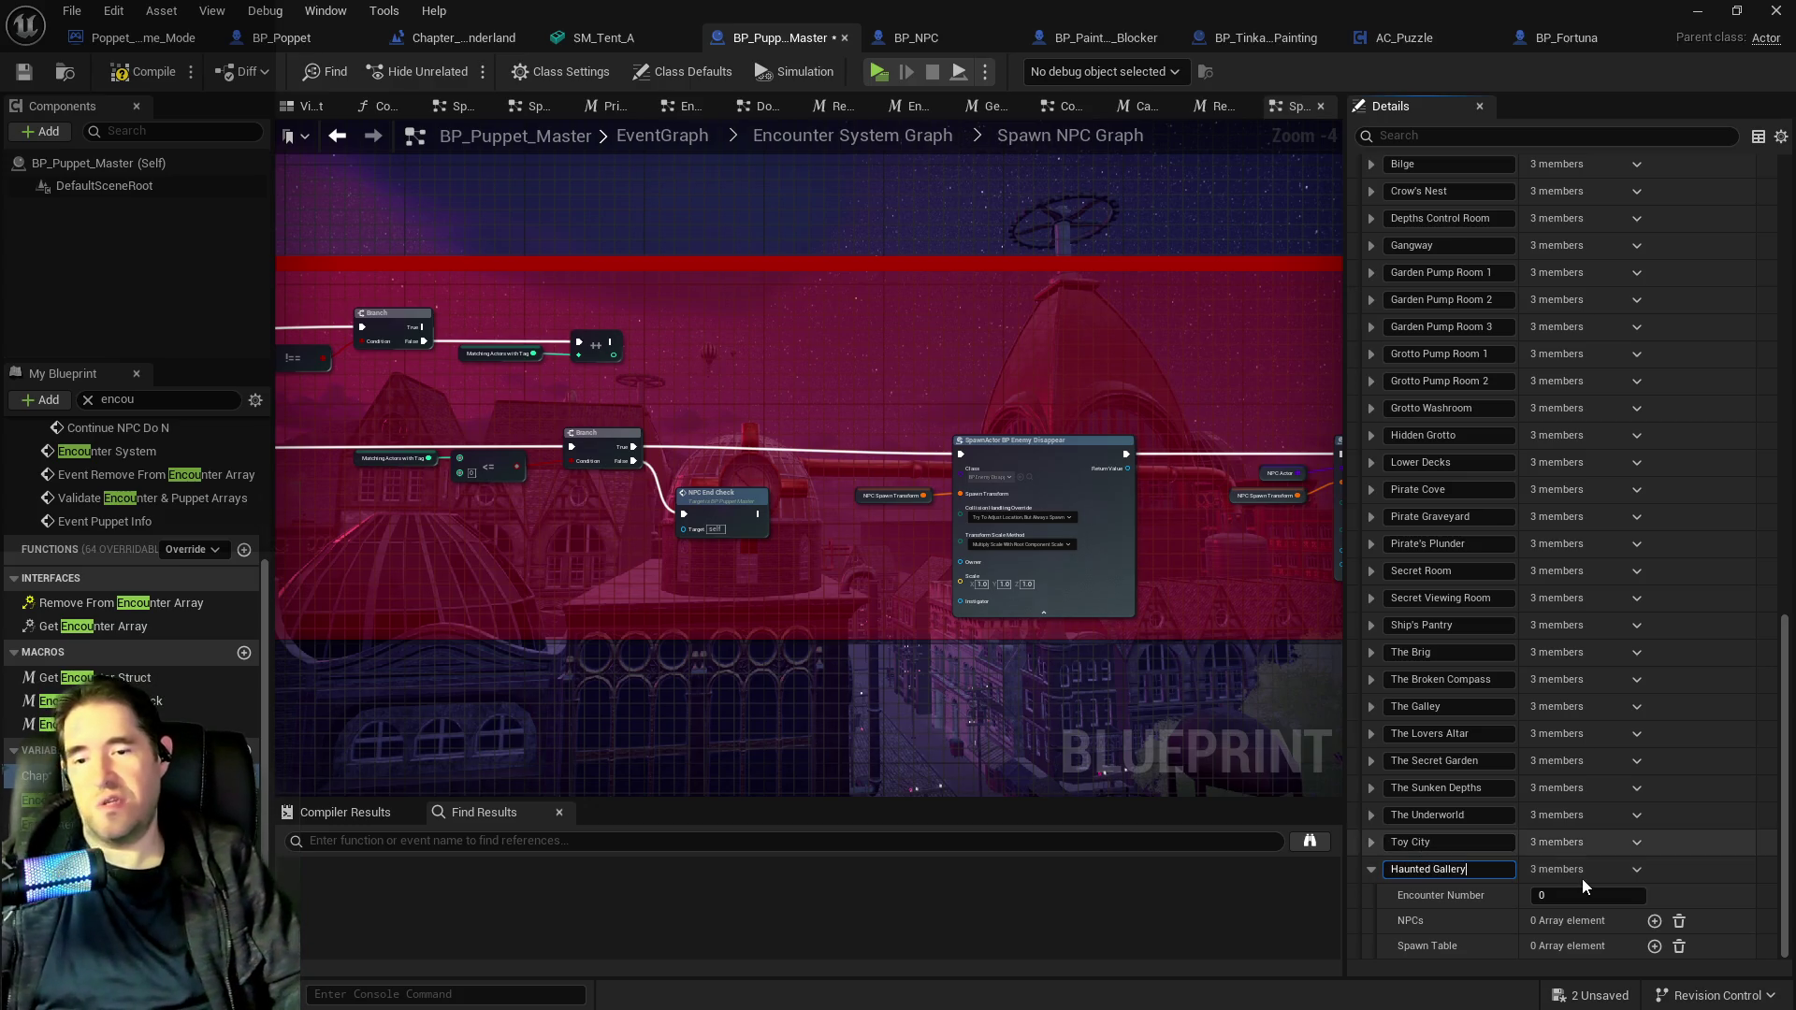
Add the placed BP_Fortuna as the entry's NPC and paste Fortuna's Location into NPC Transform.
left_click(1654, 922)
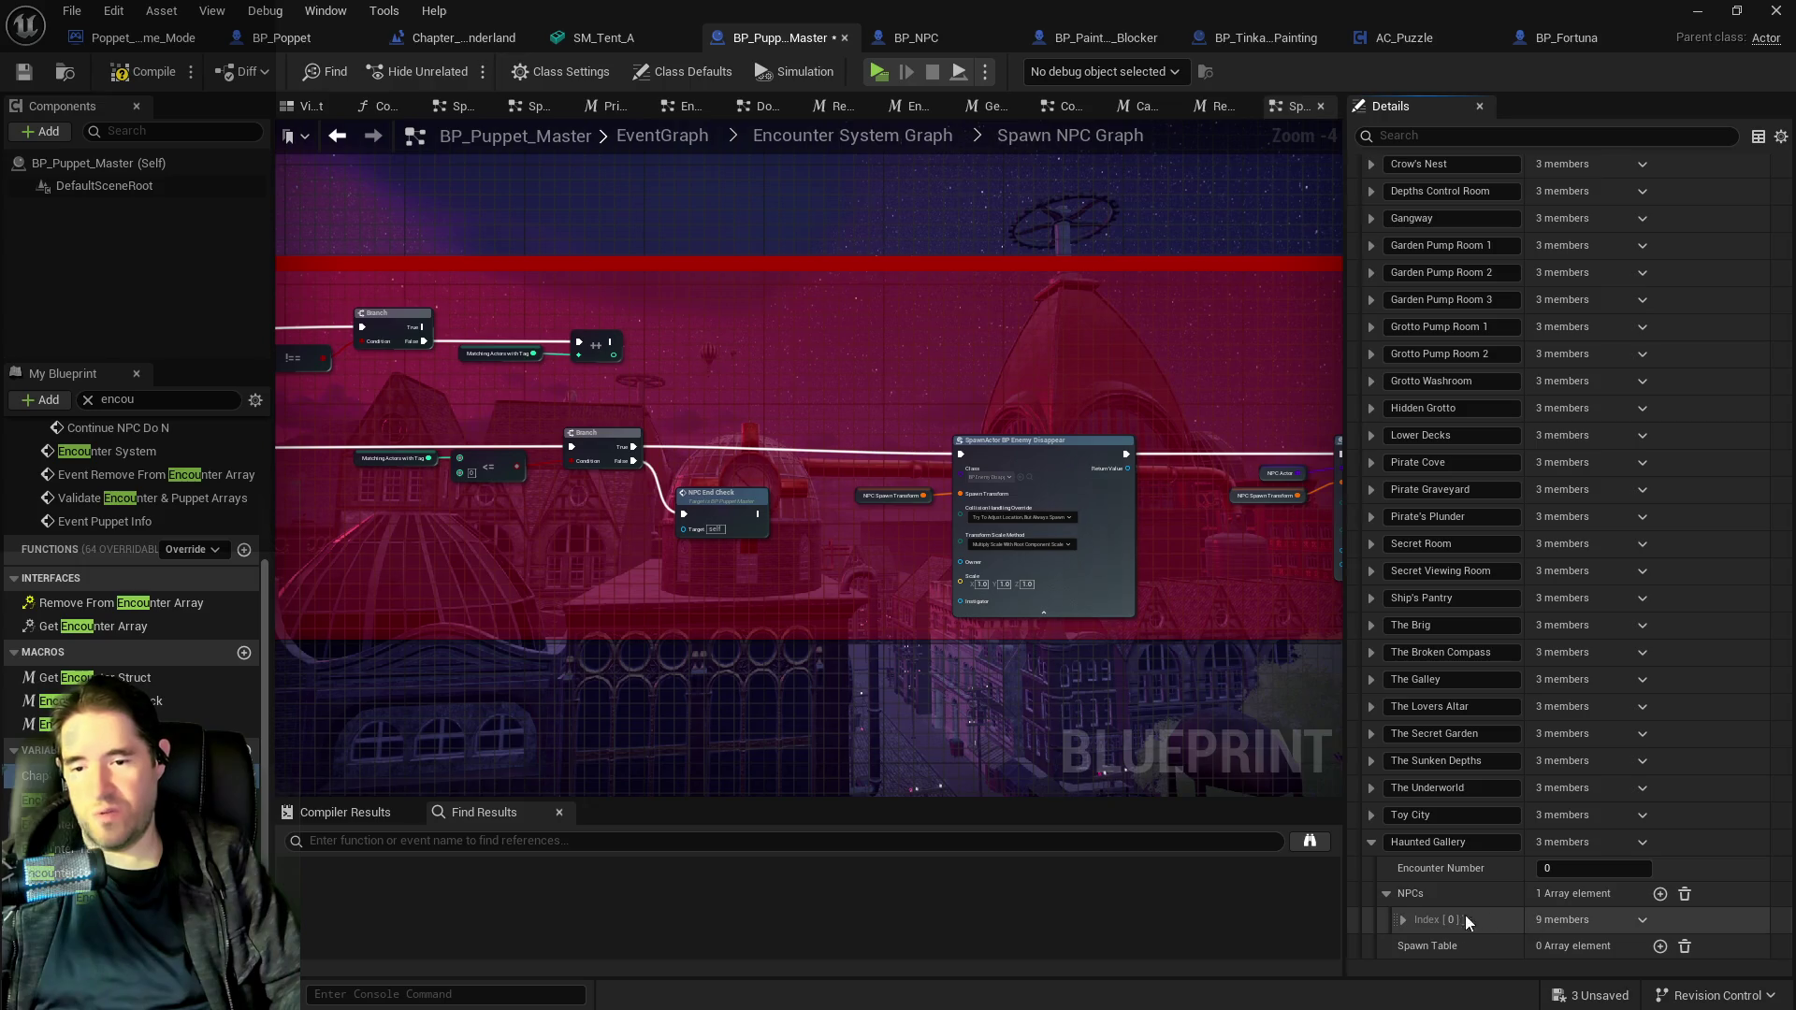
scroll(1471, 917, "down", 4)
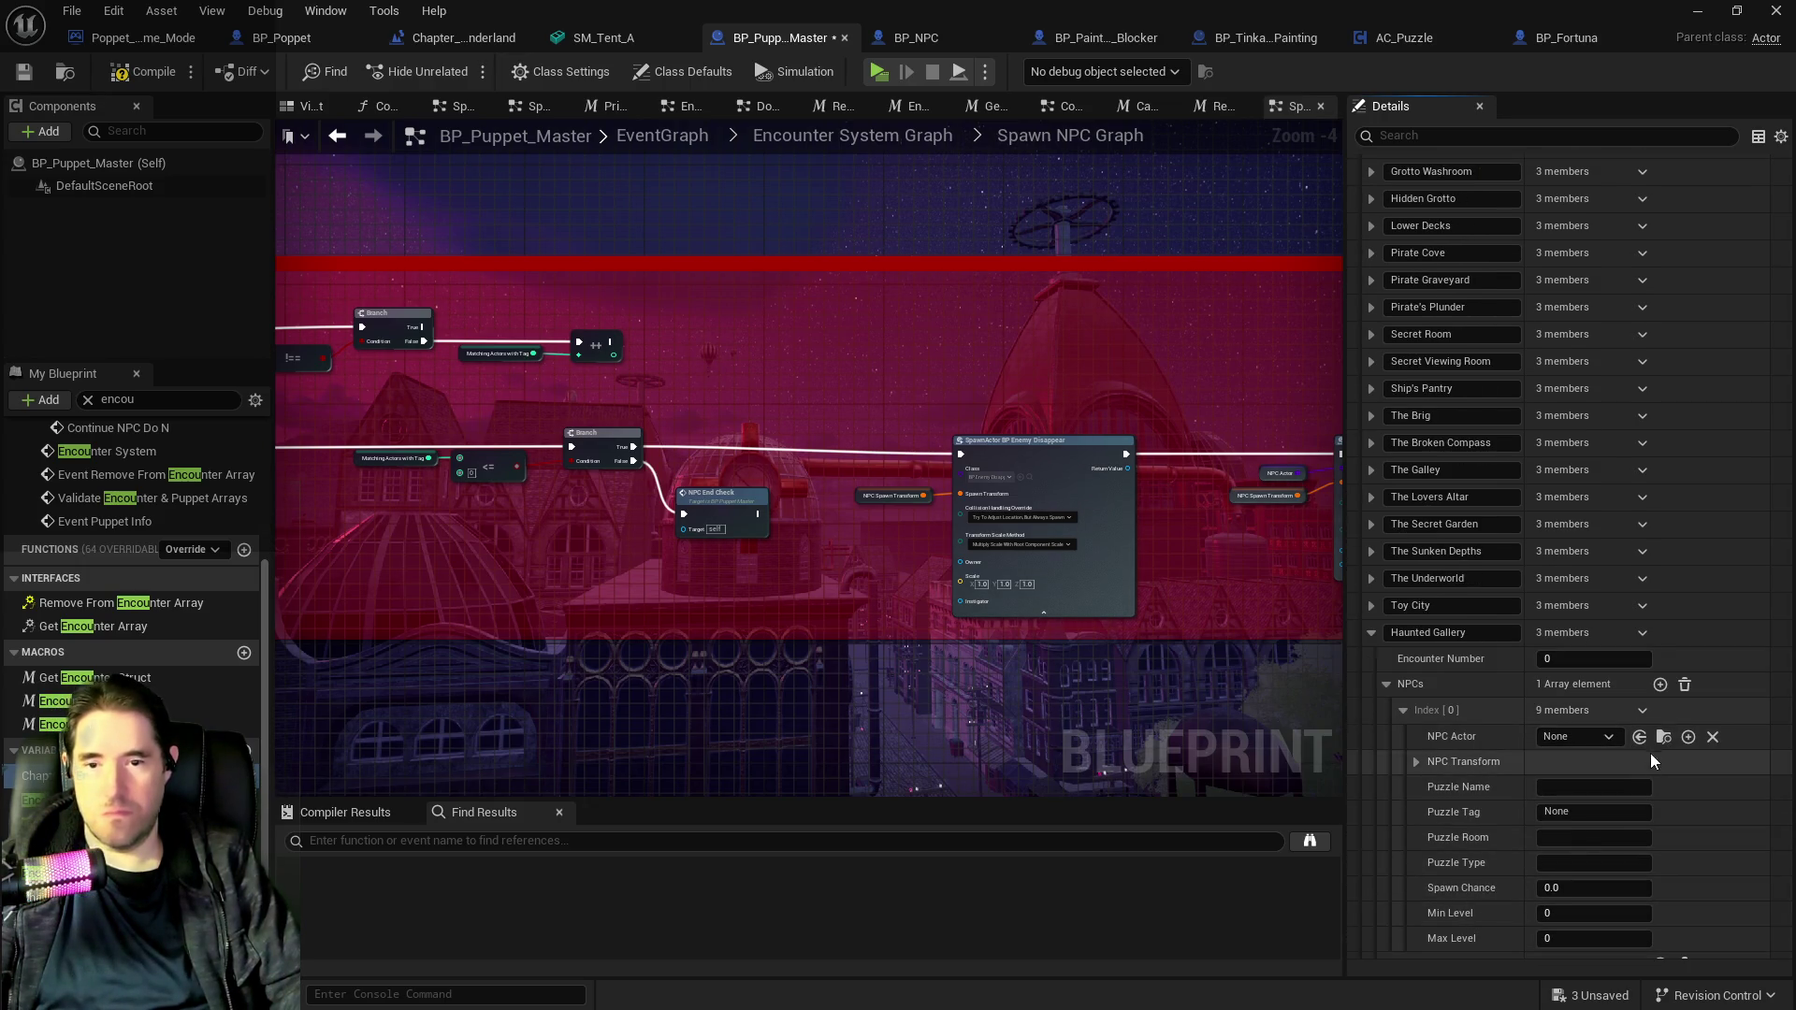
left_click(1639, 738)
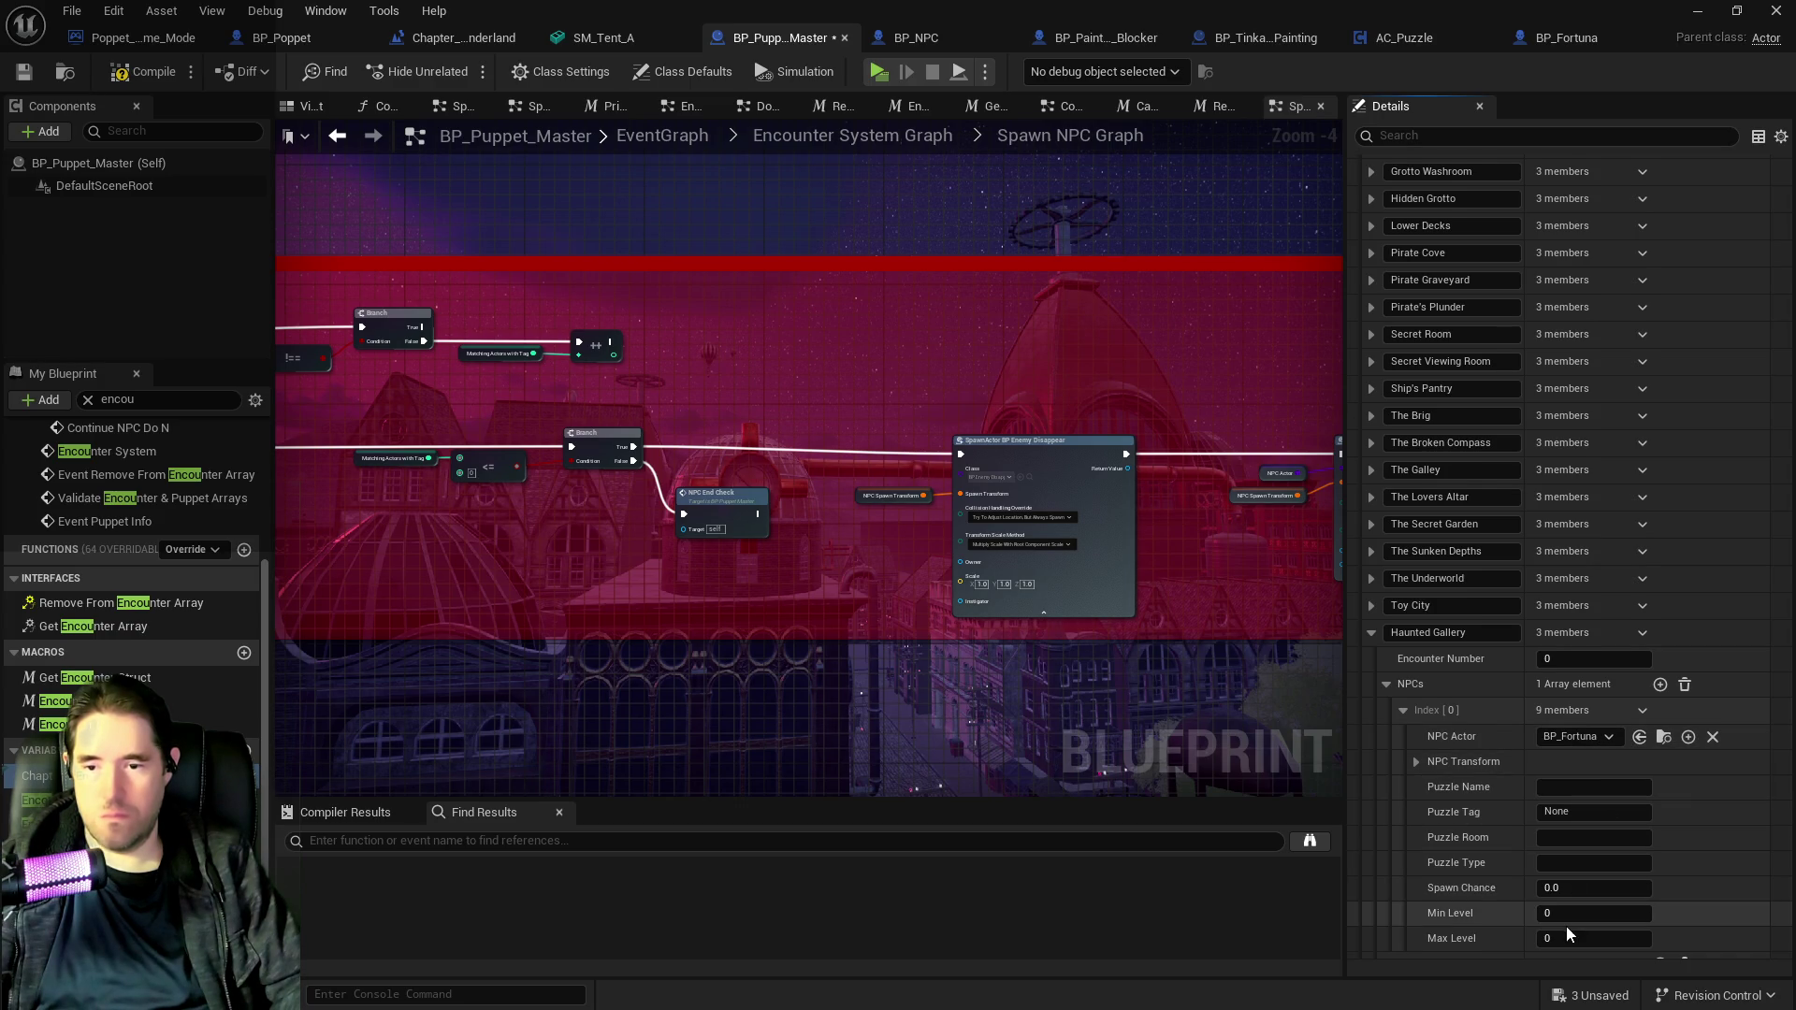
scroll(1572, 922, "down", 1)
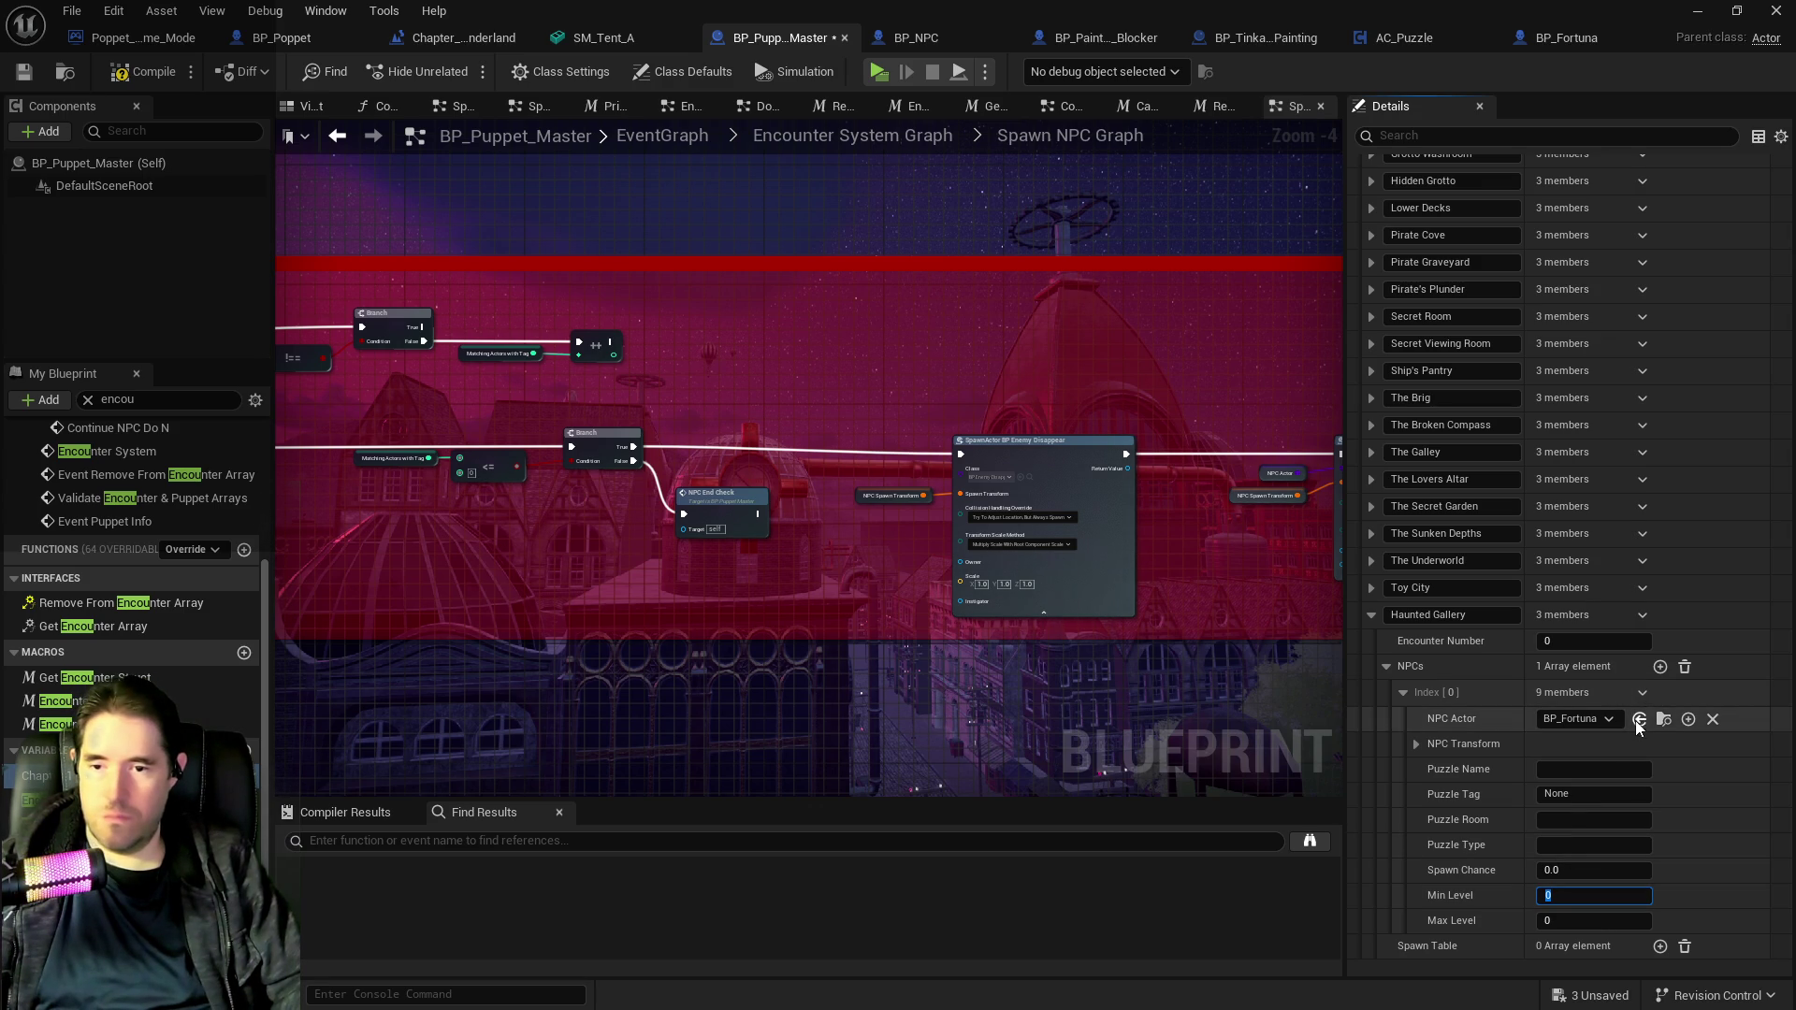
left_click(1423, 746)
left_click(1423, 744)
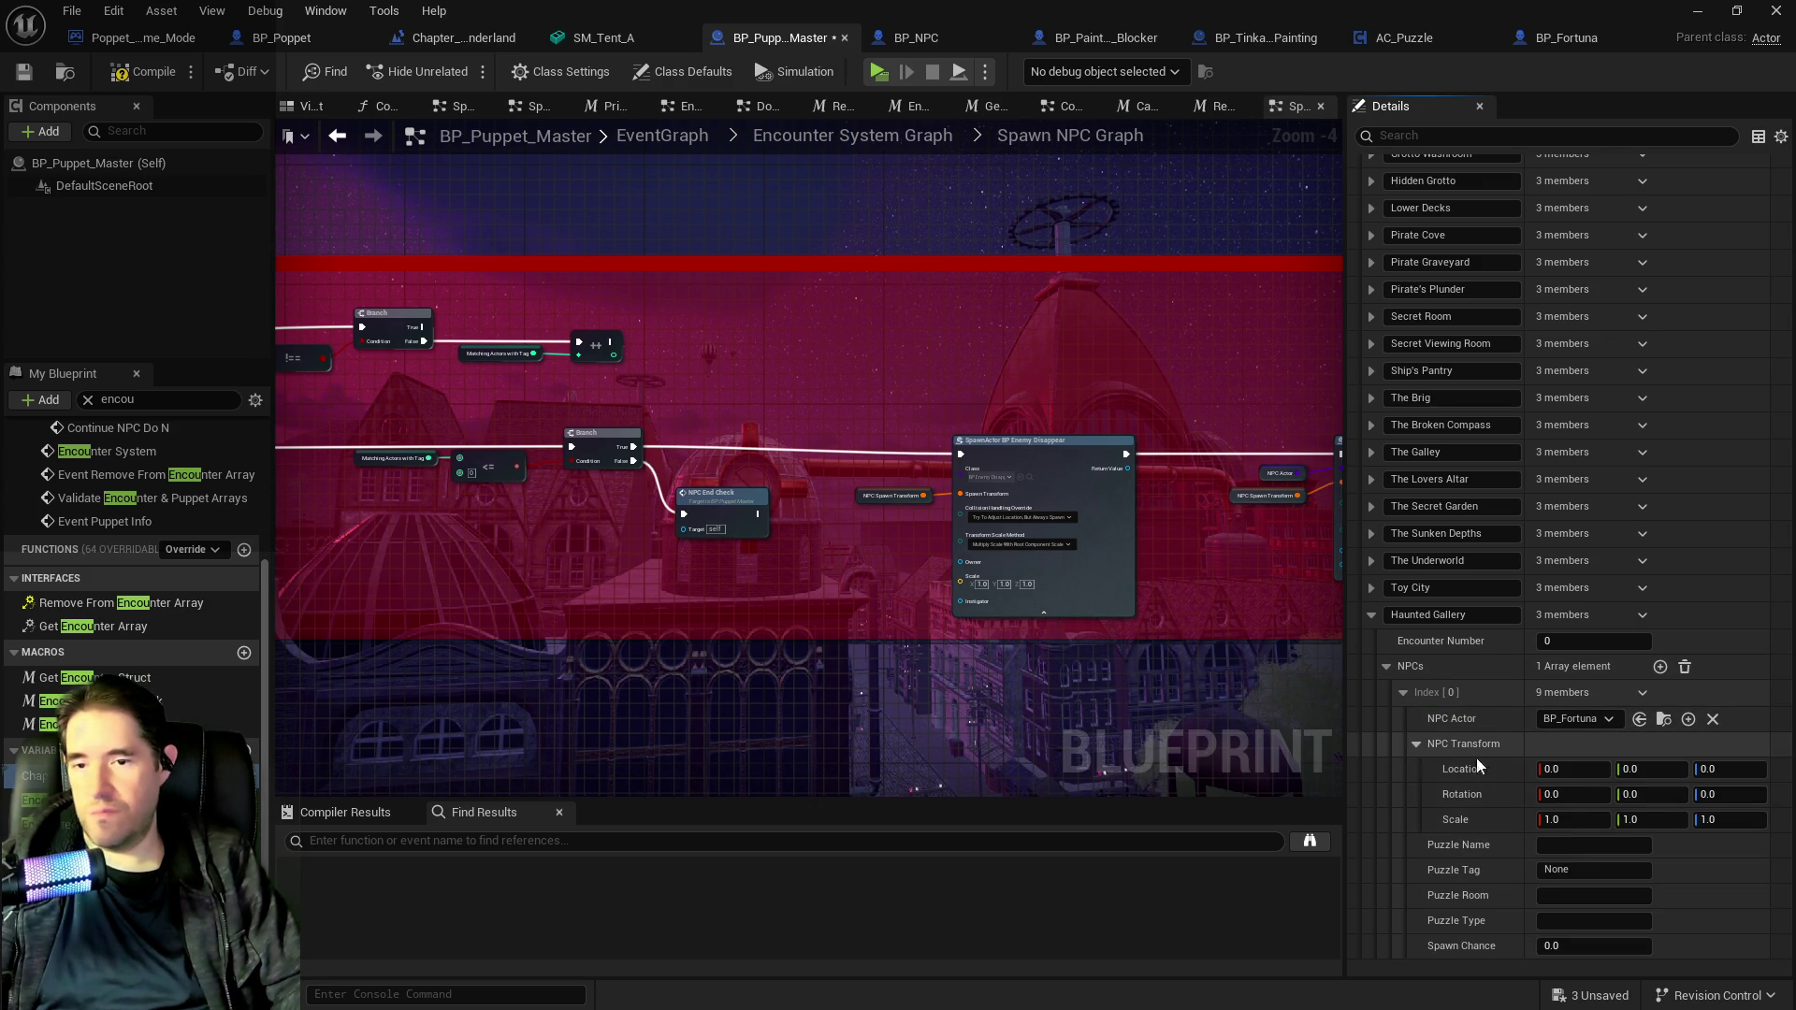
right_click(1527, 760)
left_click(1601, 864)
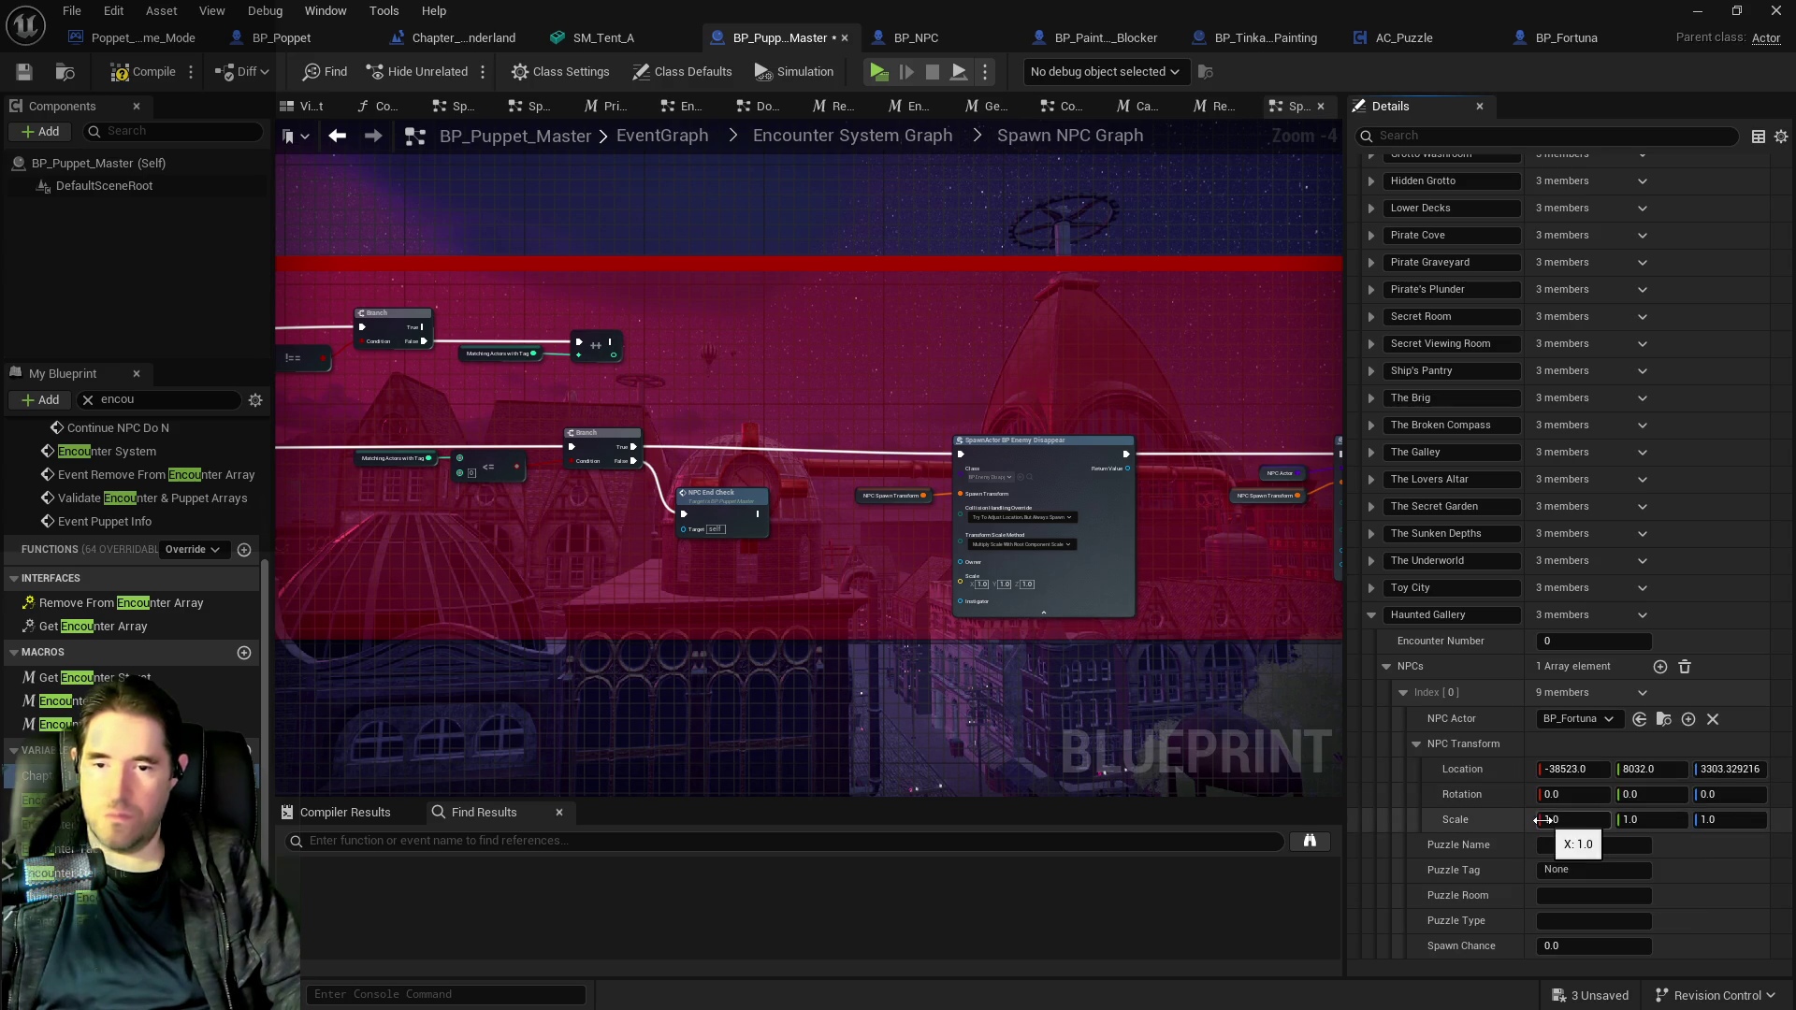
left_click(1548, 38)
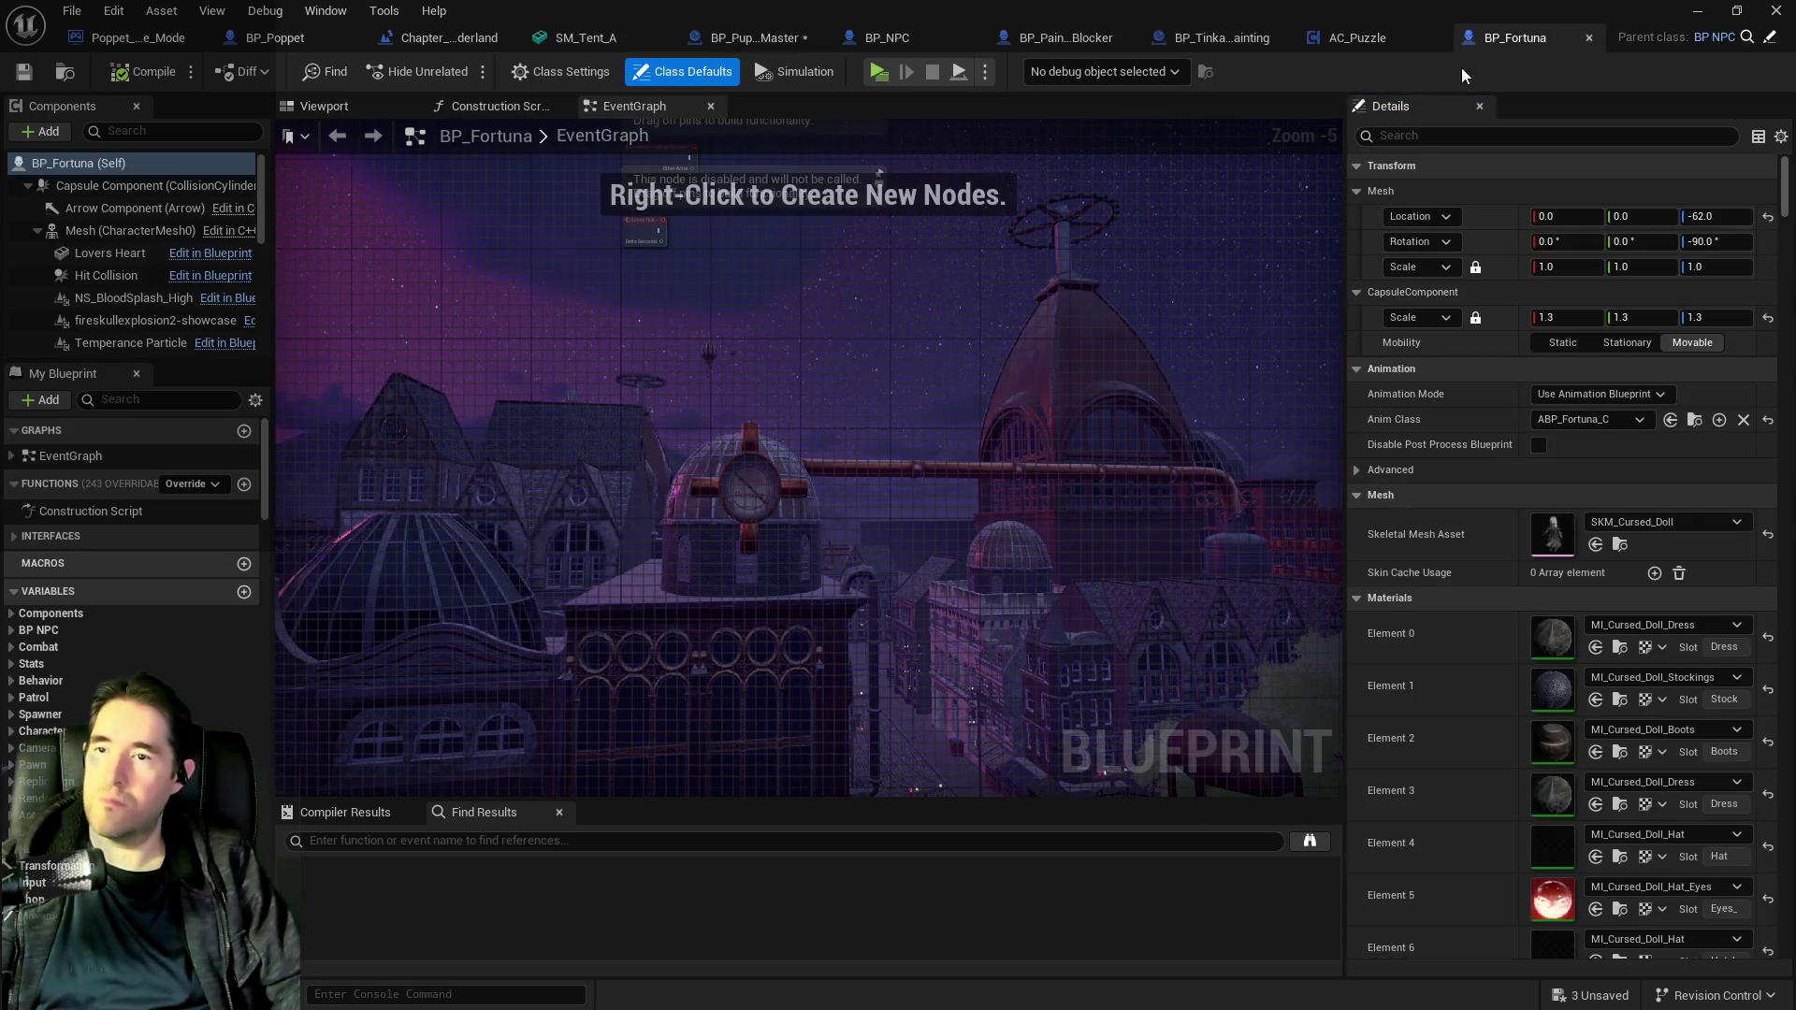
Copy the placed Fortuna's rotation (Z 101.249999) into the Haunted Gallery NPC Transform.
key("alt+Tab")
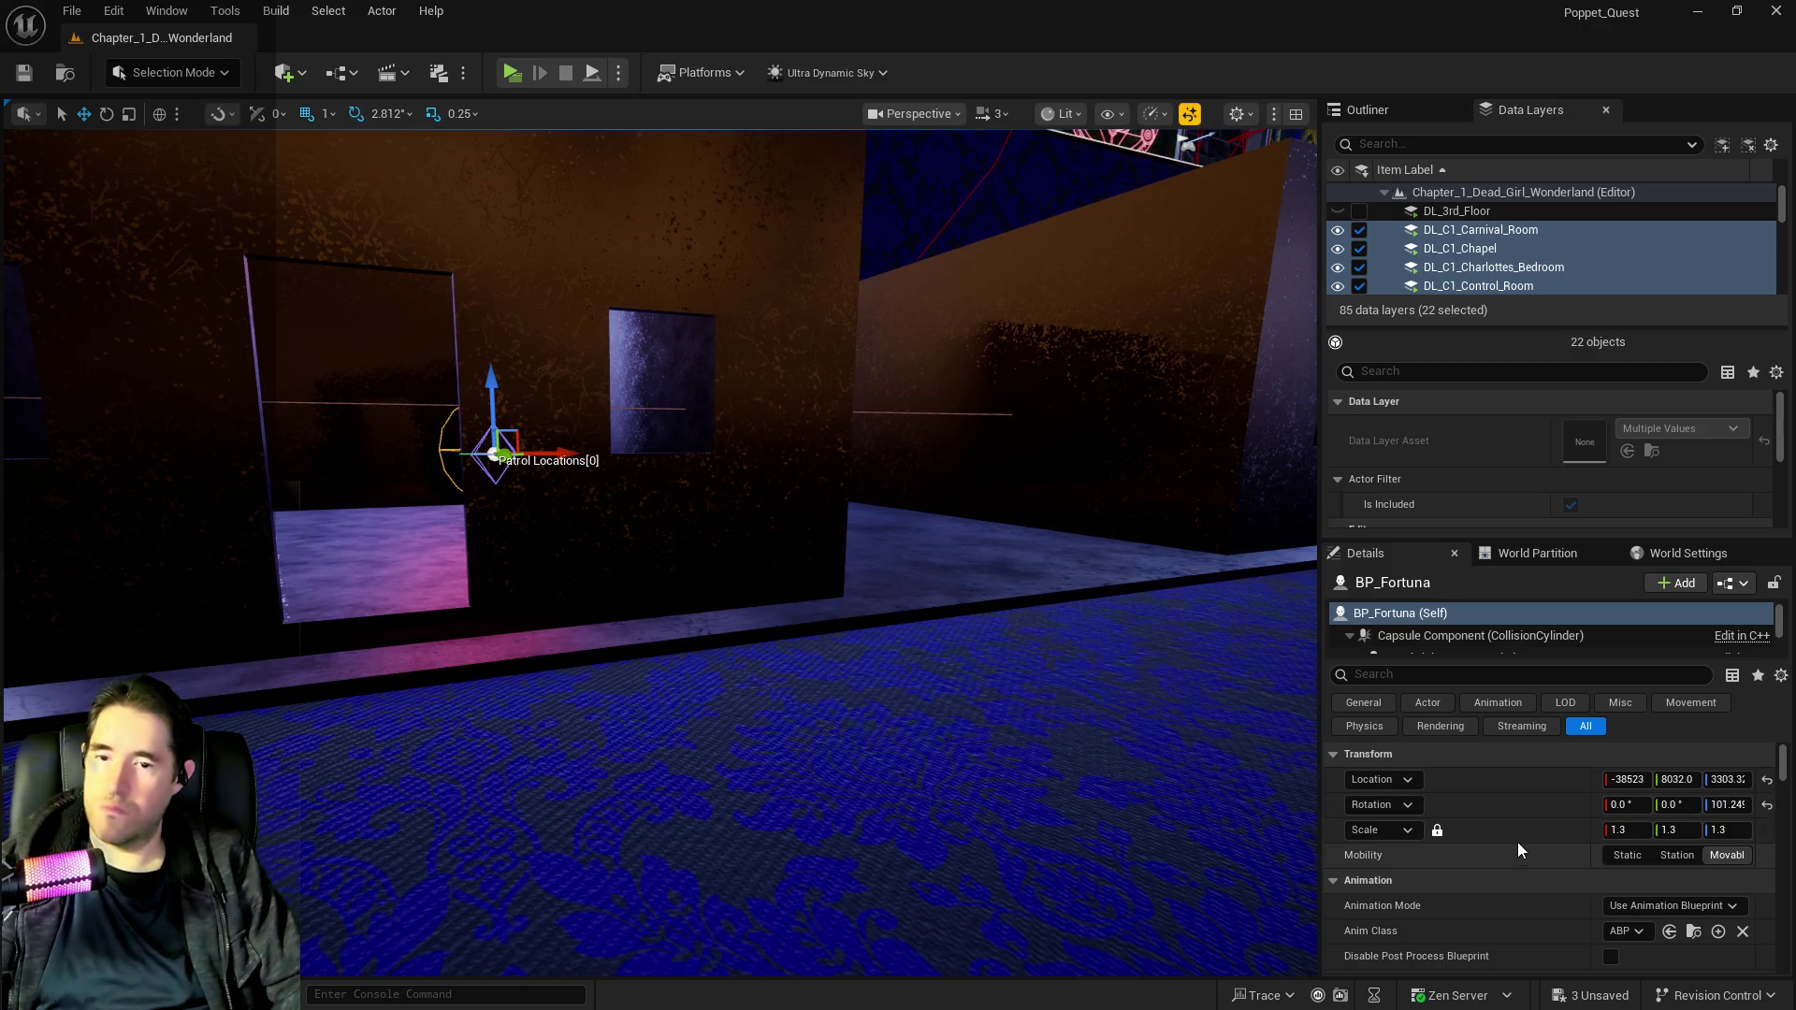
right_click(1512, 816)
left_click(1553, 857)
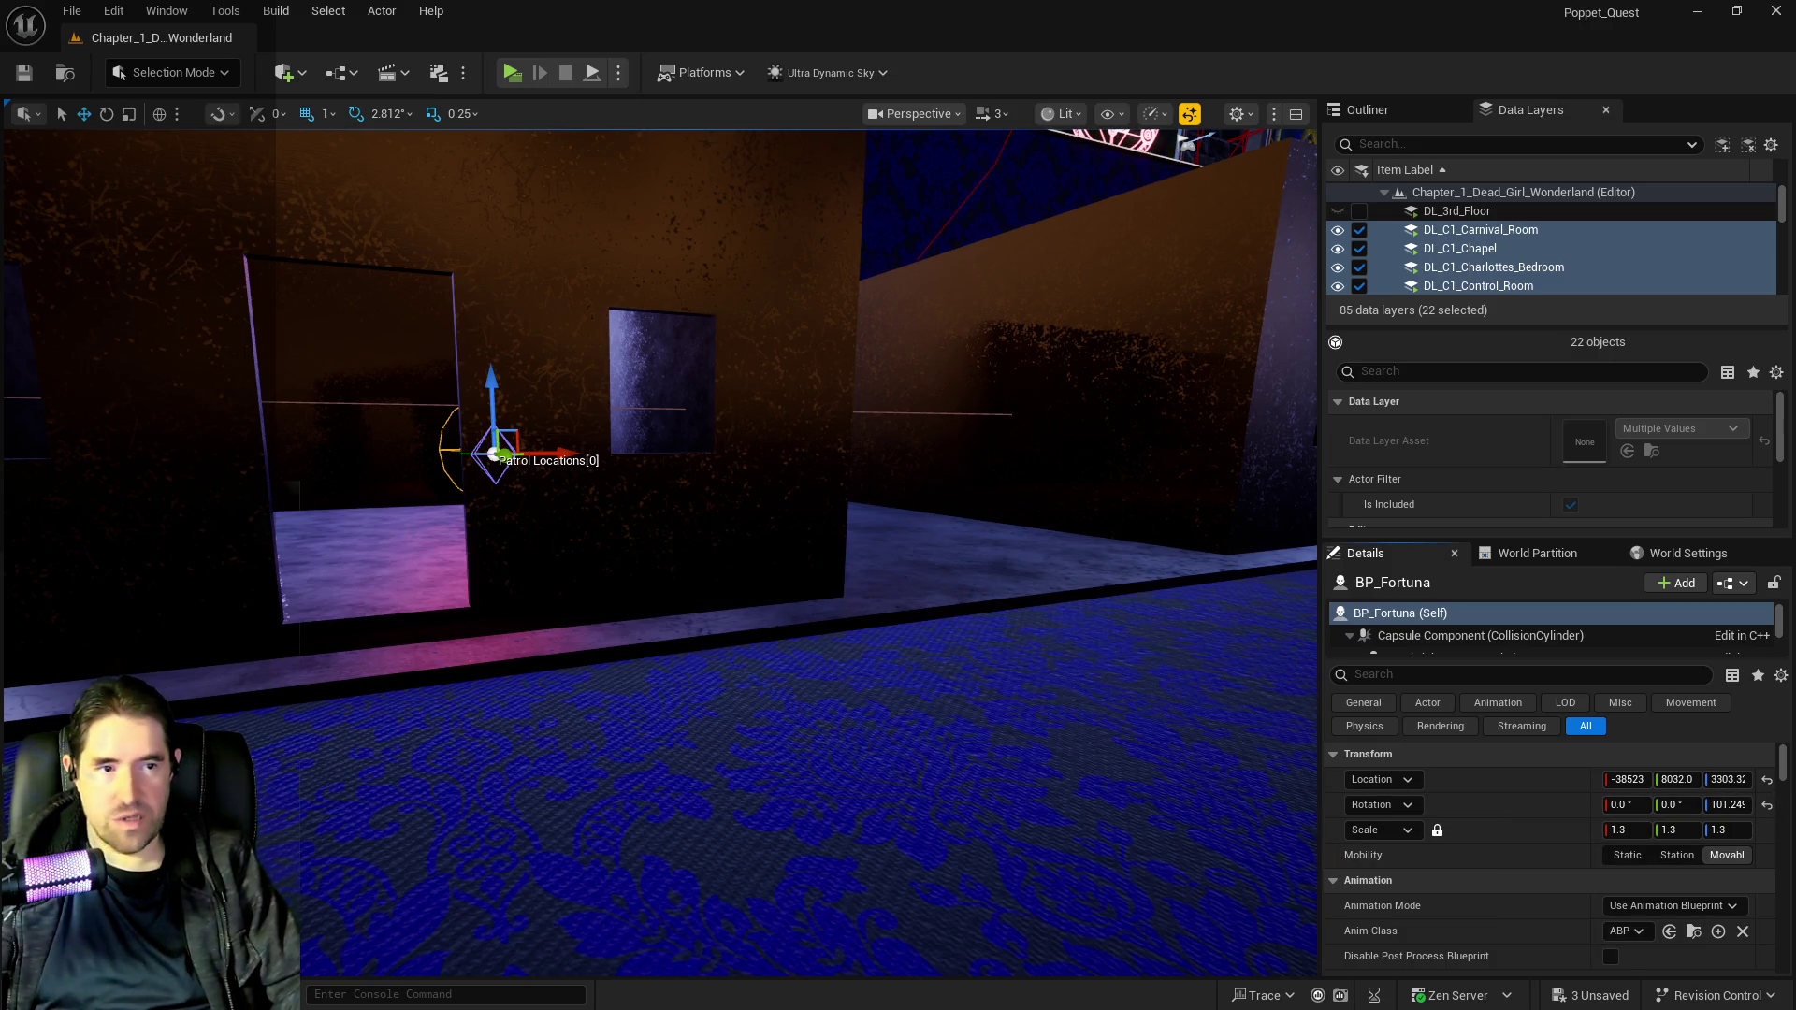
key("alt+Tab")
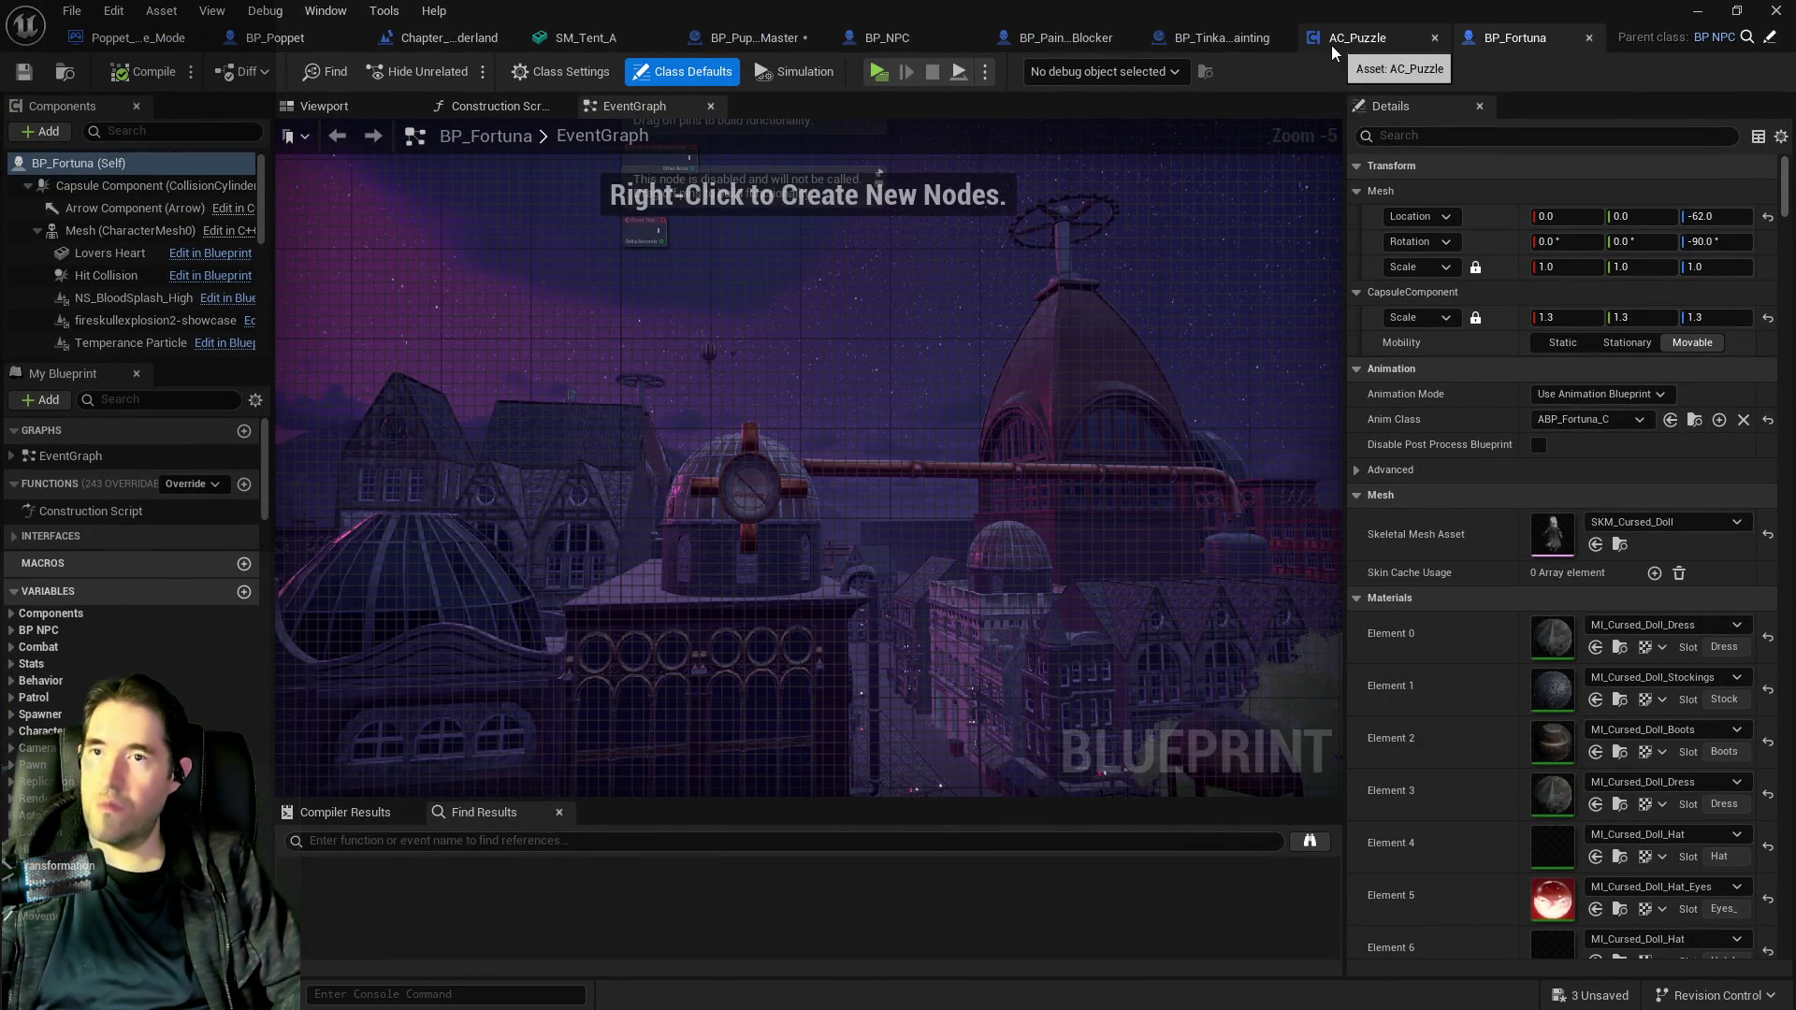
left_click(754, 37)
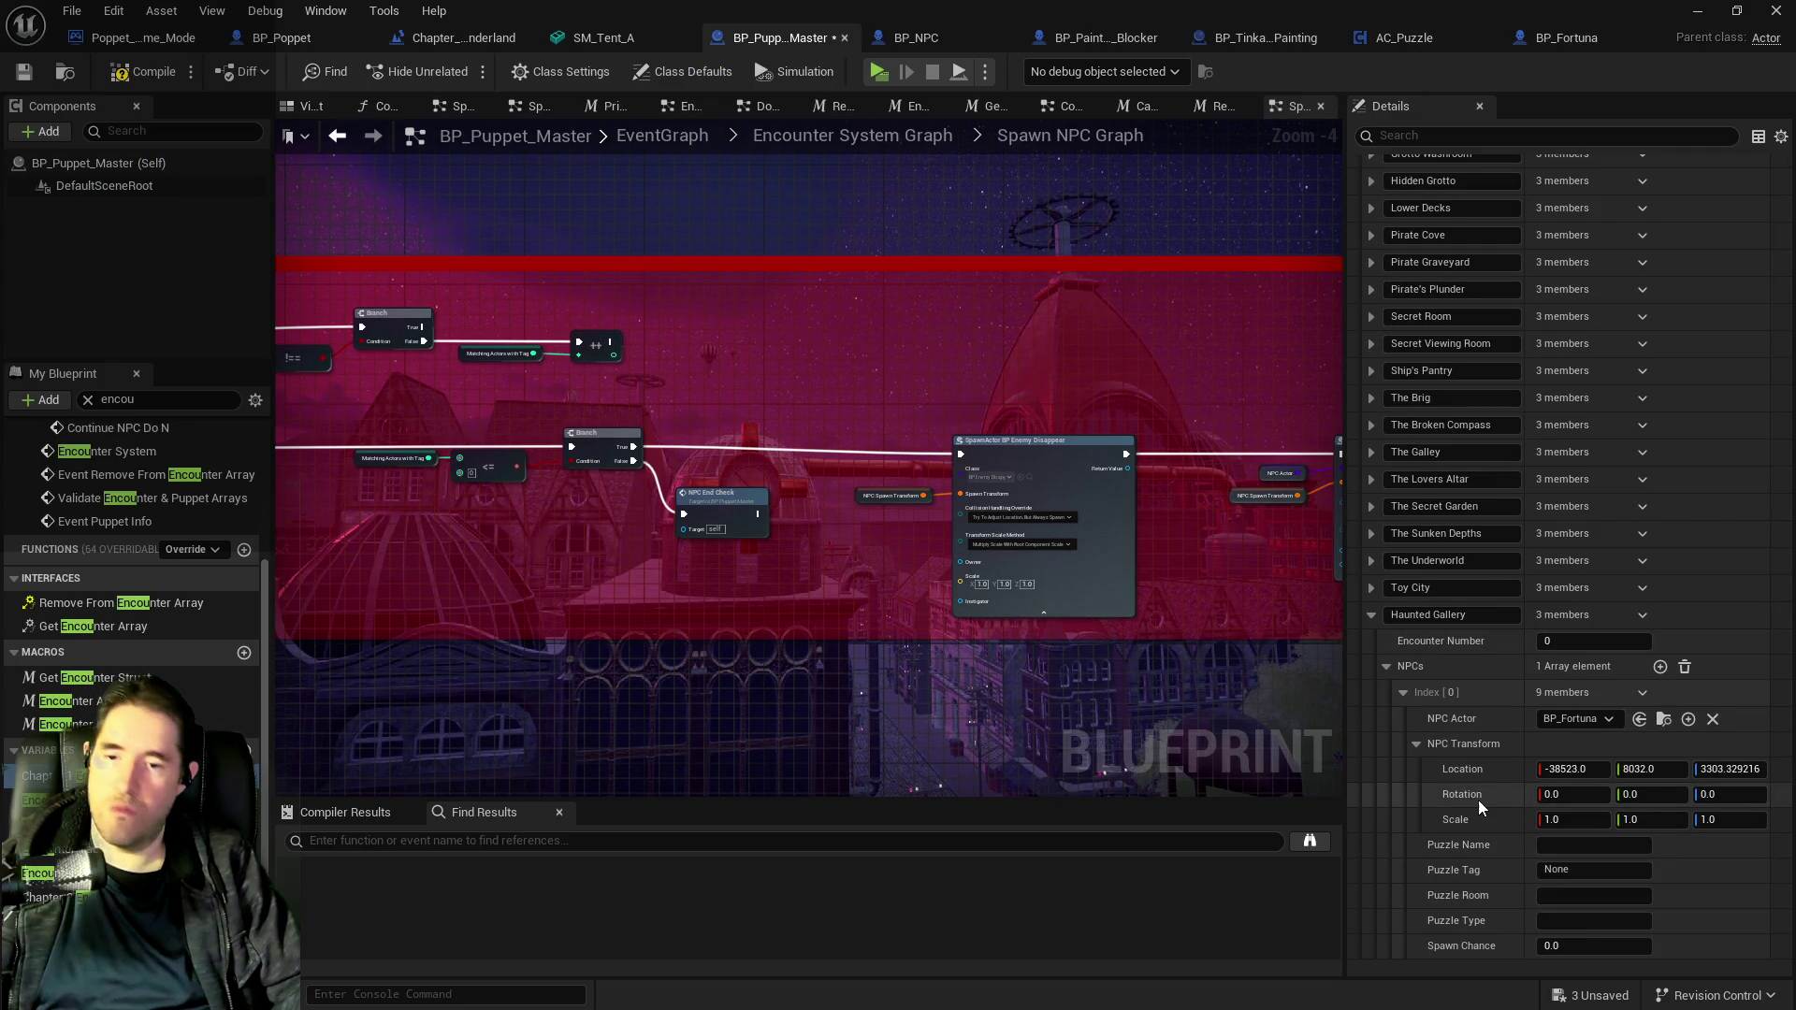
right_click(1481, 806)
left_click(1504, 859)
Copy the placed Fortuna's 1.3 scale into the Haunted Gallery NPC Transform.
mouse_move(1179, 9)
left_mouse_down()
mouse_move(1292, 41)
mouse_move(1795, 56)
left_mouse_up()
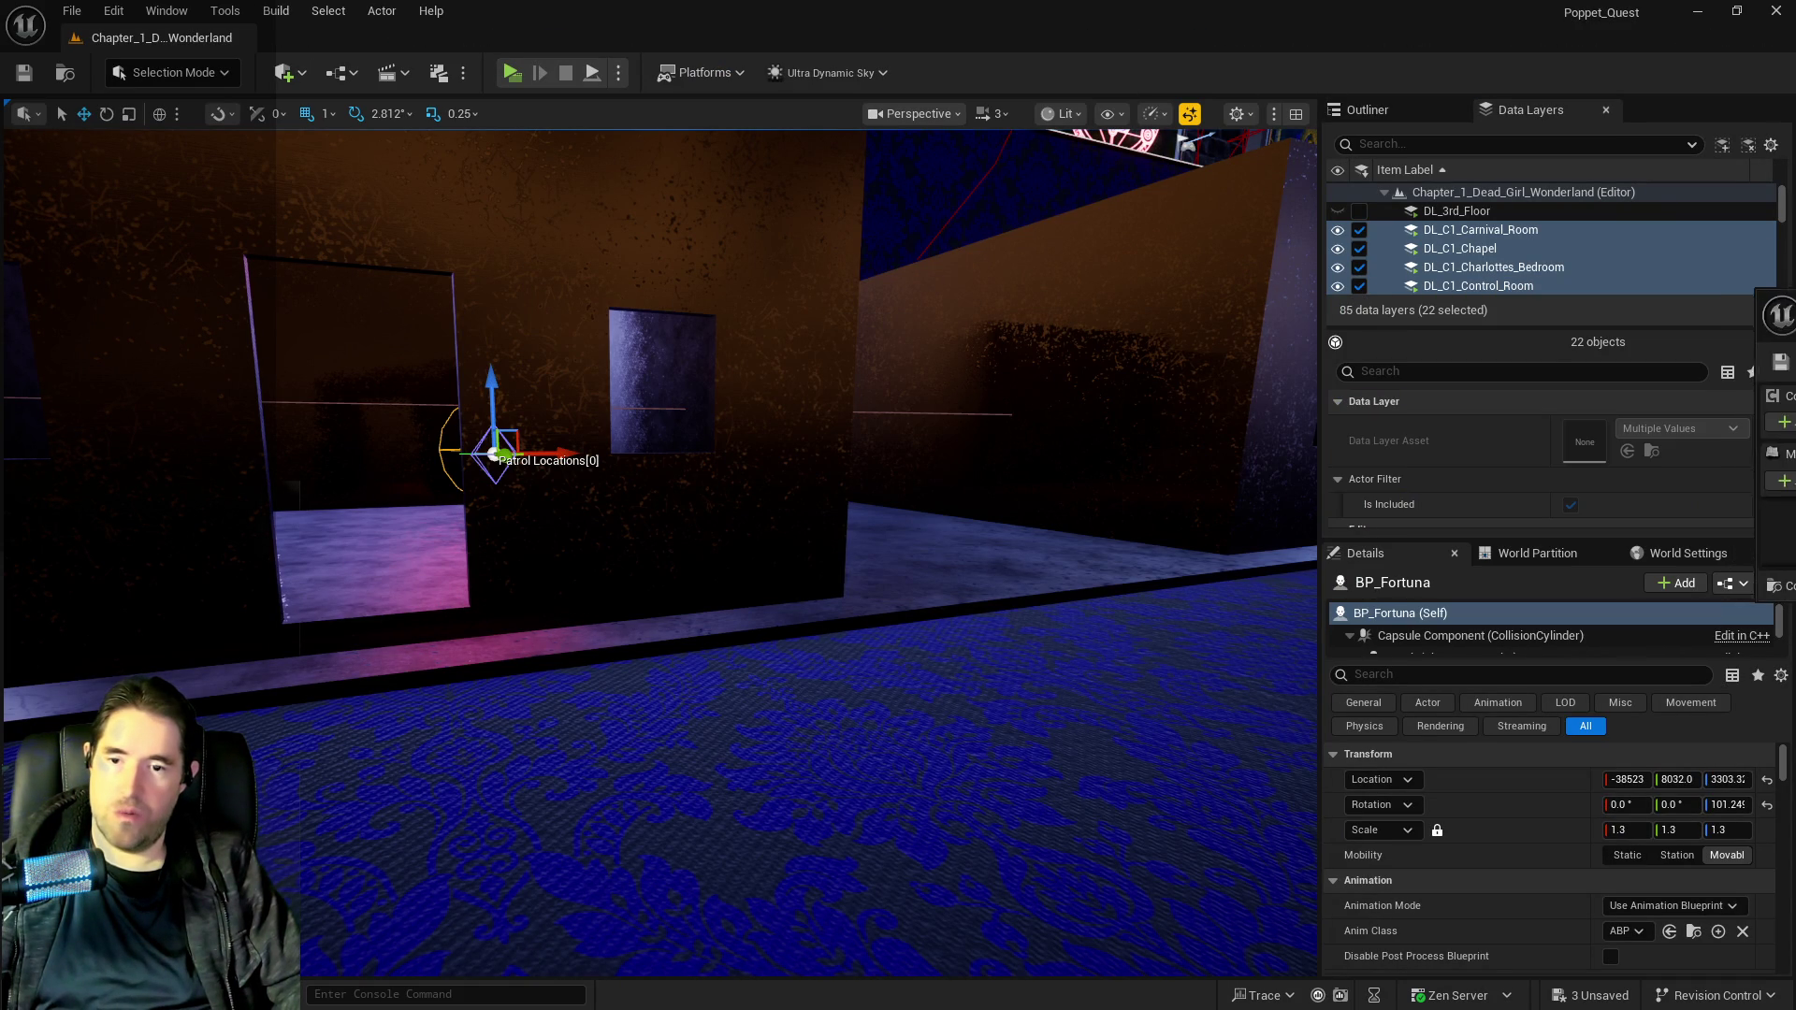
right_click(1509, 849)
left_click(1542, 883)
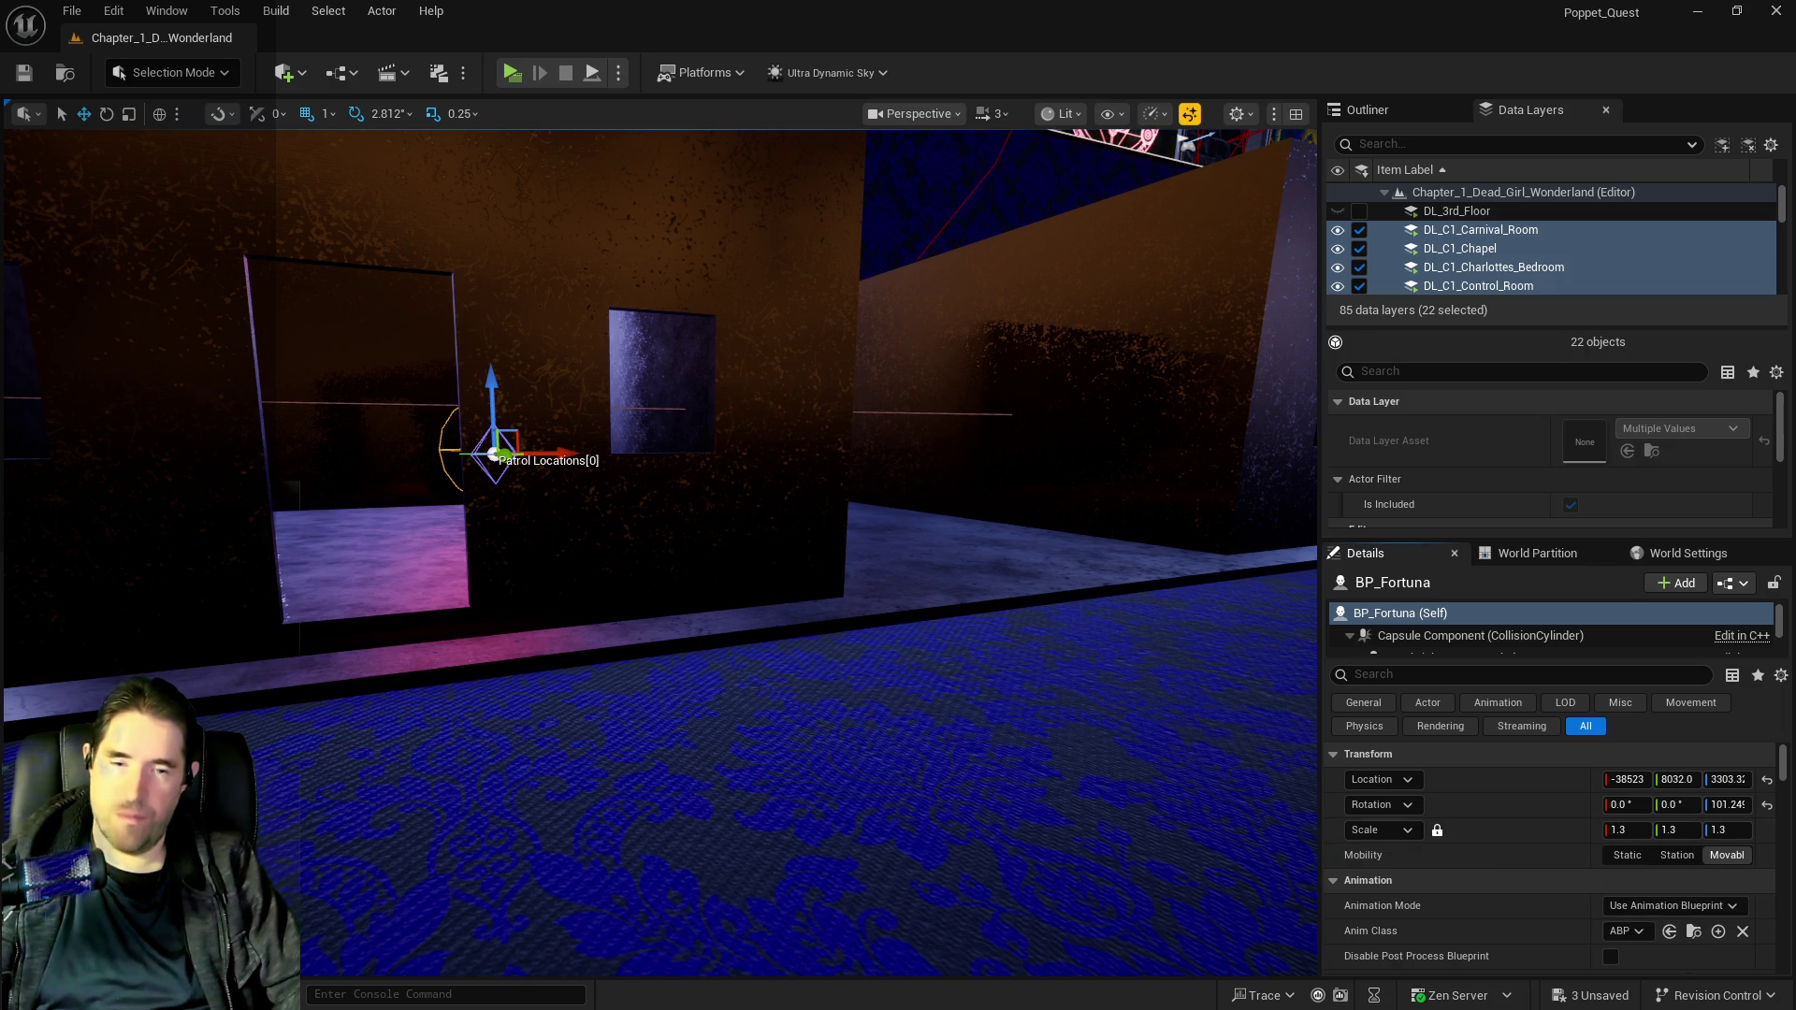
left_click_drag(937, 329, 856, 341)
double_click(856, 340)
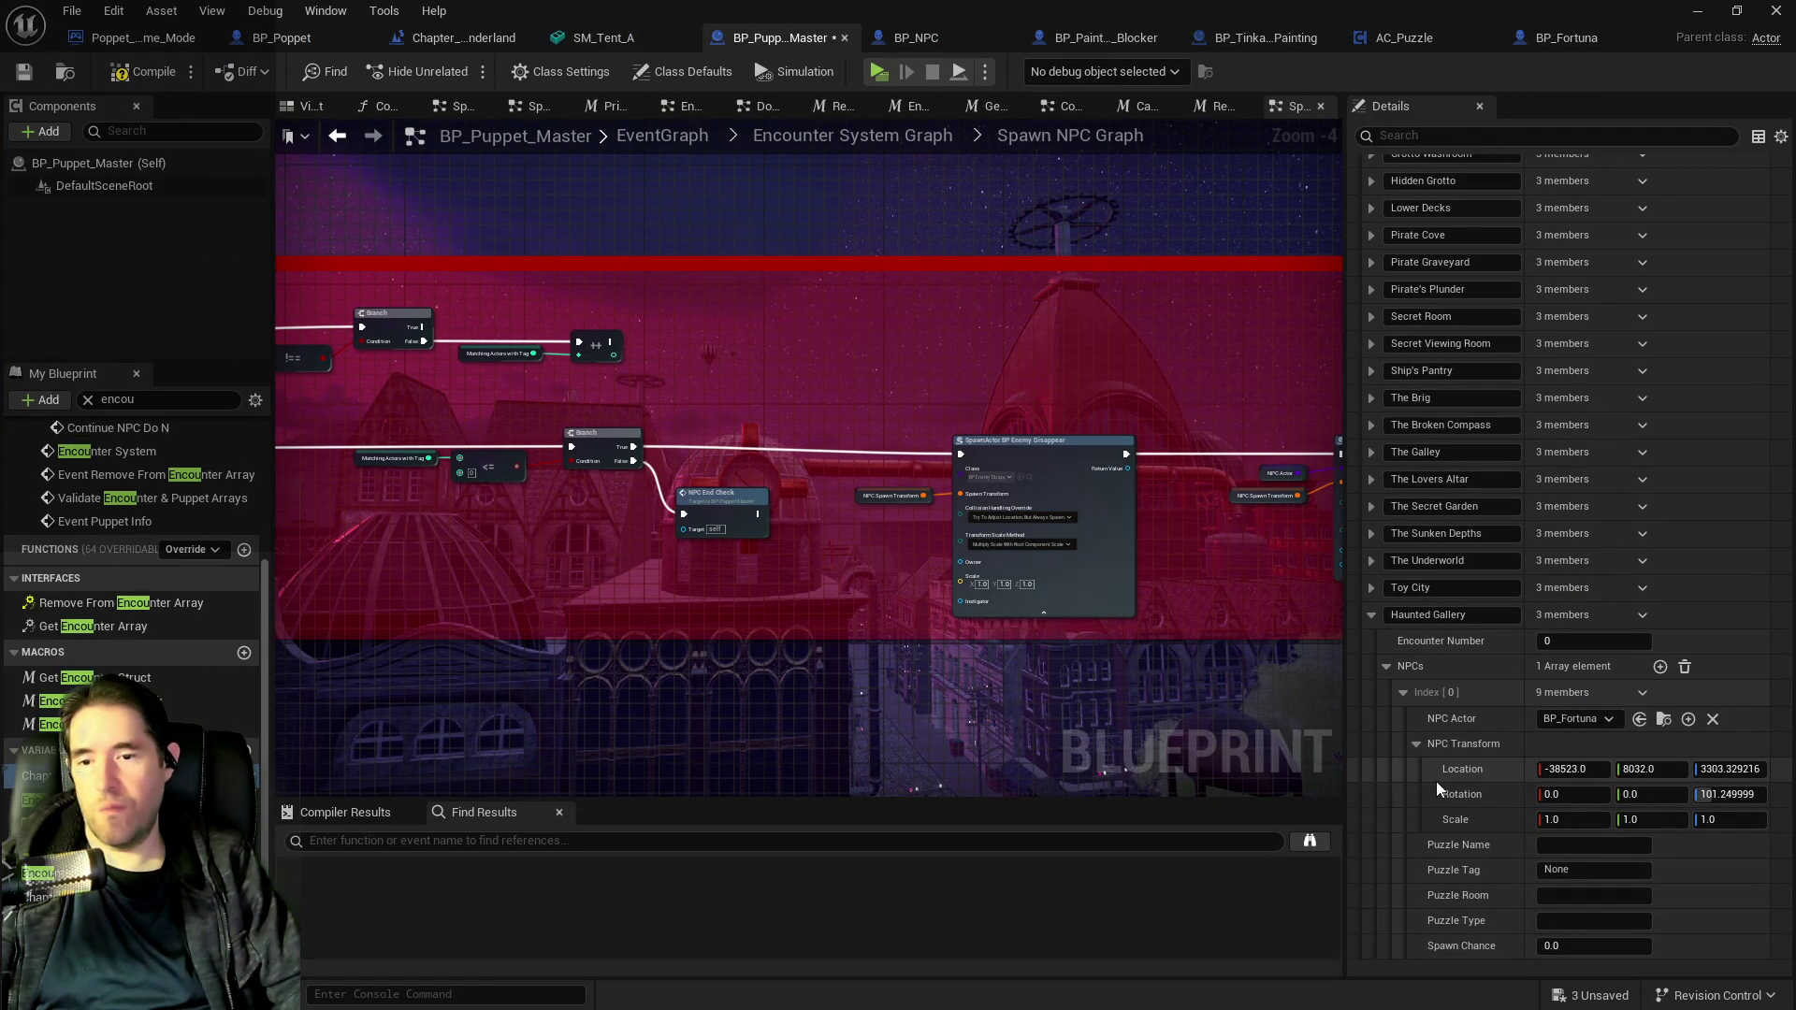
right_click(1479, 825)
left_click(1531, 883)
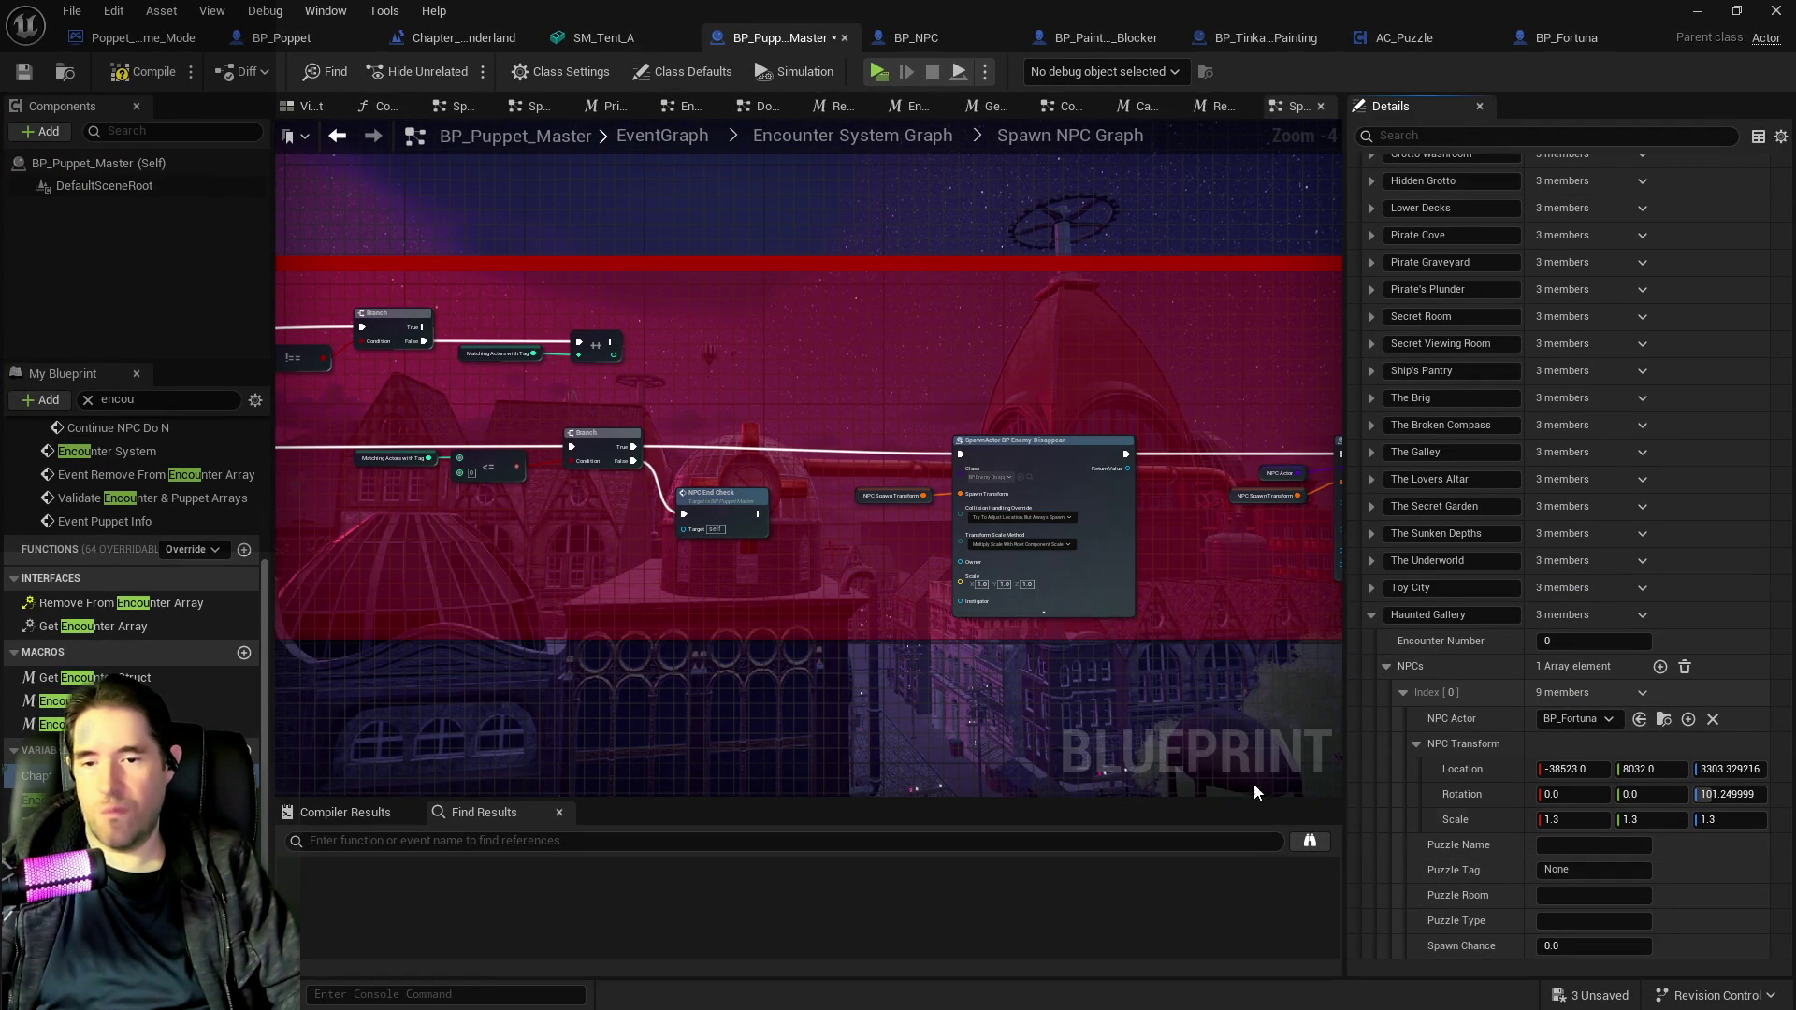
double_click(670, 8)
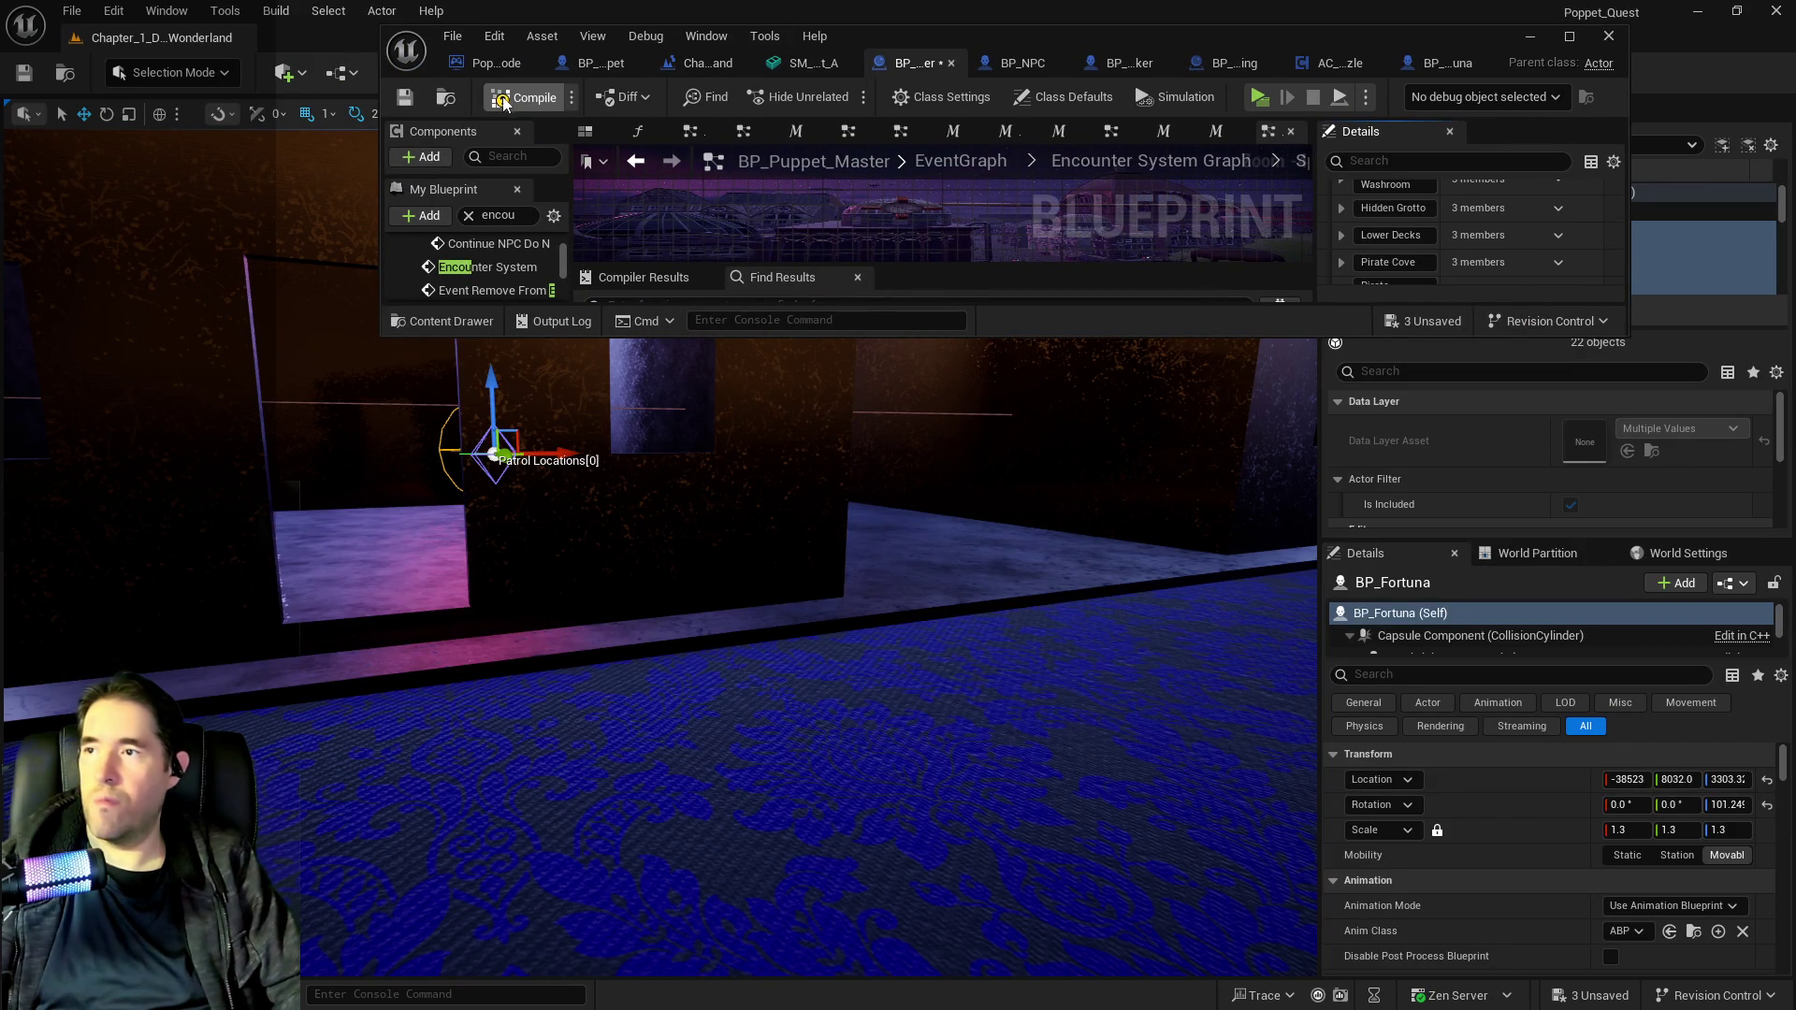
Compile and save BP_Puppet_Master, then frame the viewport on BP_Fortuna.
left_click(405, 98)
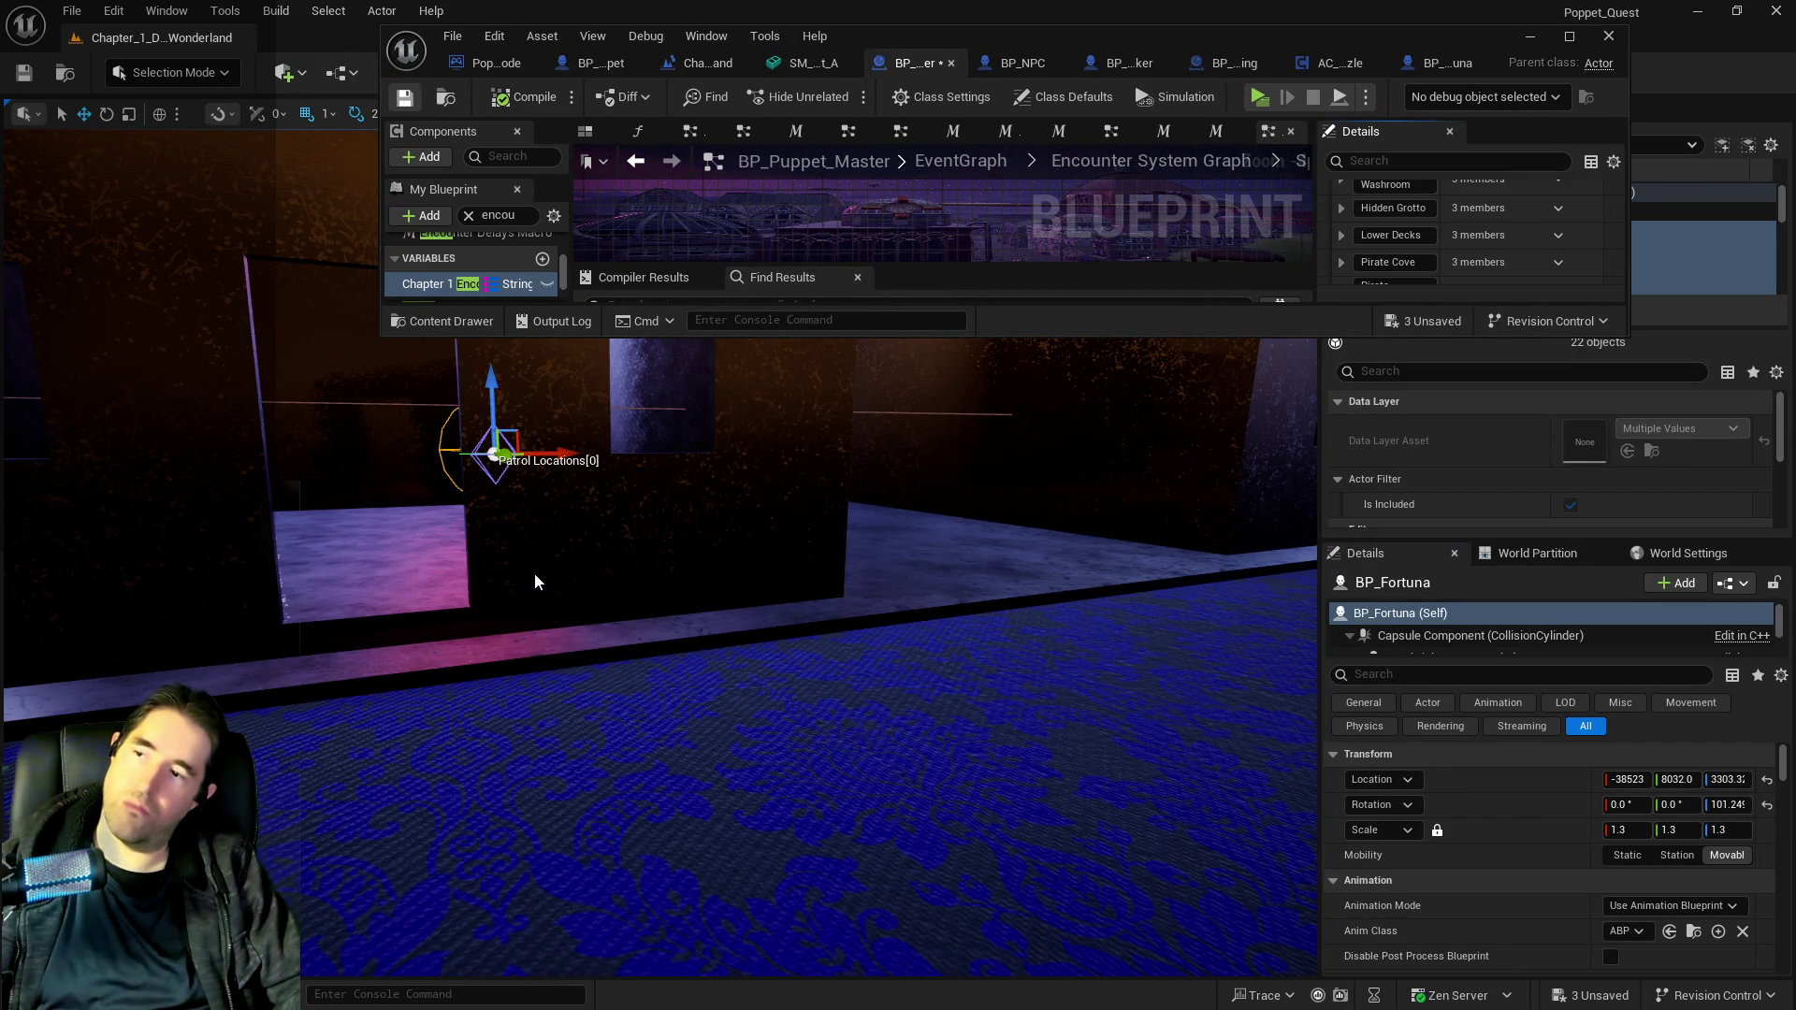
key("f")
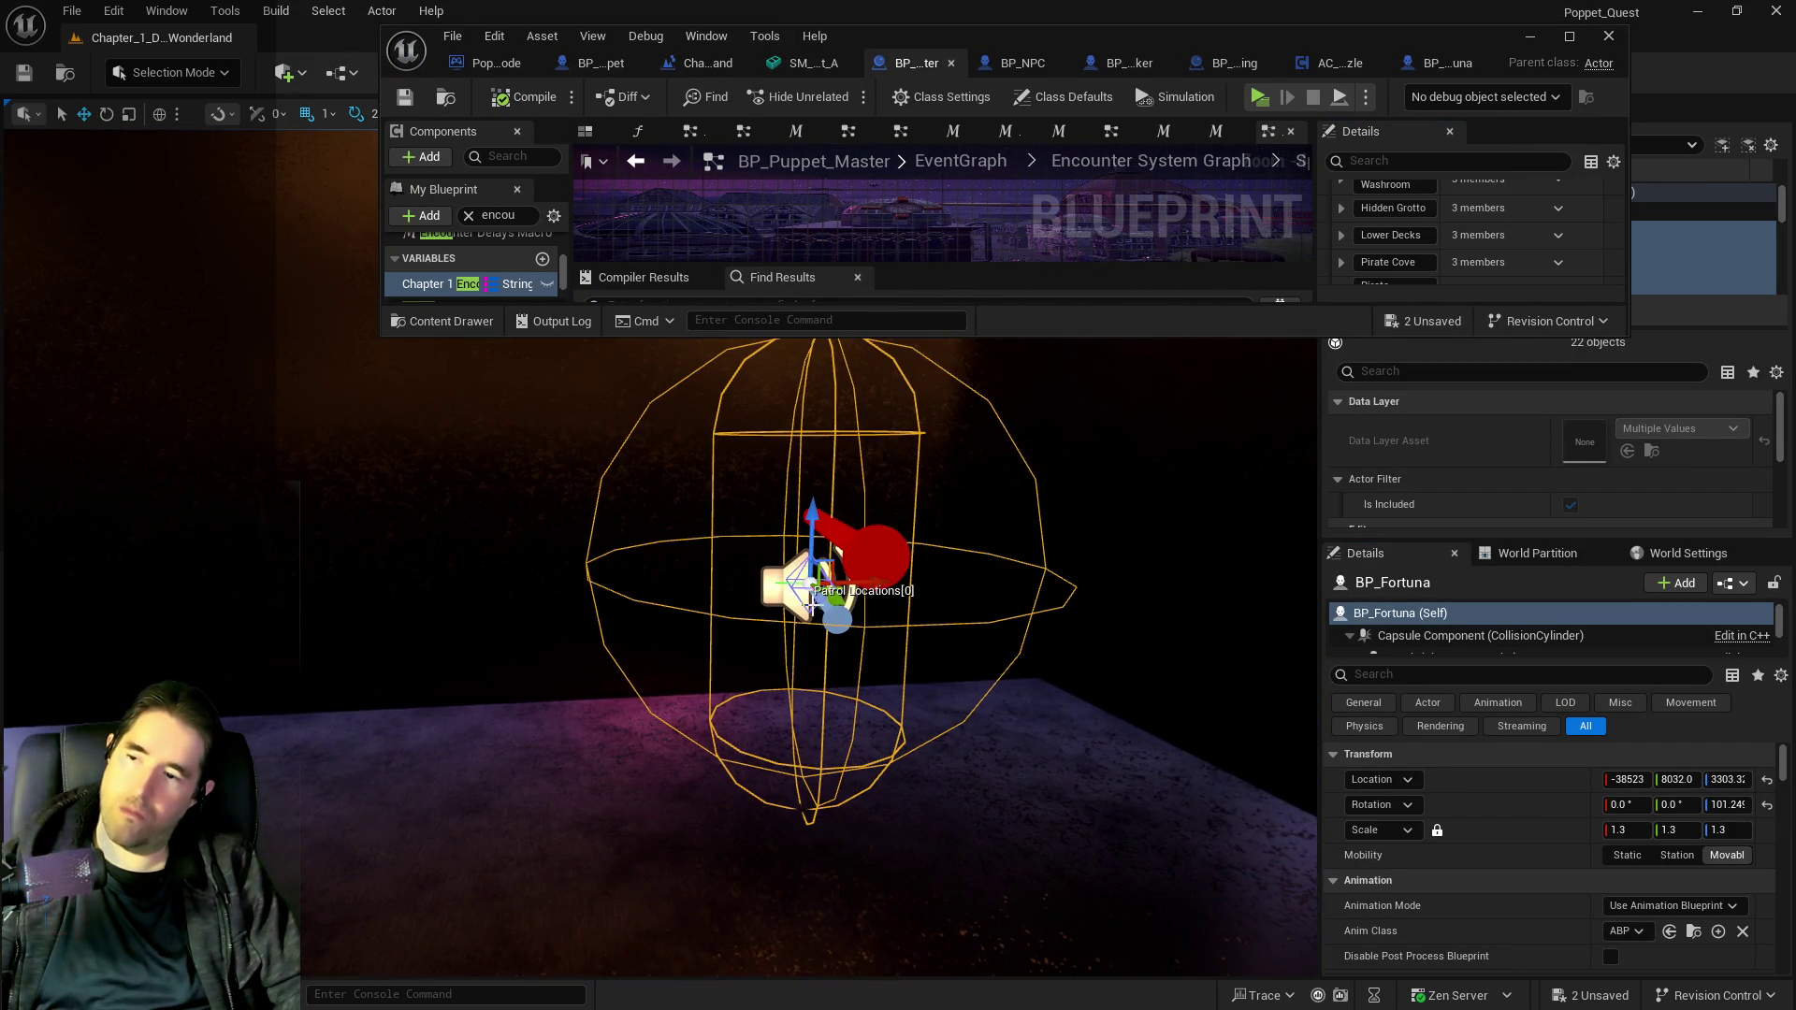
mouse_move(840, 587)
left_mouse_down()
mouse_move(863, 547)
mouse_move(1138, 646)
mouse_move(782, 521)
mouse_move(603, 519)
mouse_move(1050, 533)
left_mouse_up()
key("f")
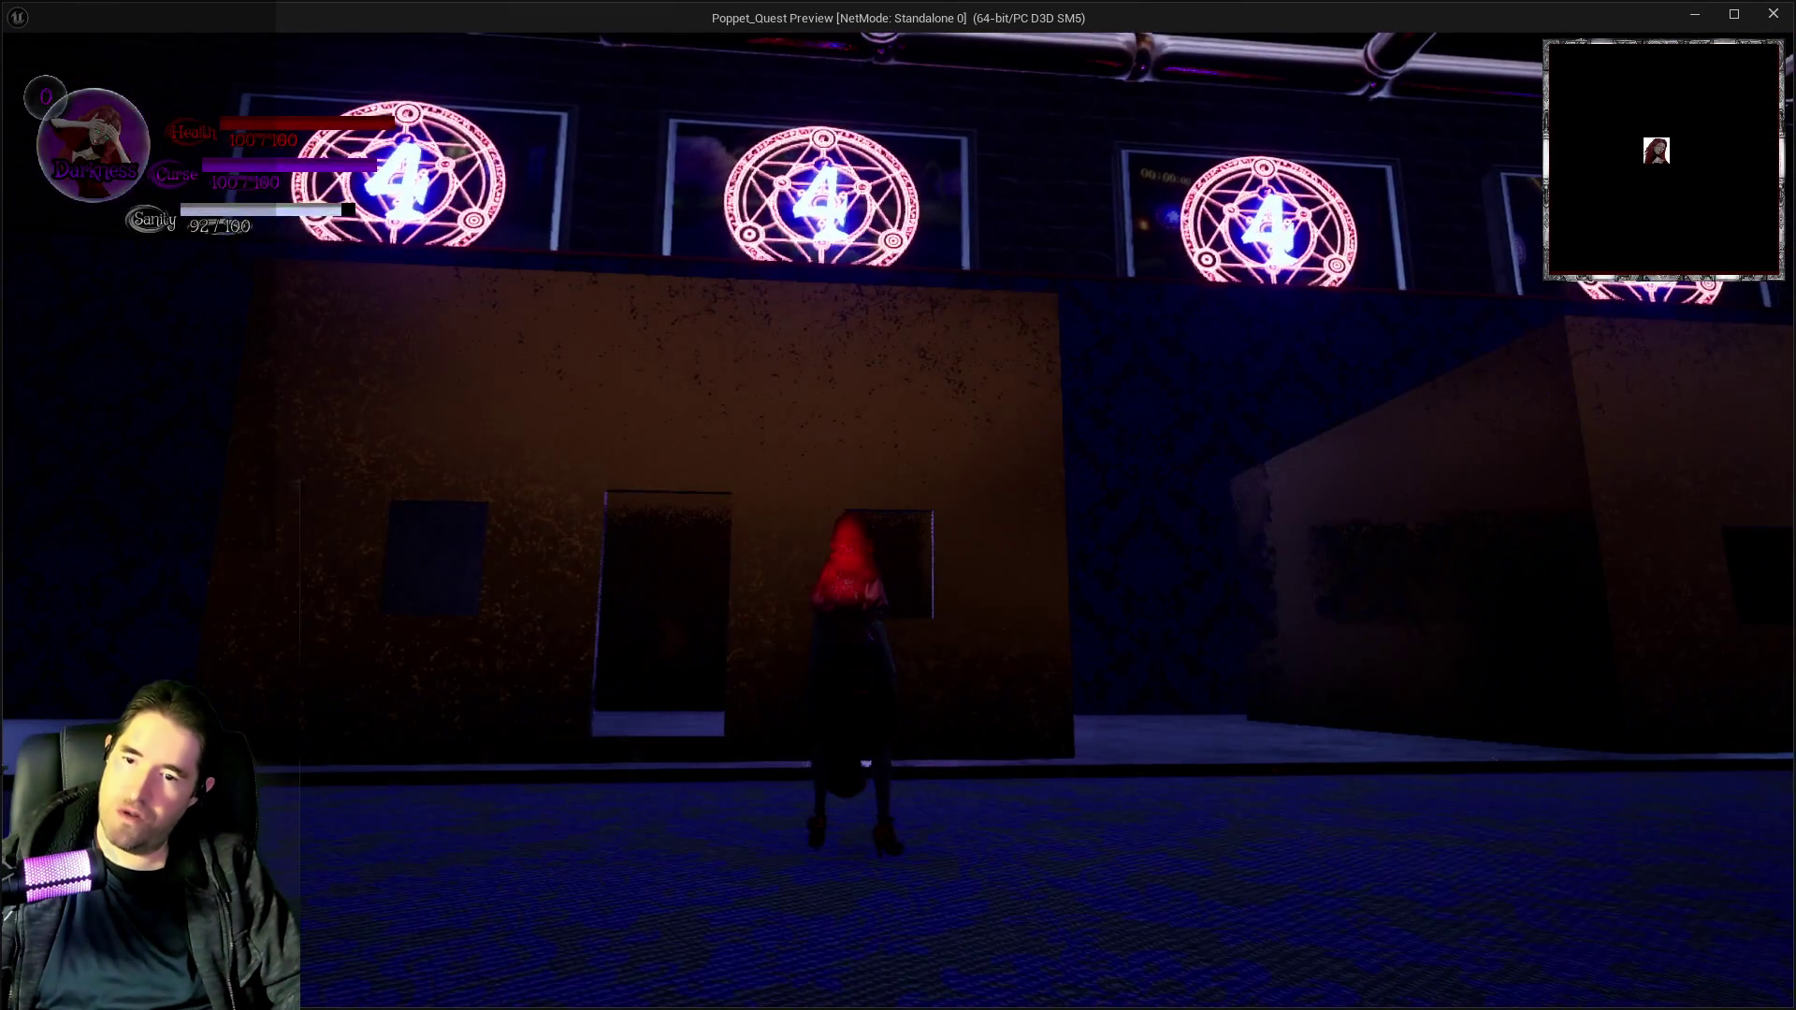
Walk the character through the gallery and street into the doll's dark room, then end the playtest.
key("w")
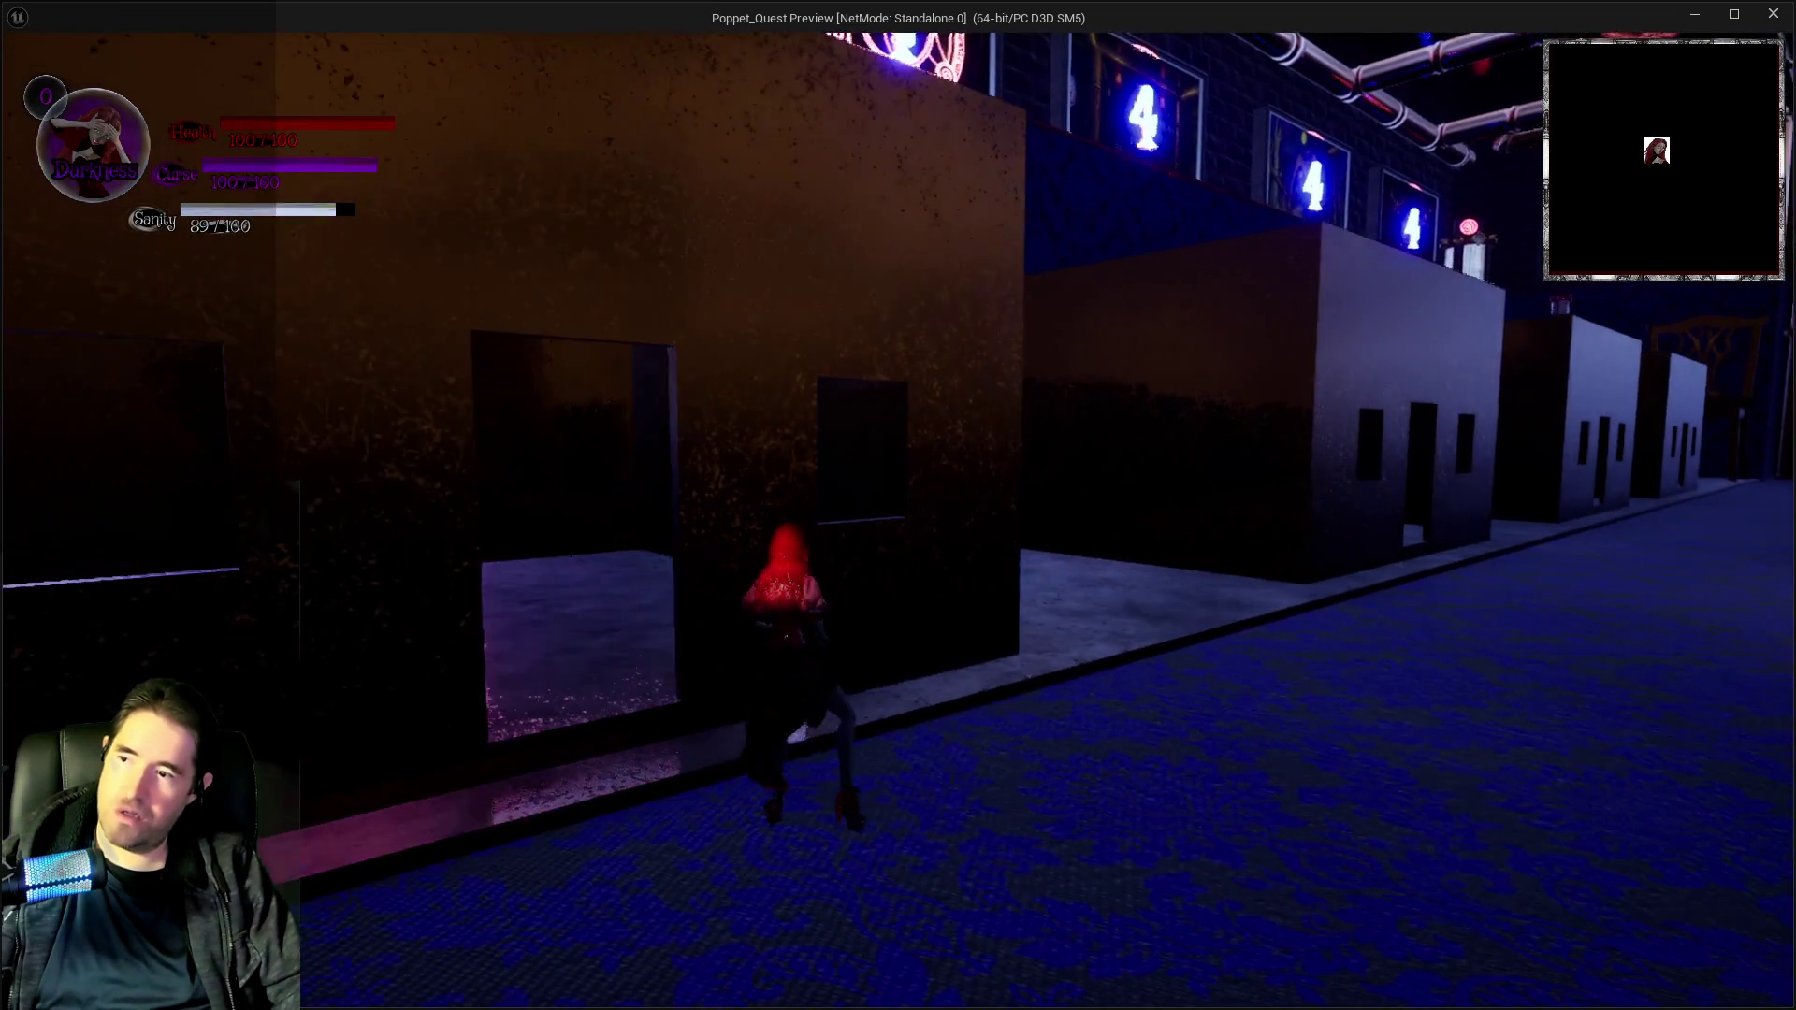
key("w")
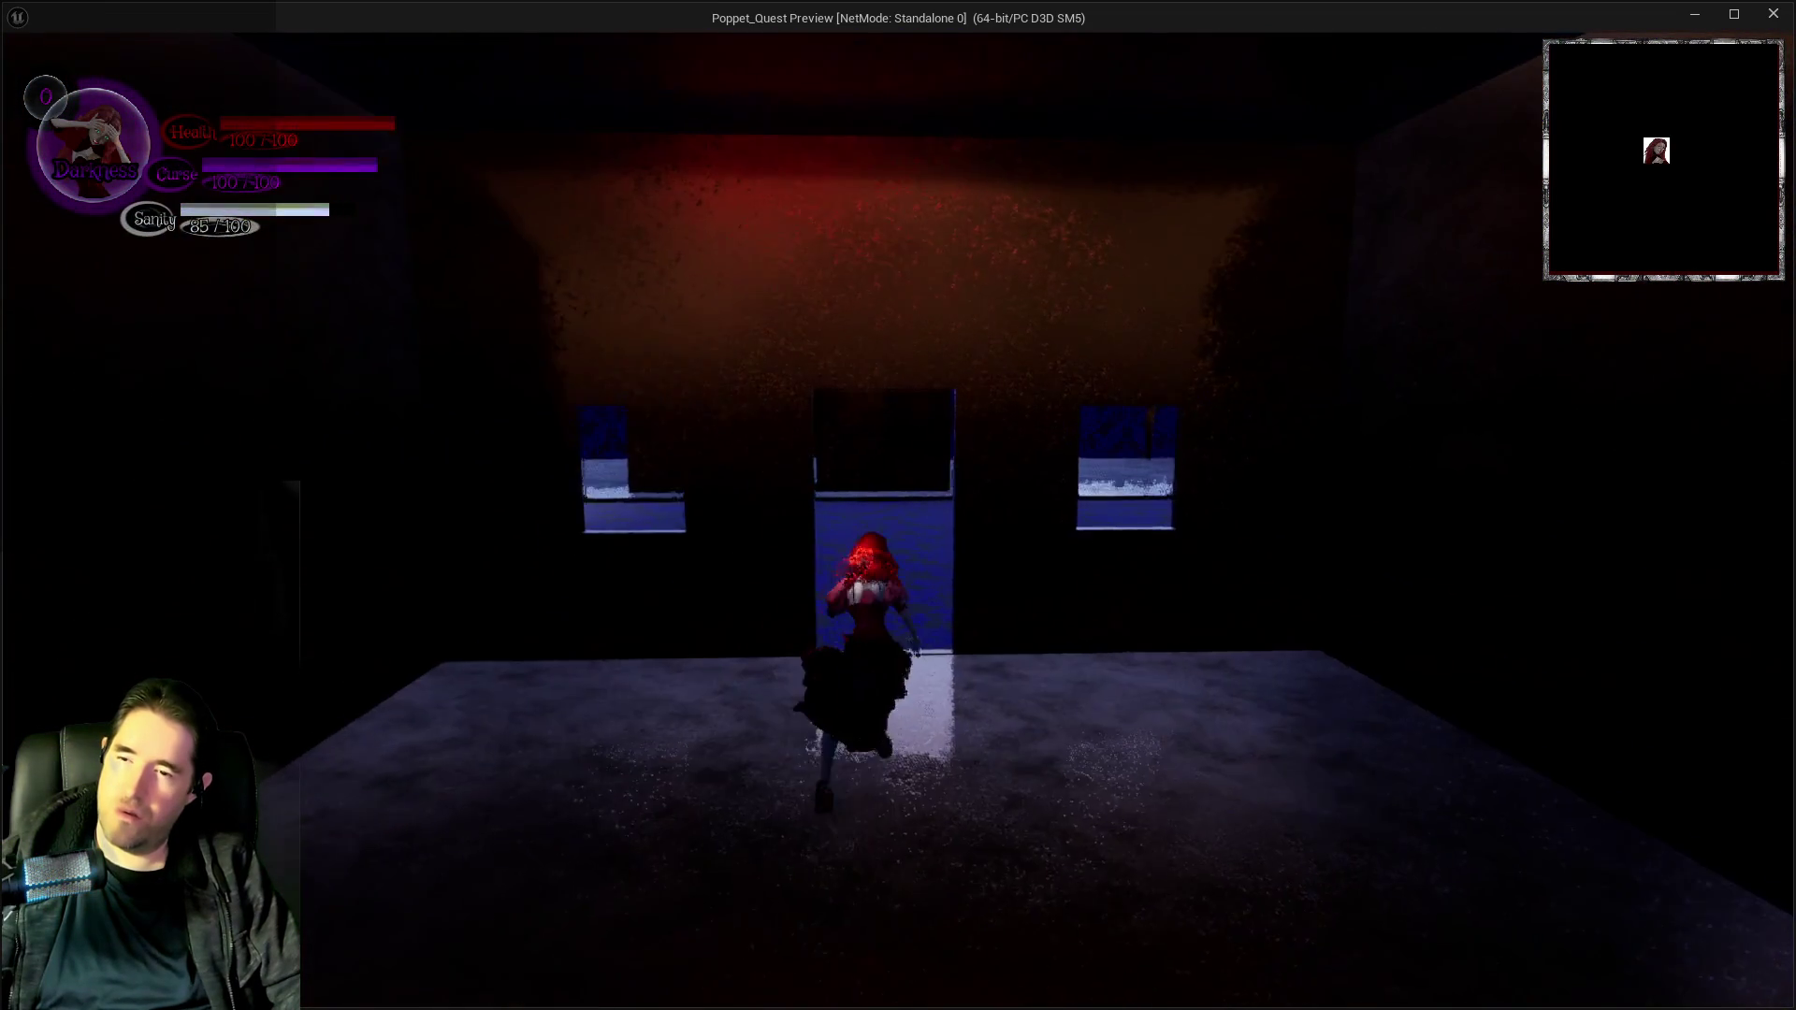
key("w")
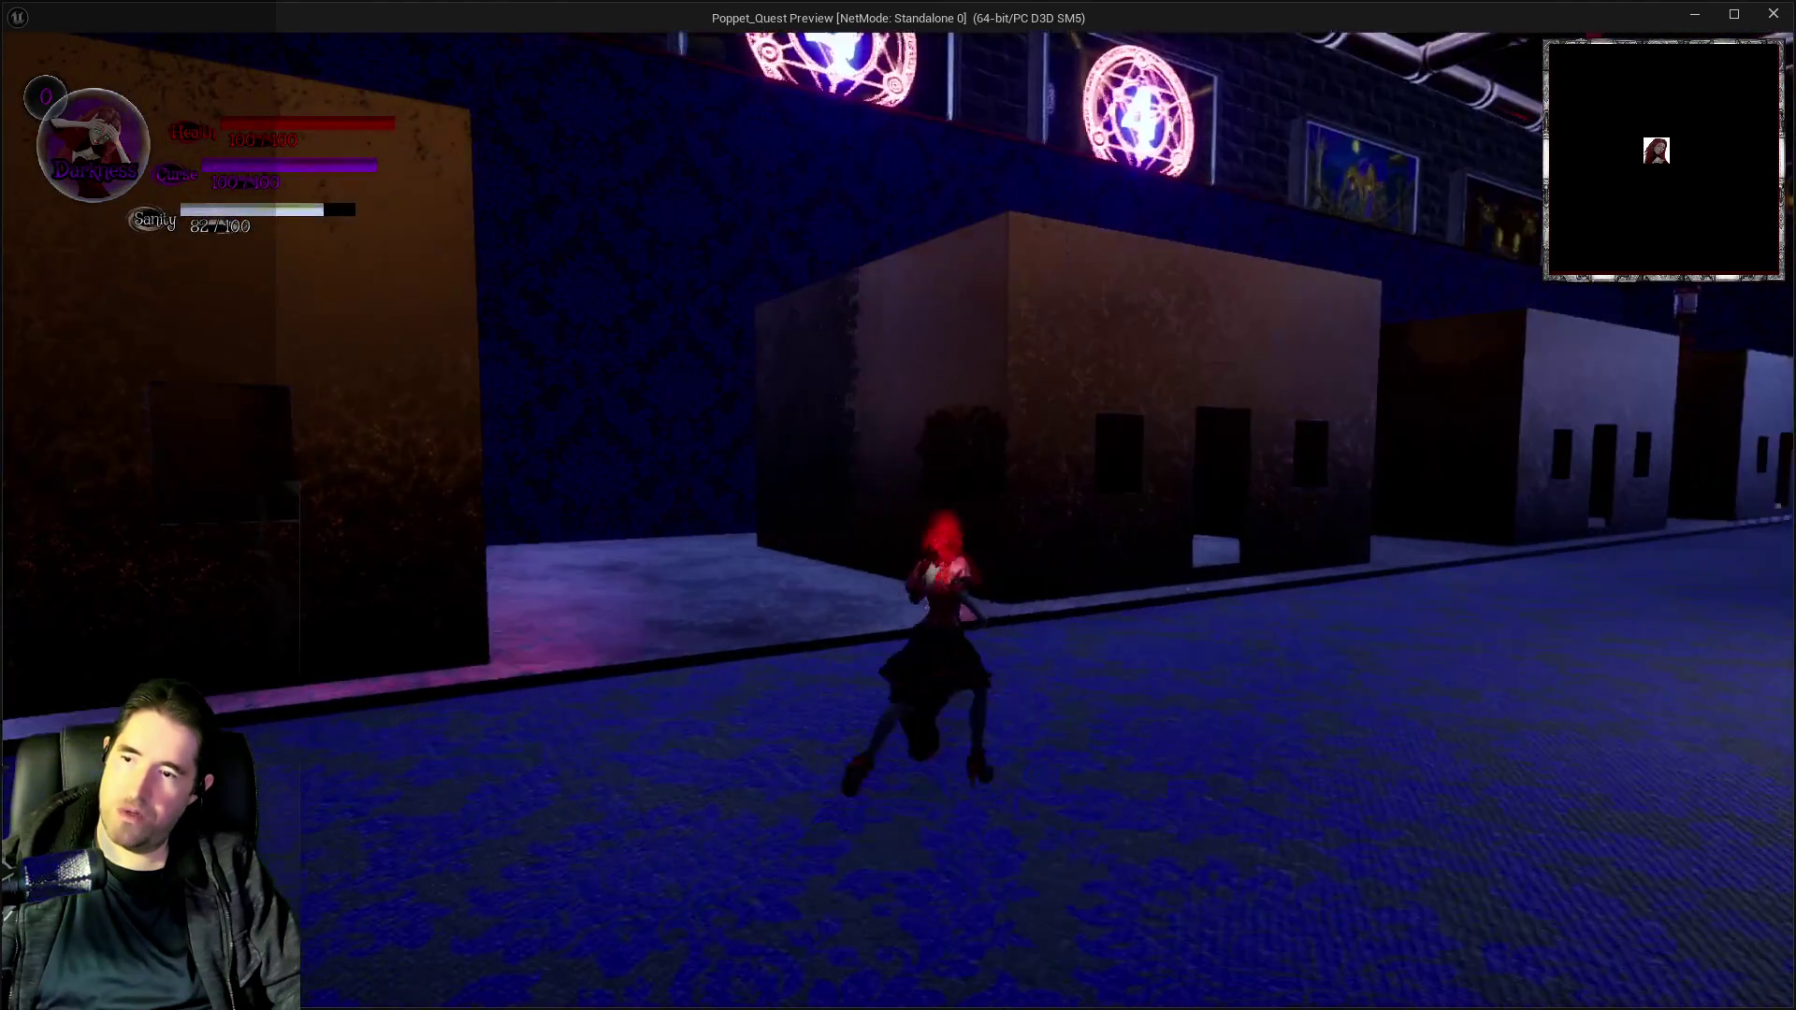
key("w")
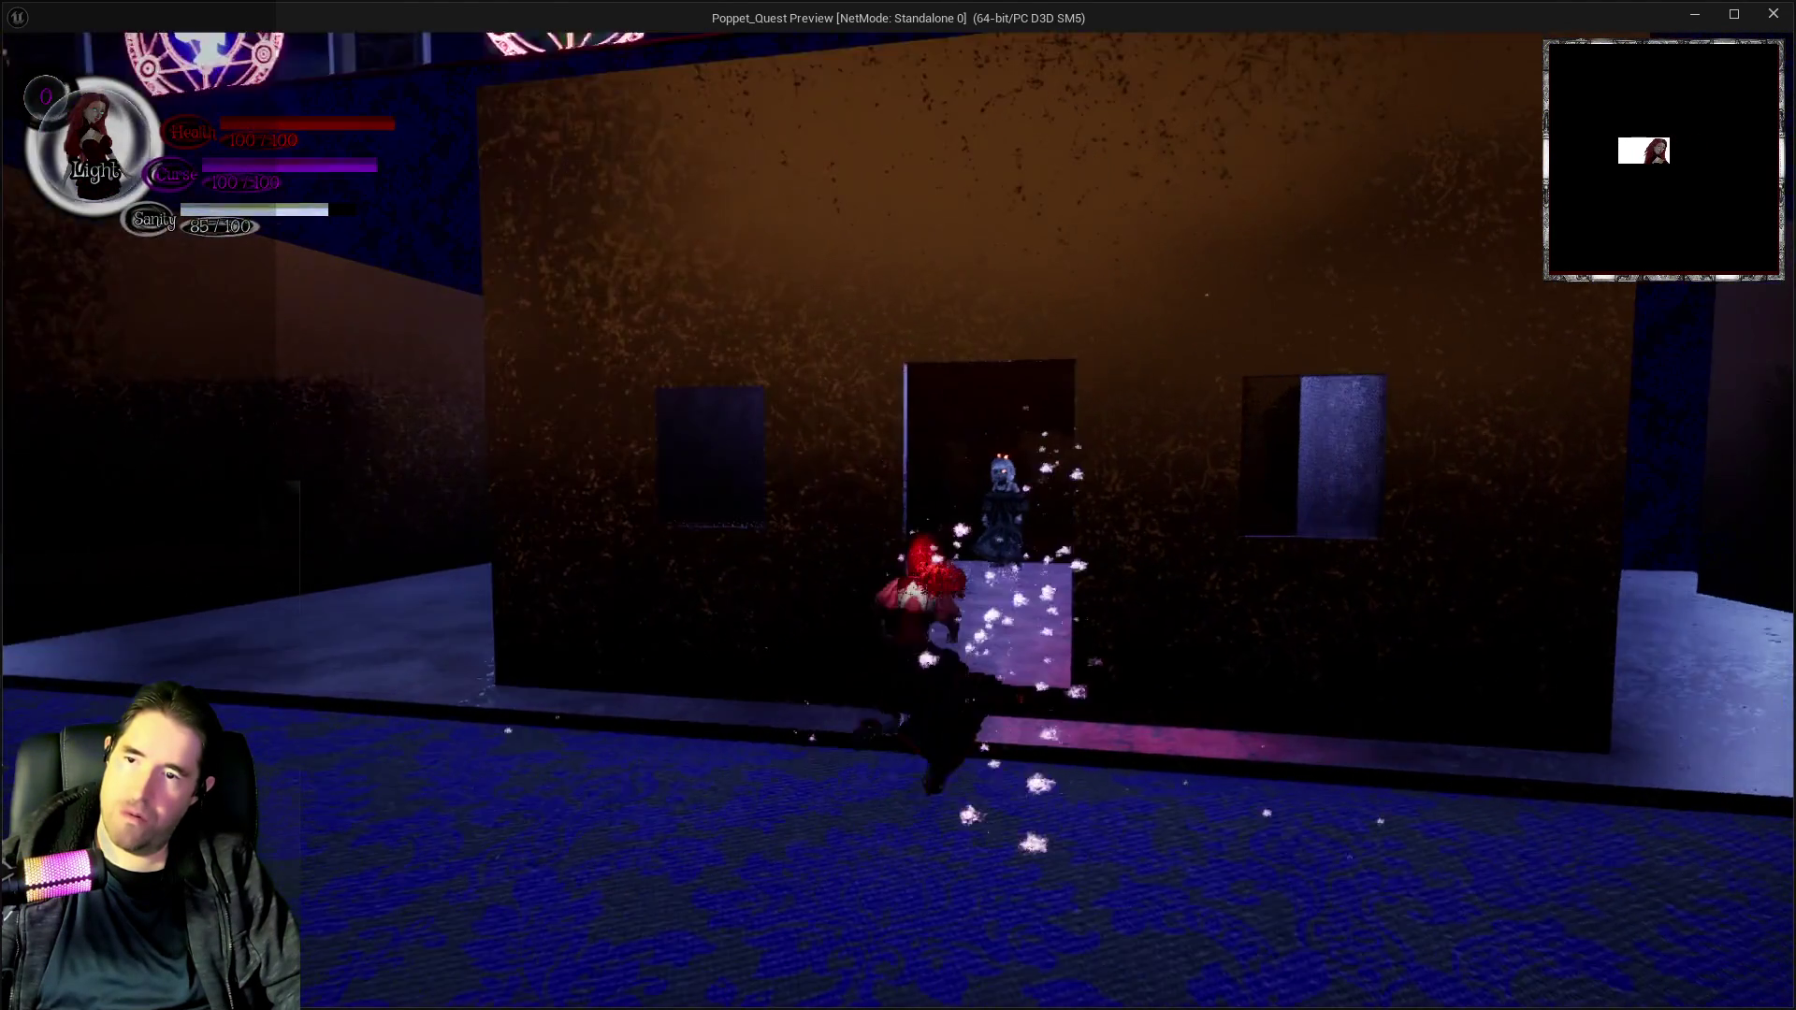
key("w")
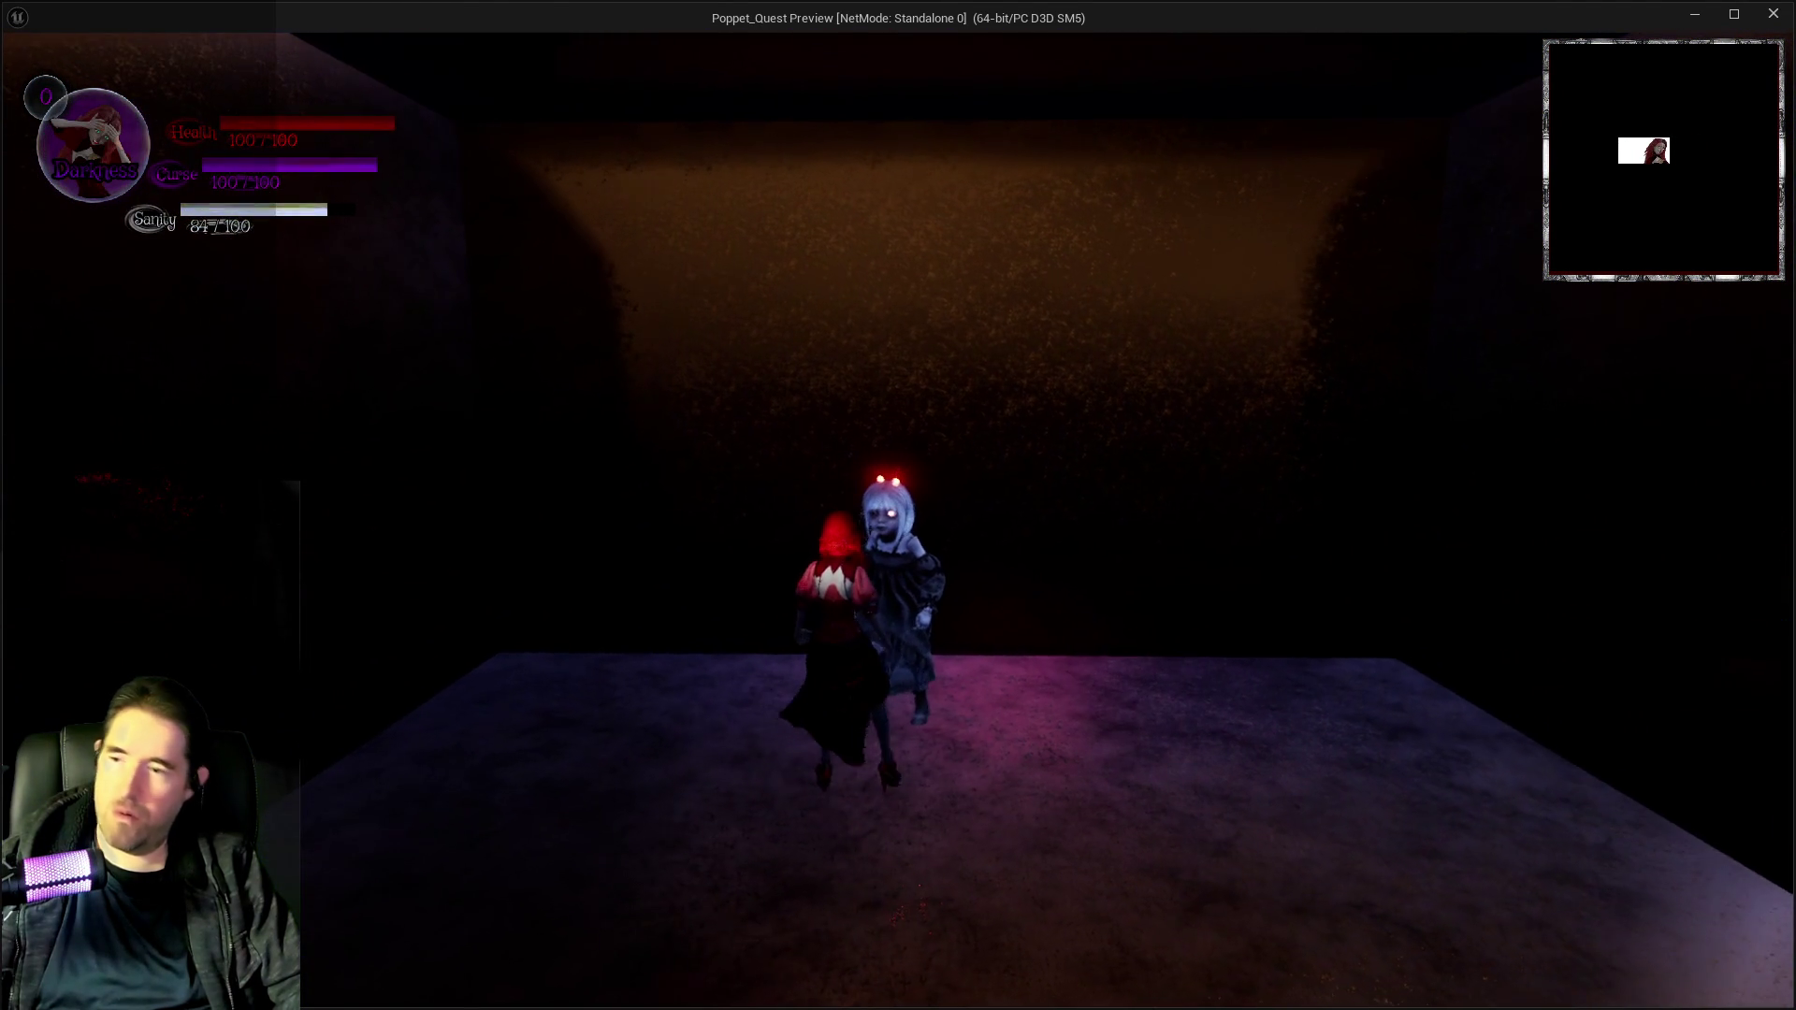
key("w")
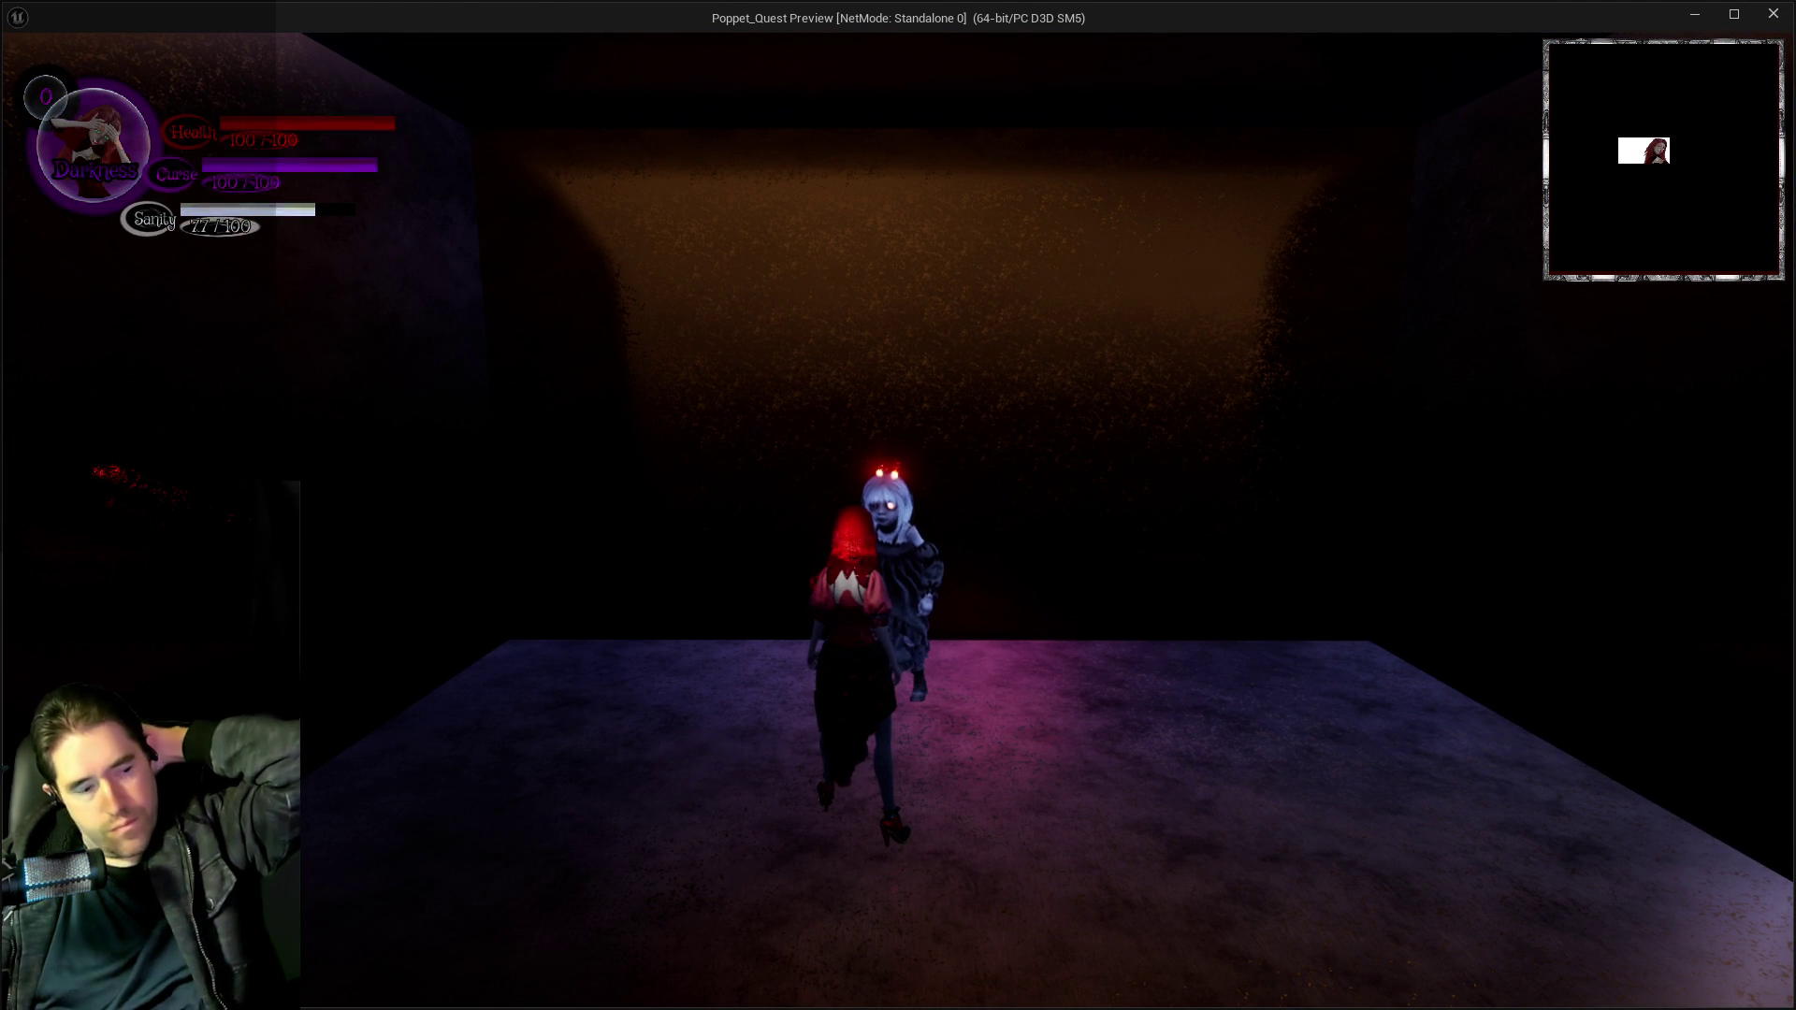
key("w")
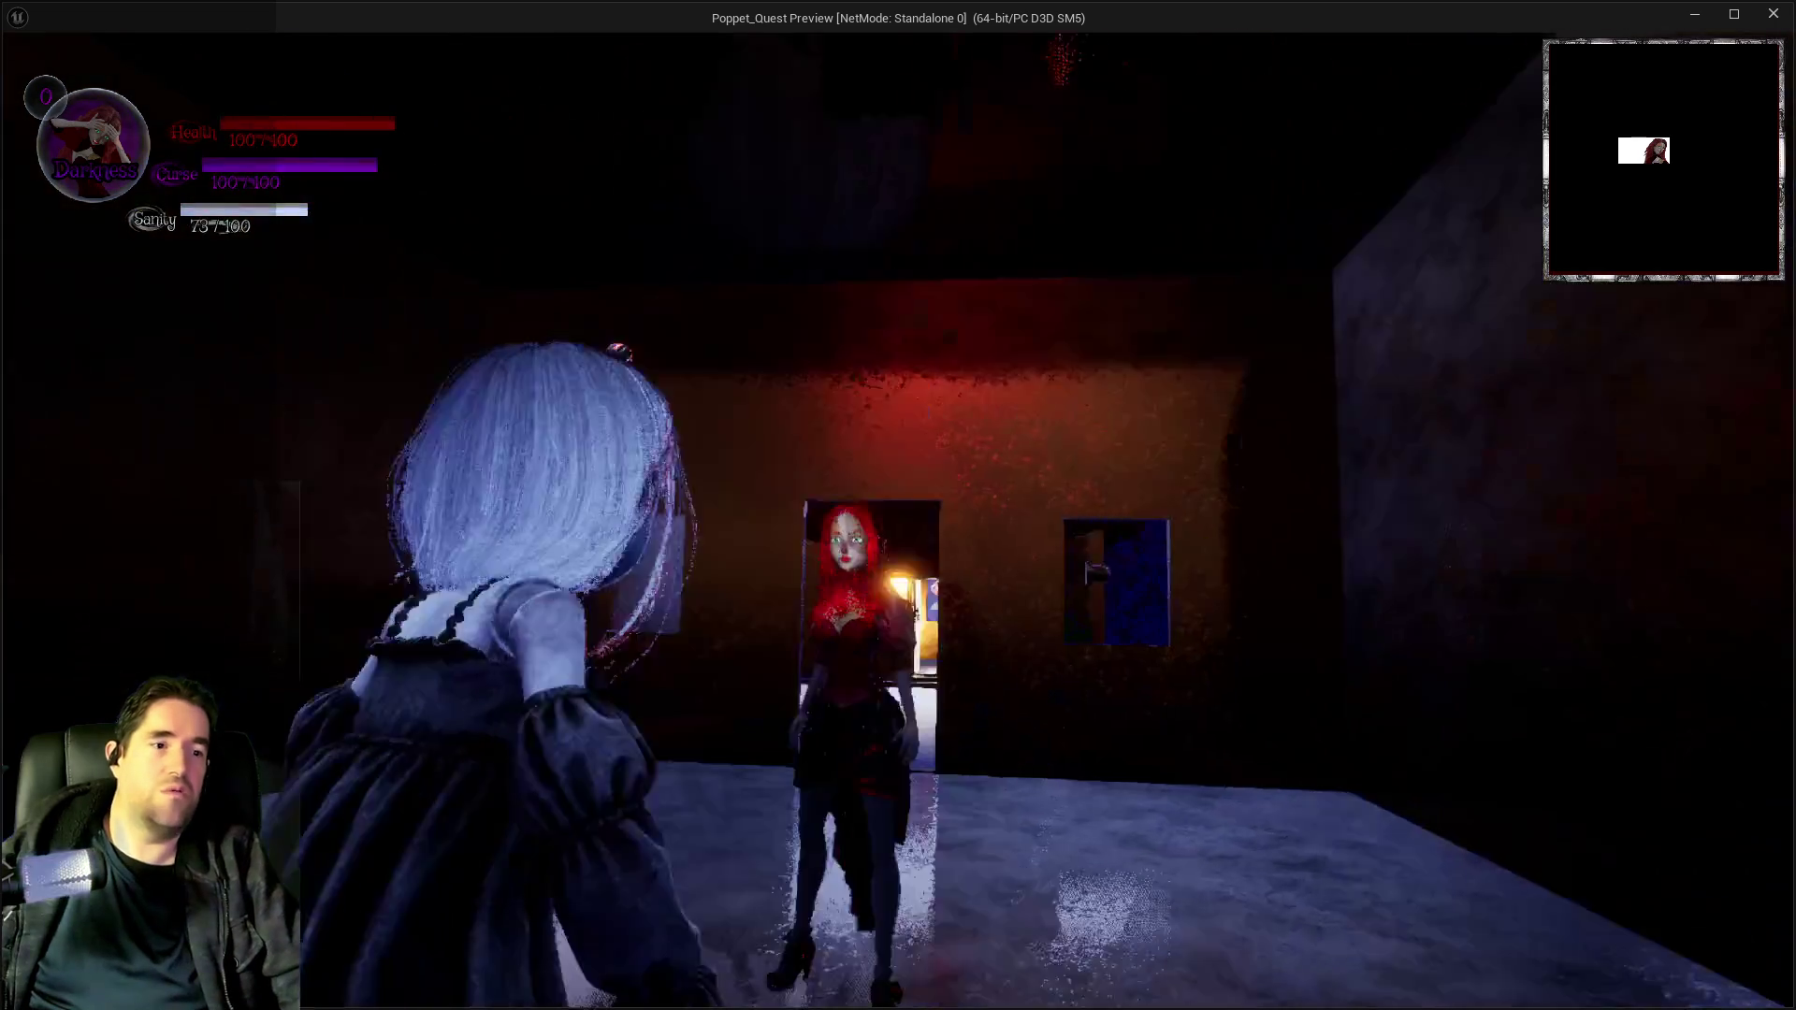
key("w")
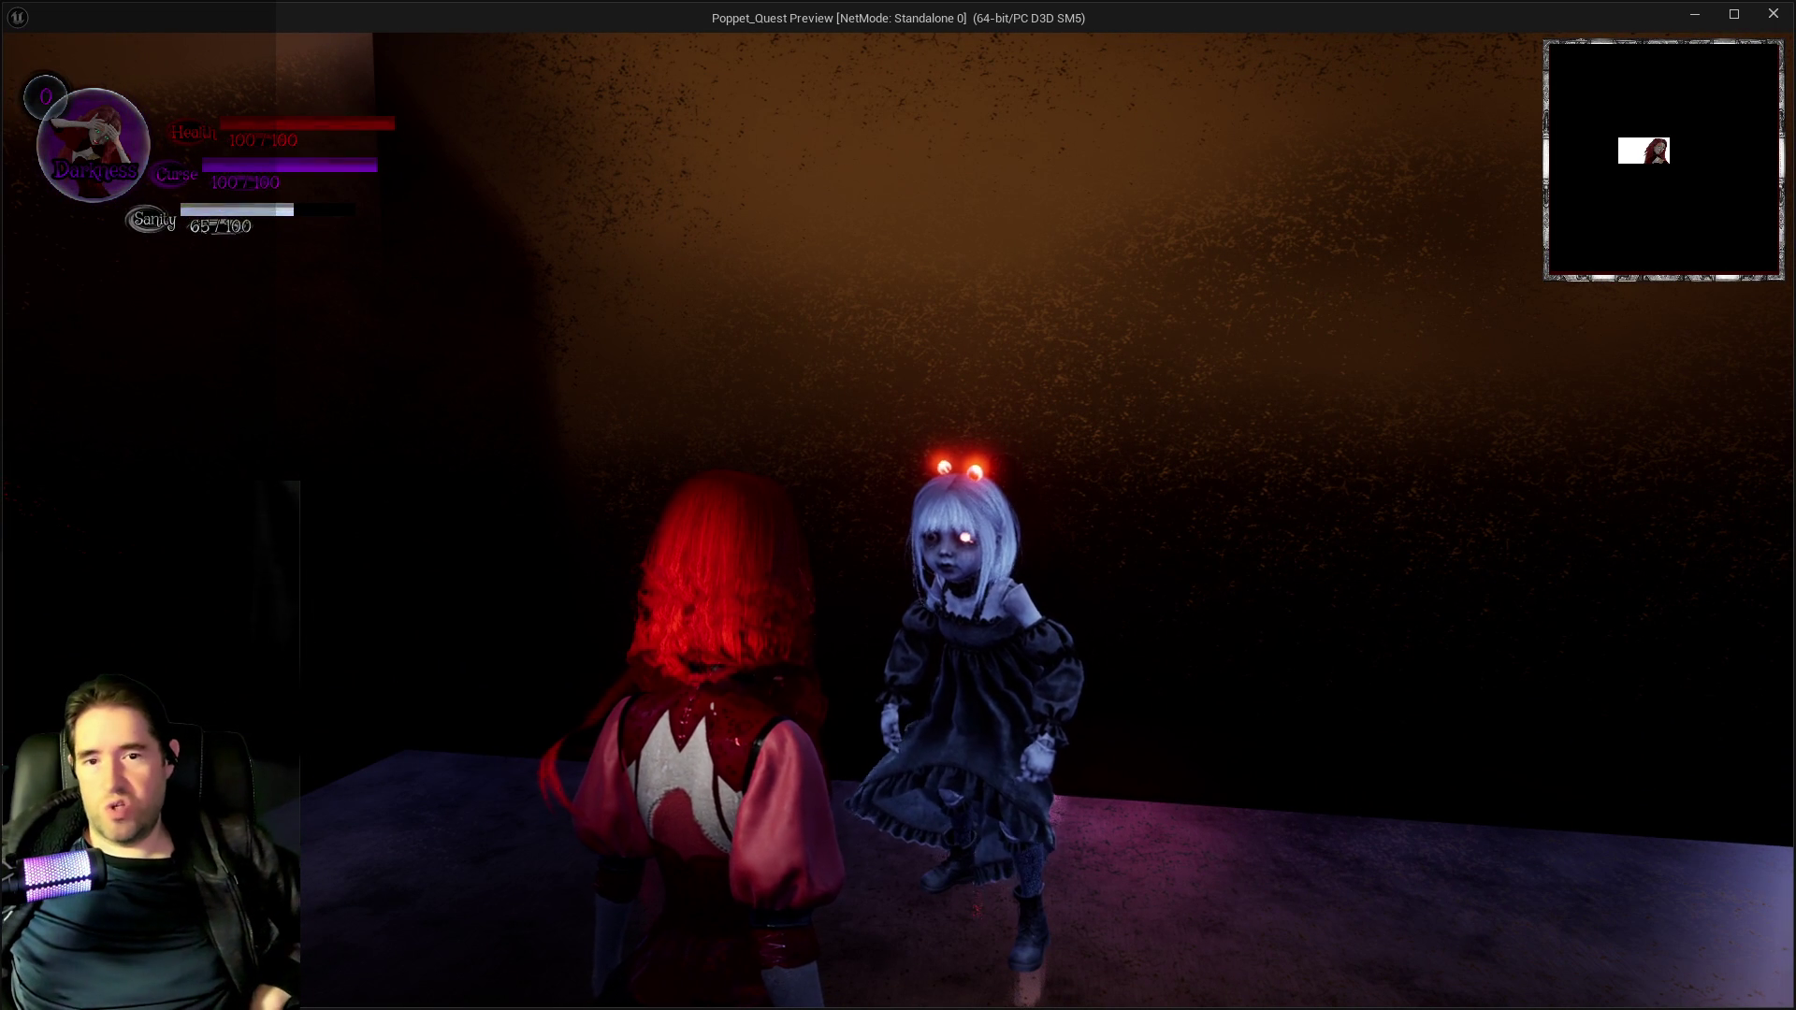
key("Escape")
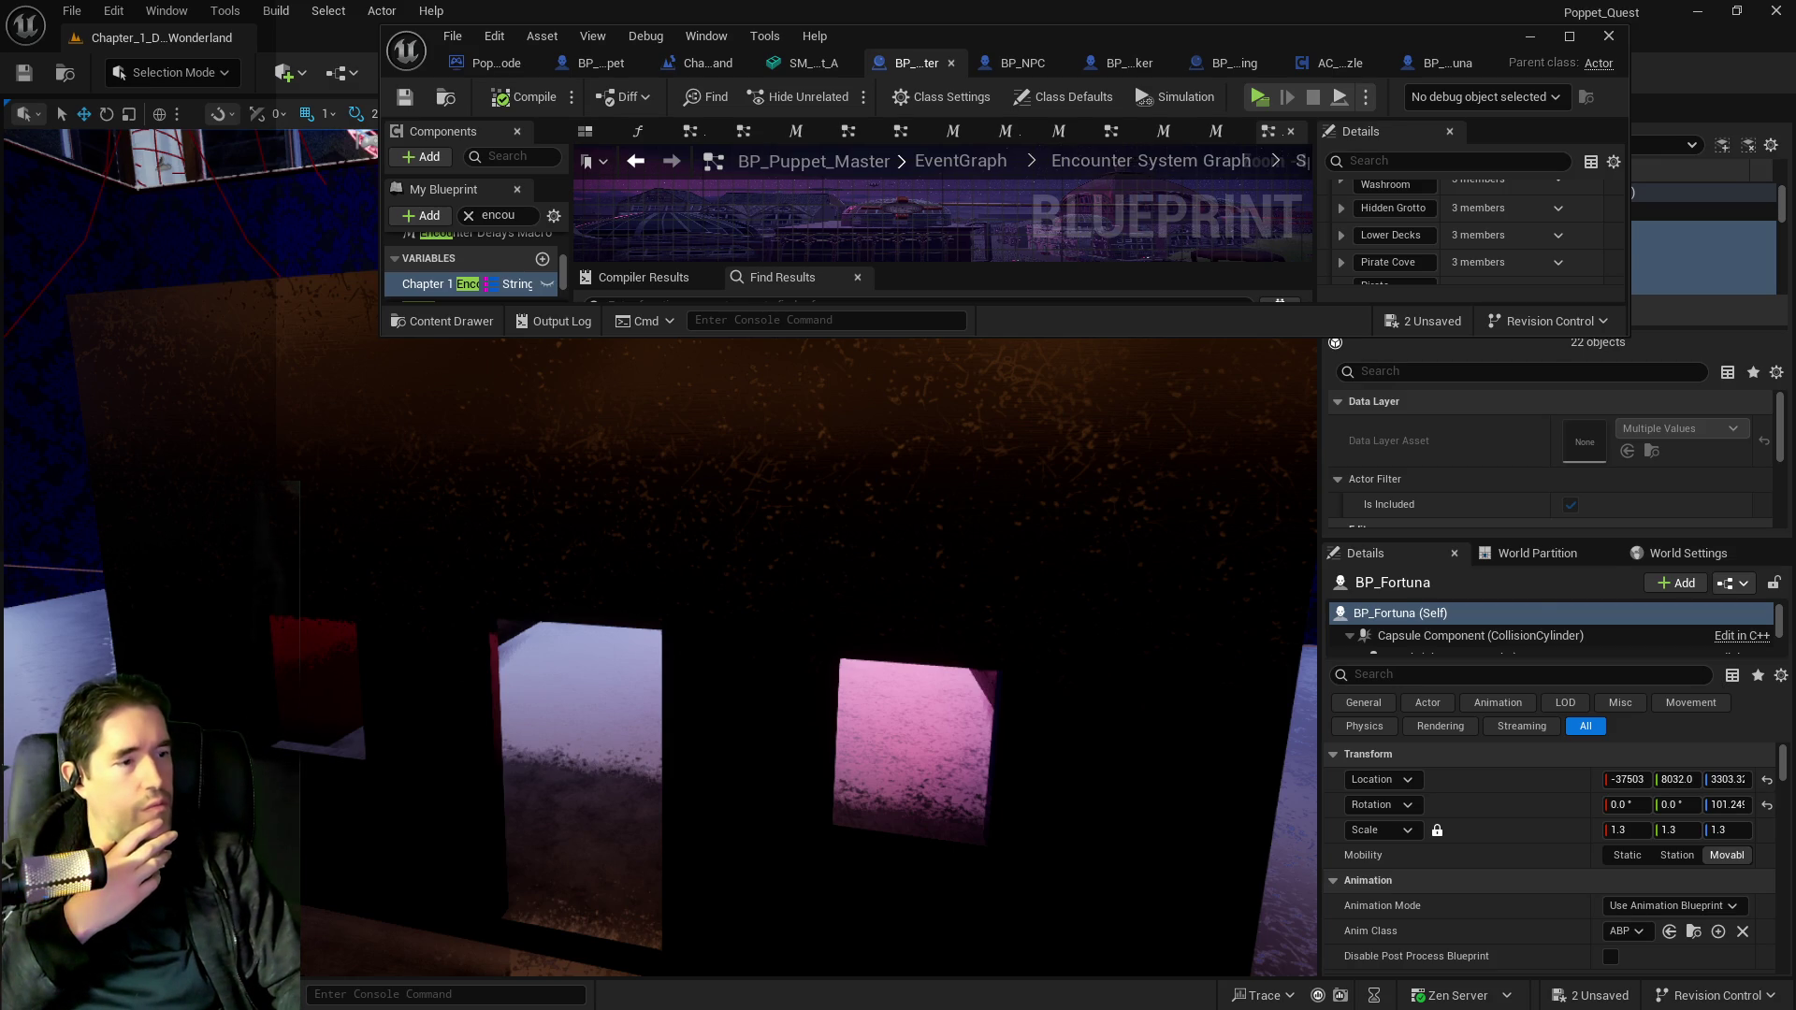
Enter 100 as the Spawn Chance of Haunted Gallery's NPC Index 0 in the maximized Puppet Master editor.
mouse_move(843, 623)
left_mouse_down()
mouse_move(823, 617)
mouse_move(842, 636)
mouse_move(1114, 417)
left_mouse_up()
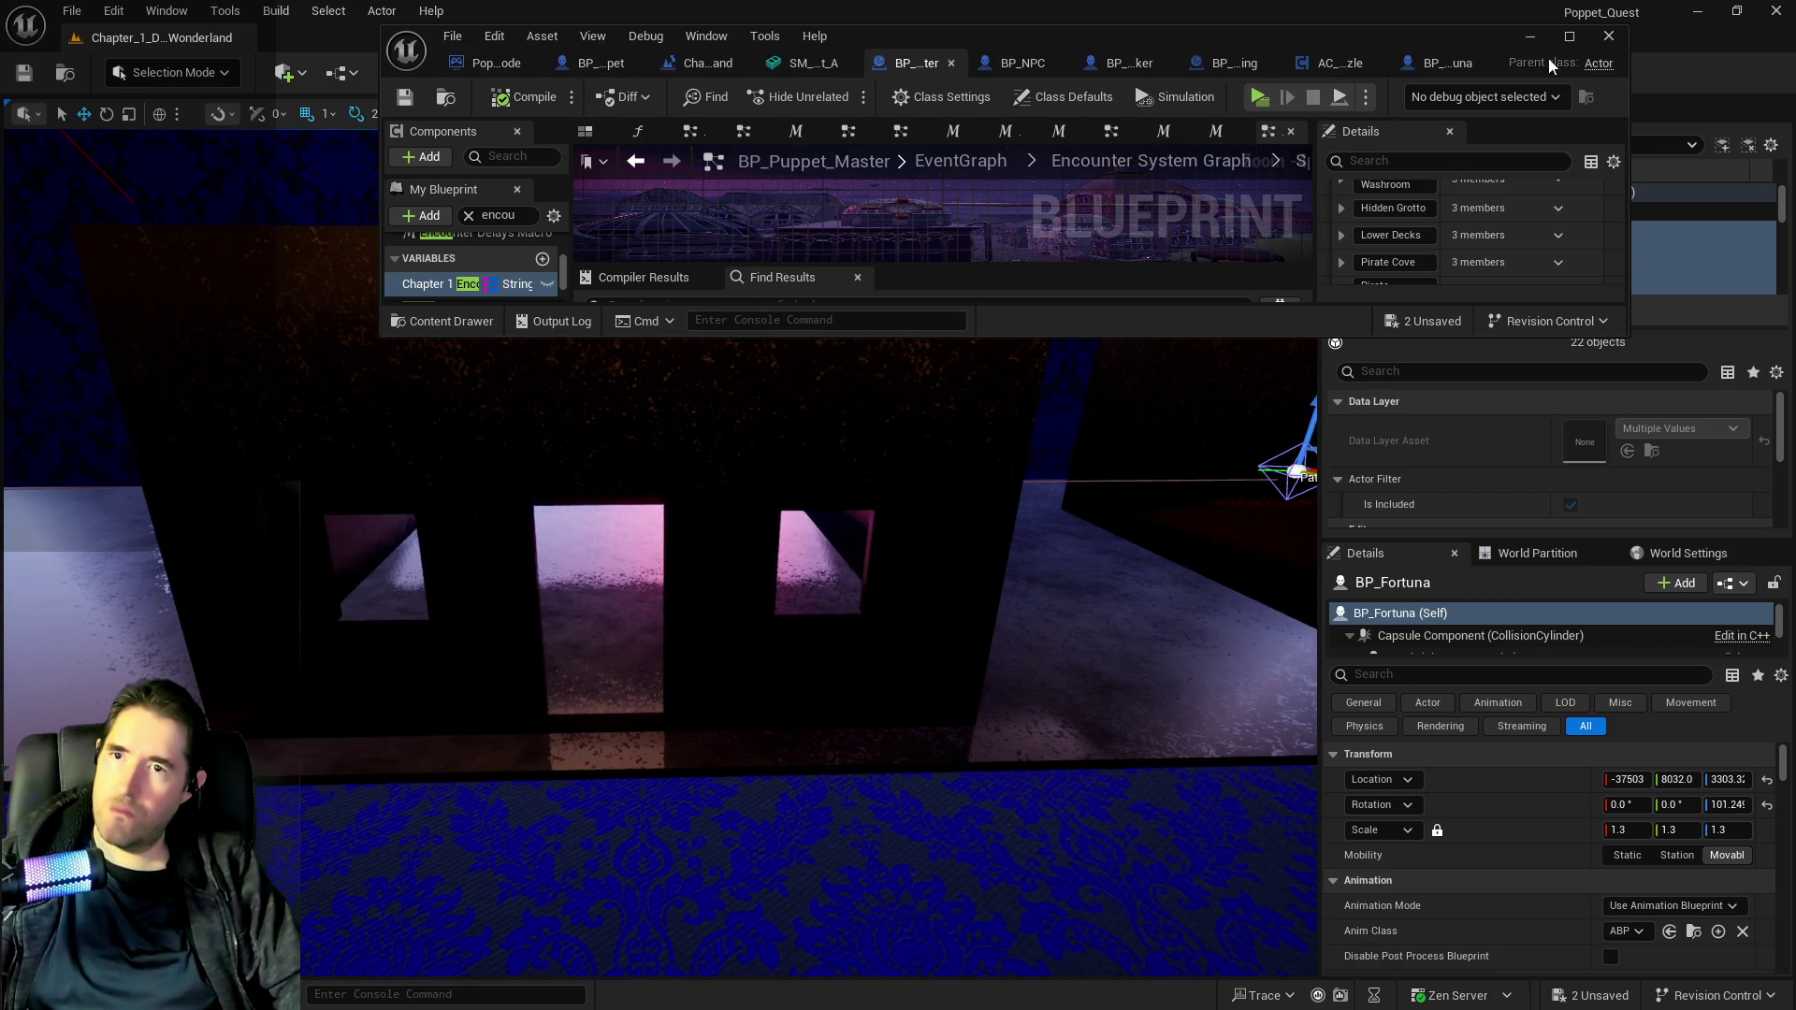
left_click(1570, 35)
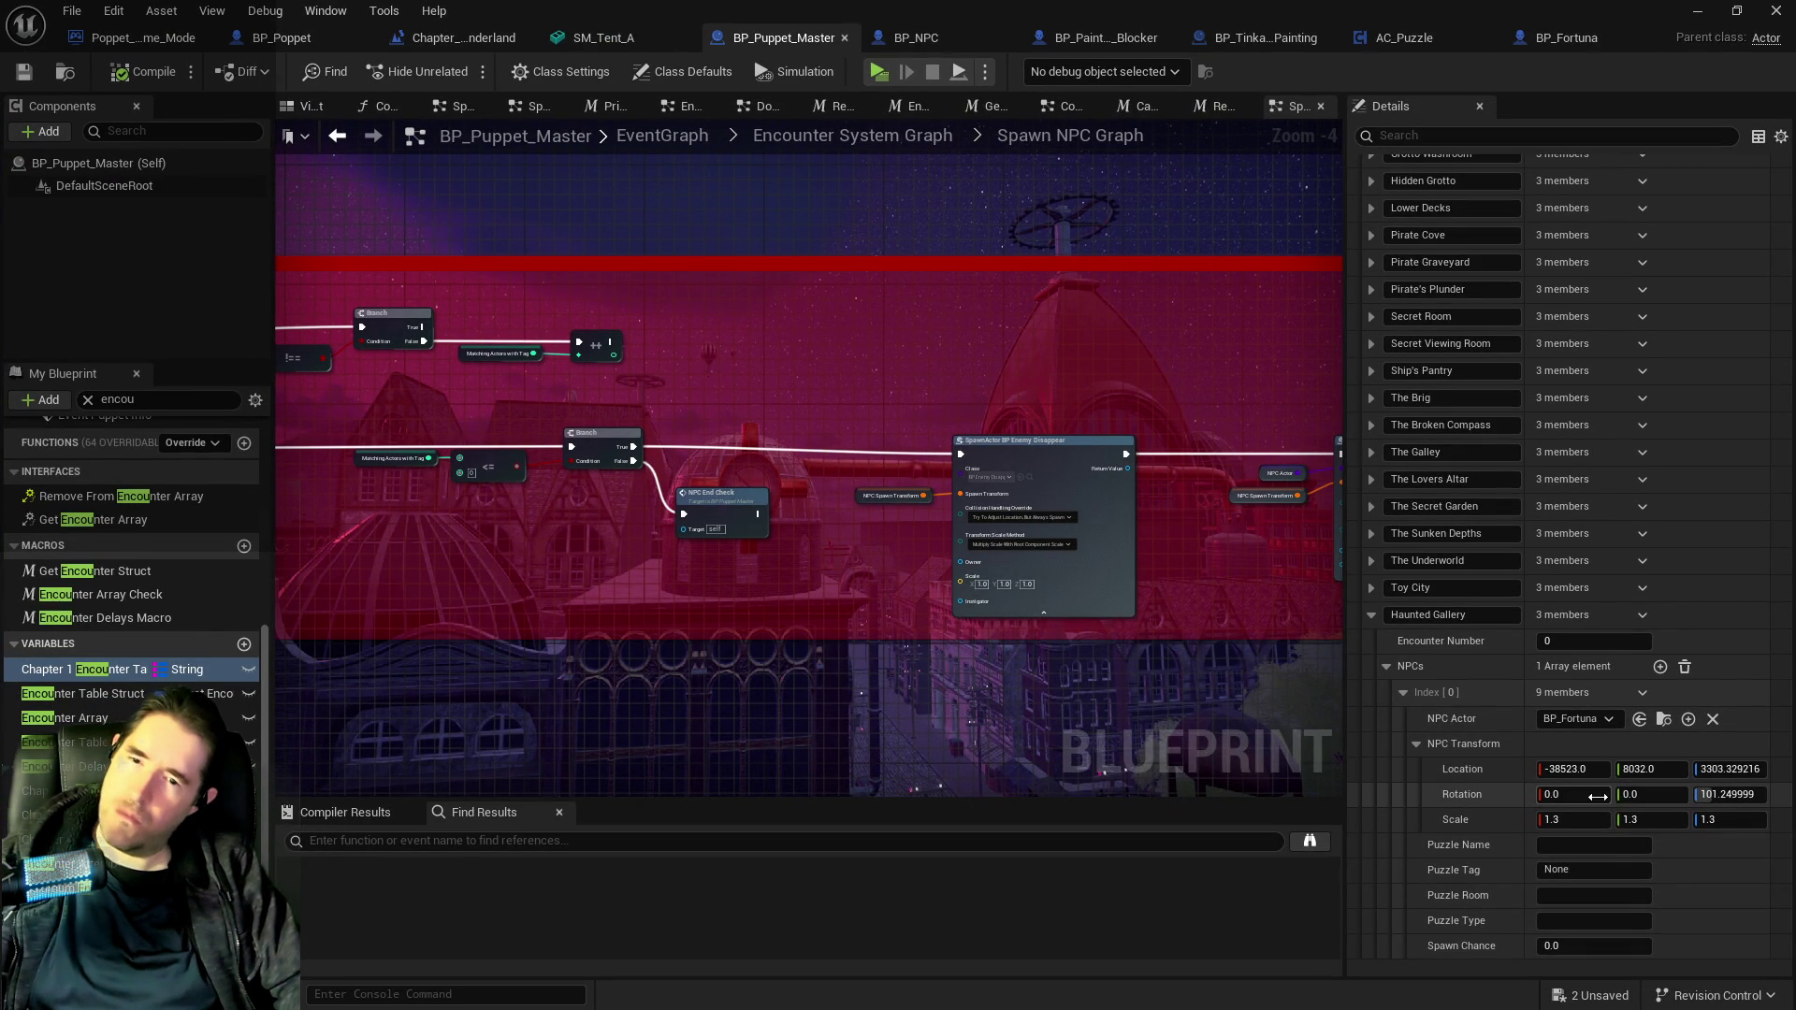
scroll(1573, 862, "down", 2)
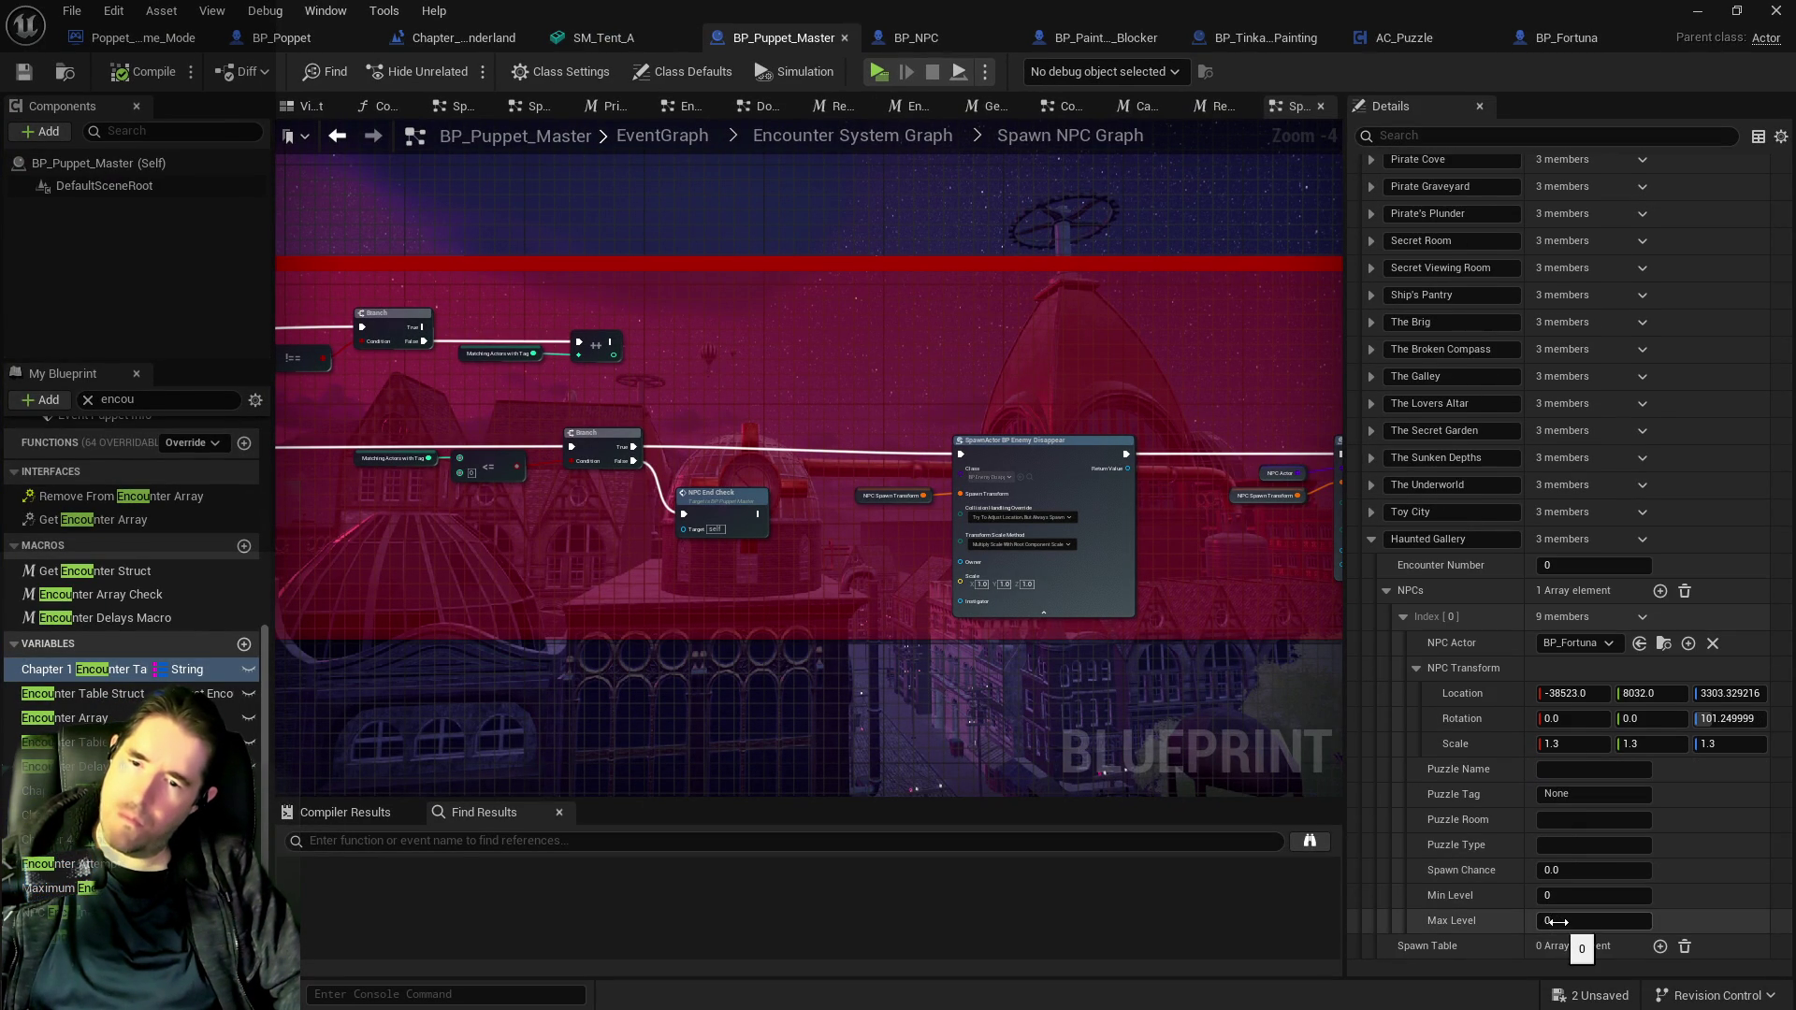
left_click(1574, 871)
type("100")
key("Return")
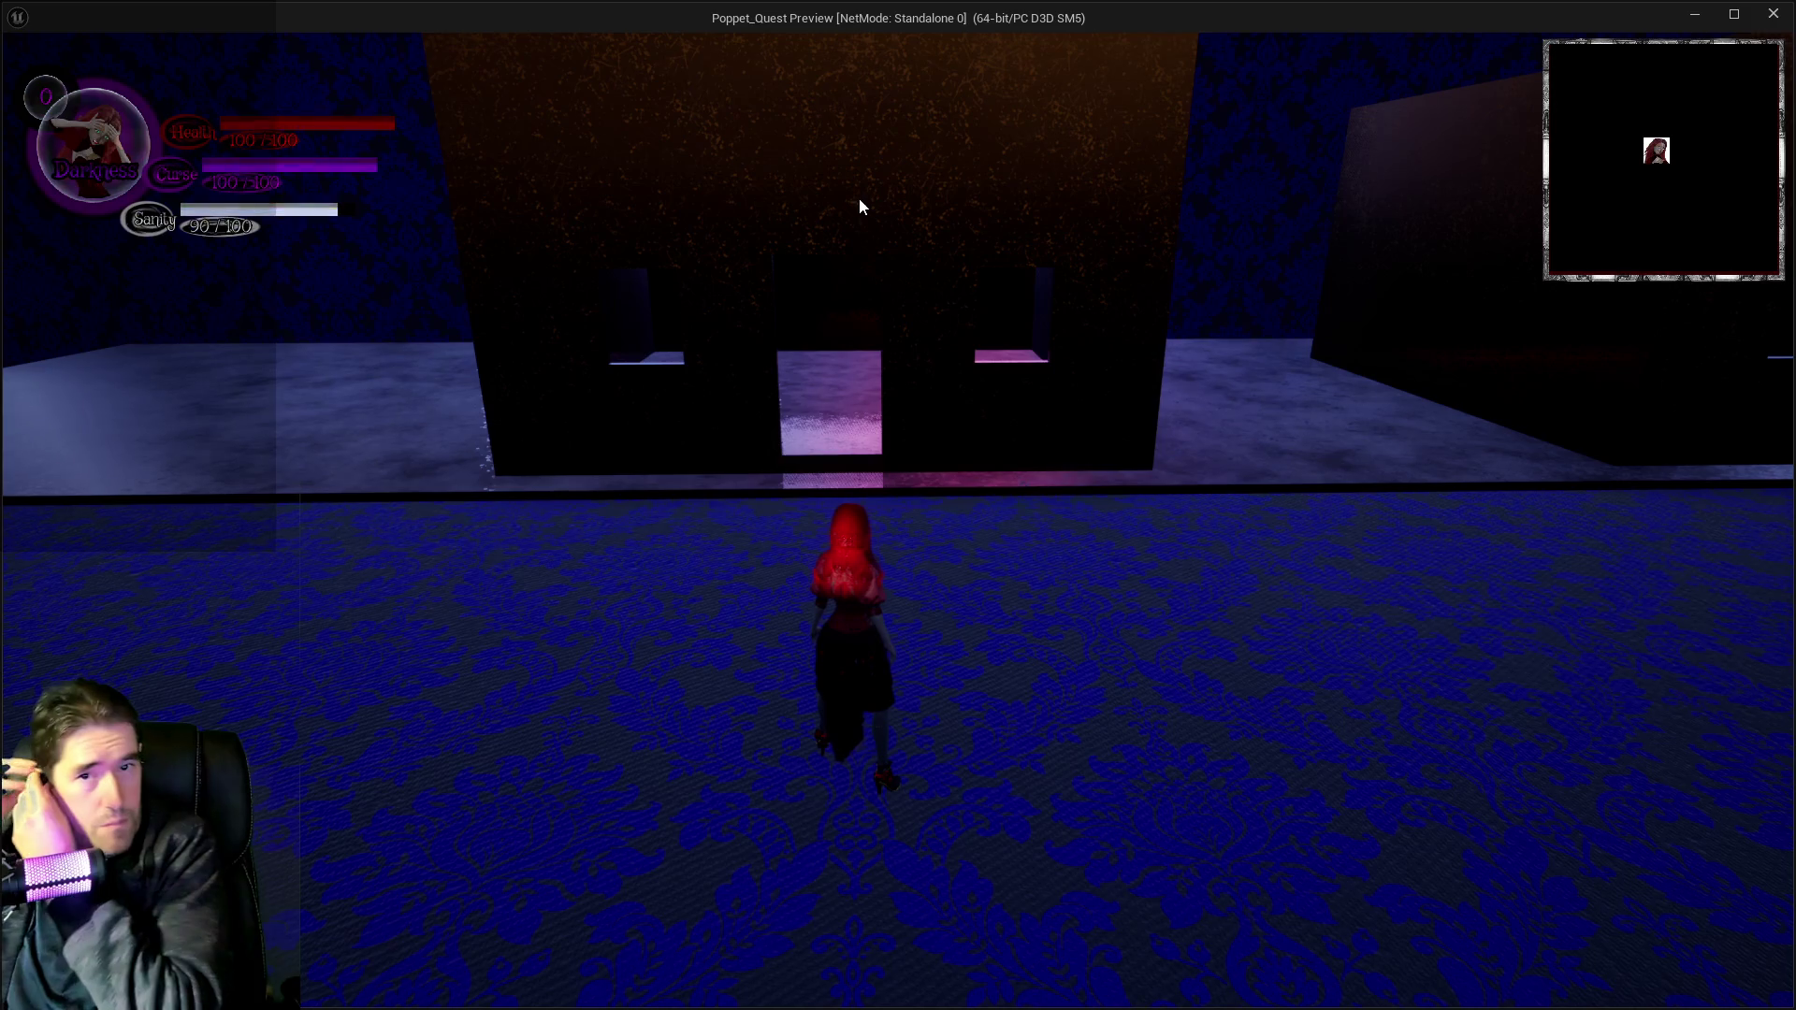
Run the character through the lobby, along the street and through the Annezons shop, then return to BP_Puppet_Master.
key("w")
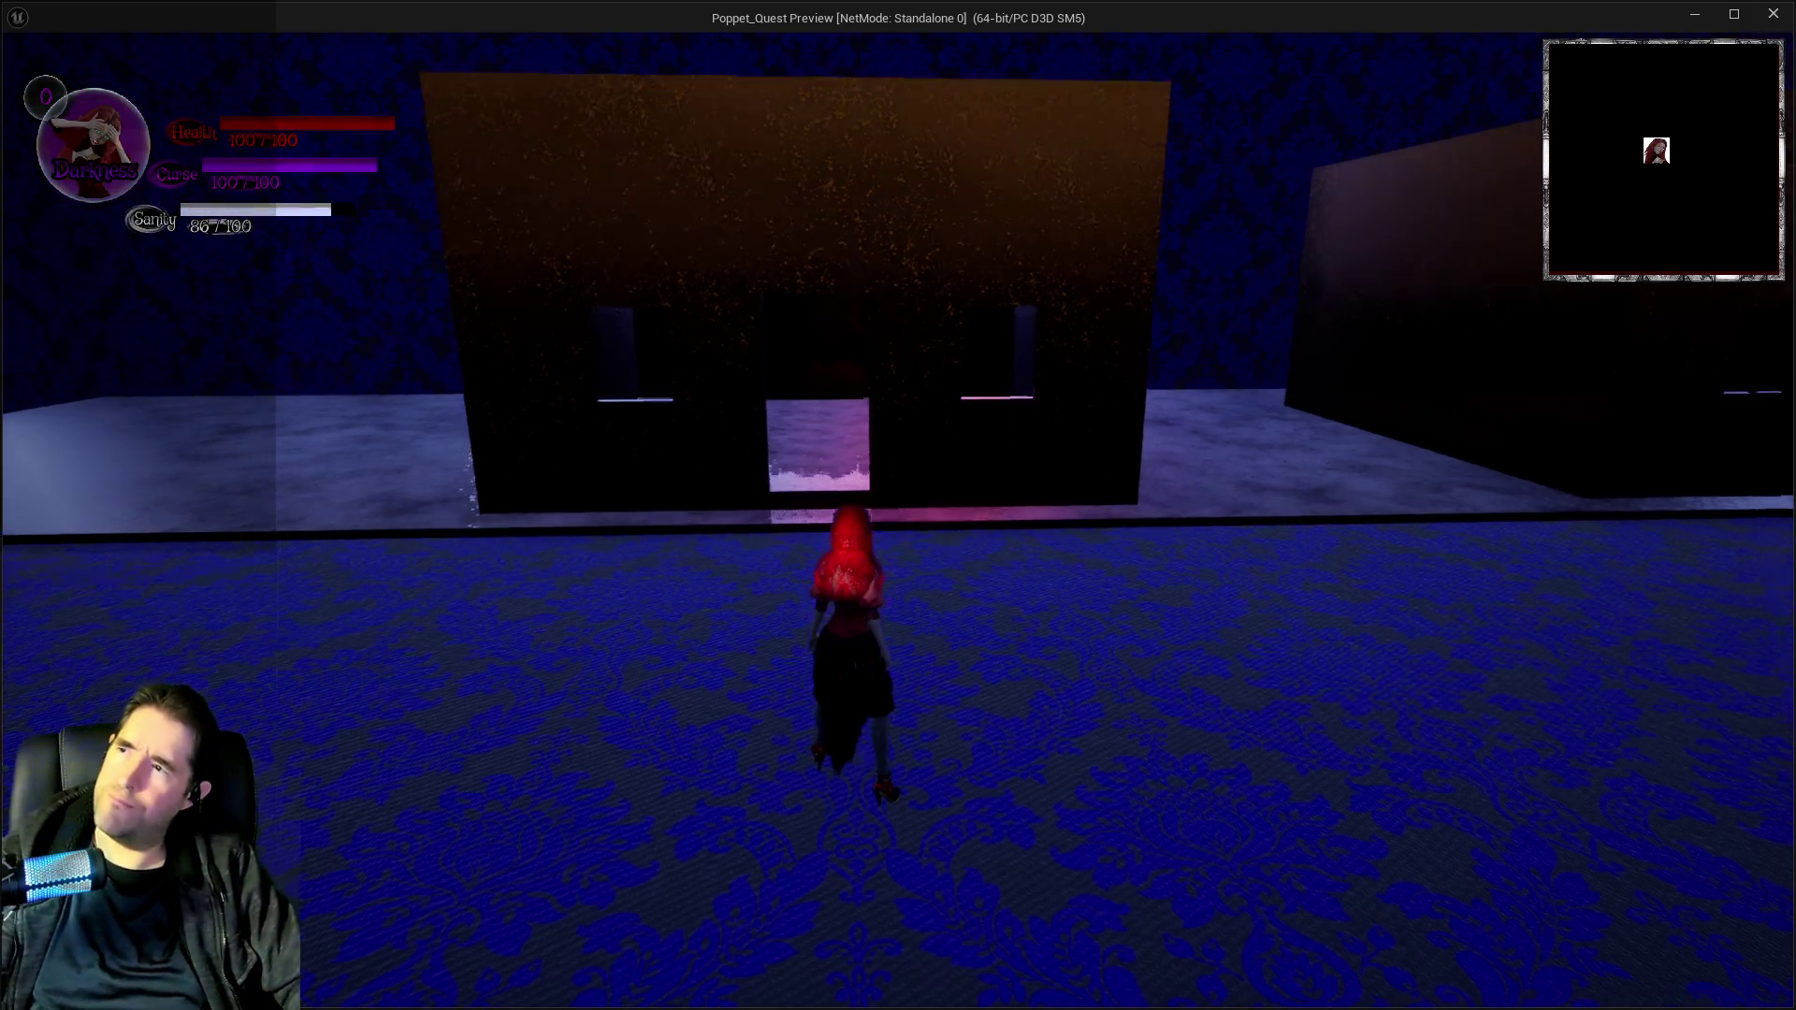
key("e")
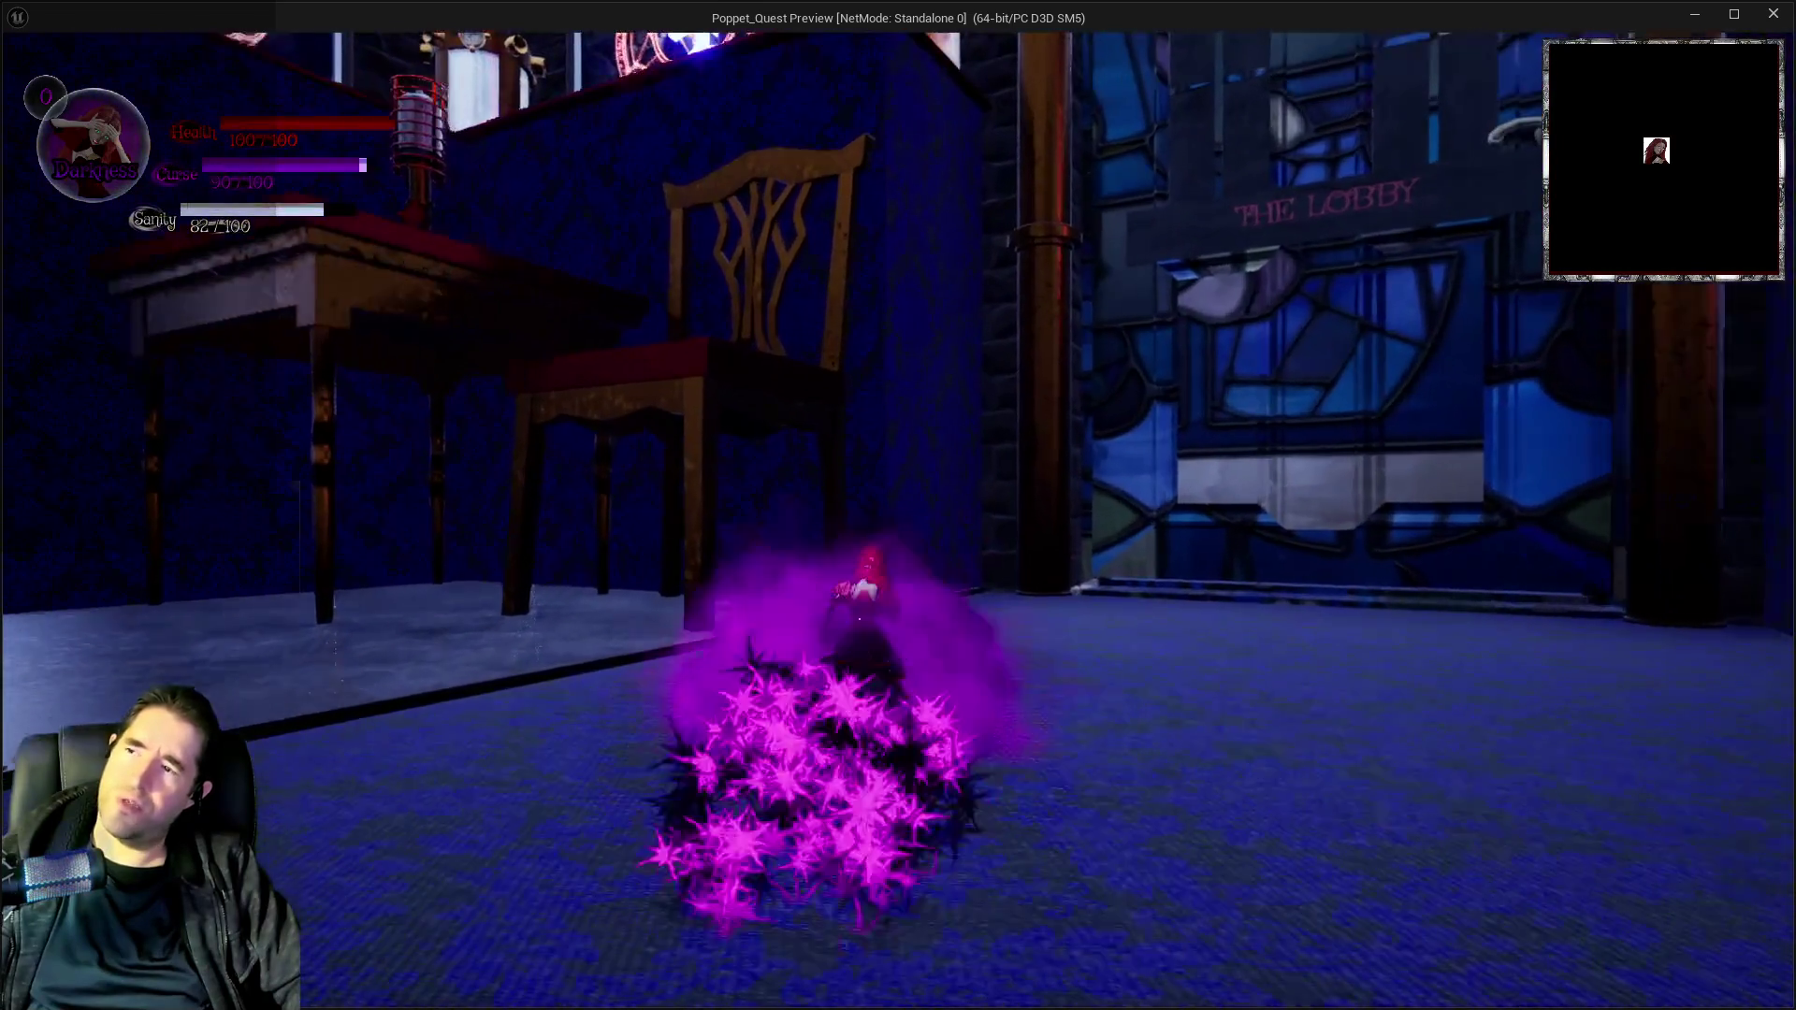
key("w")
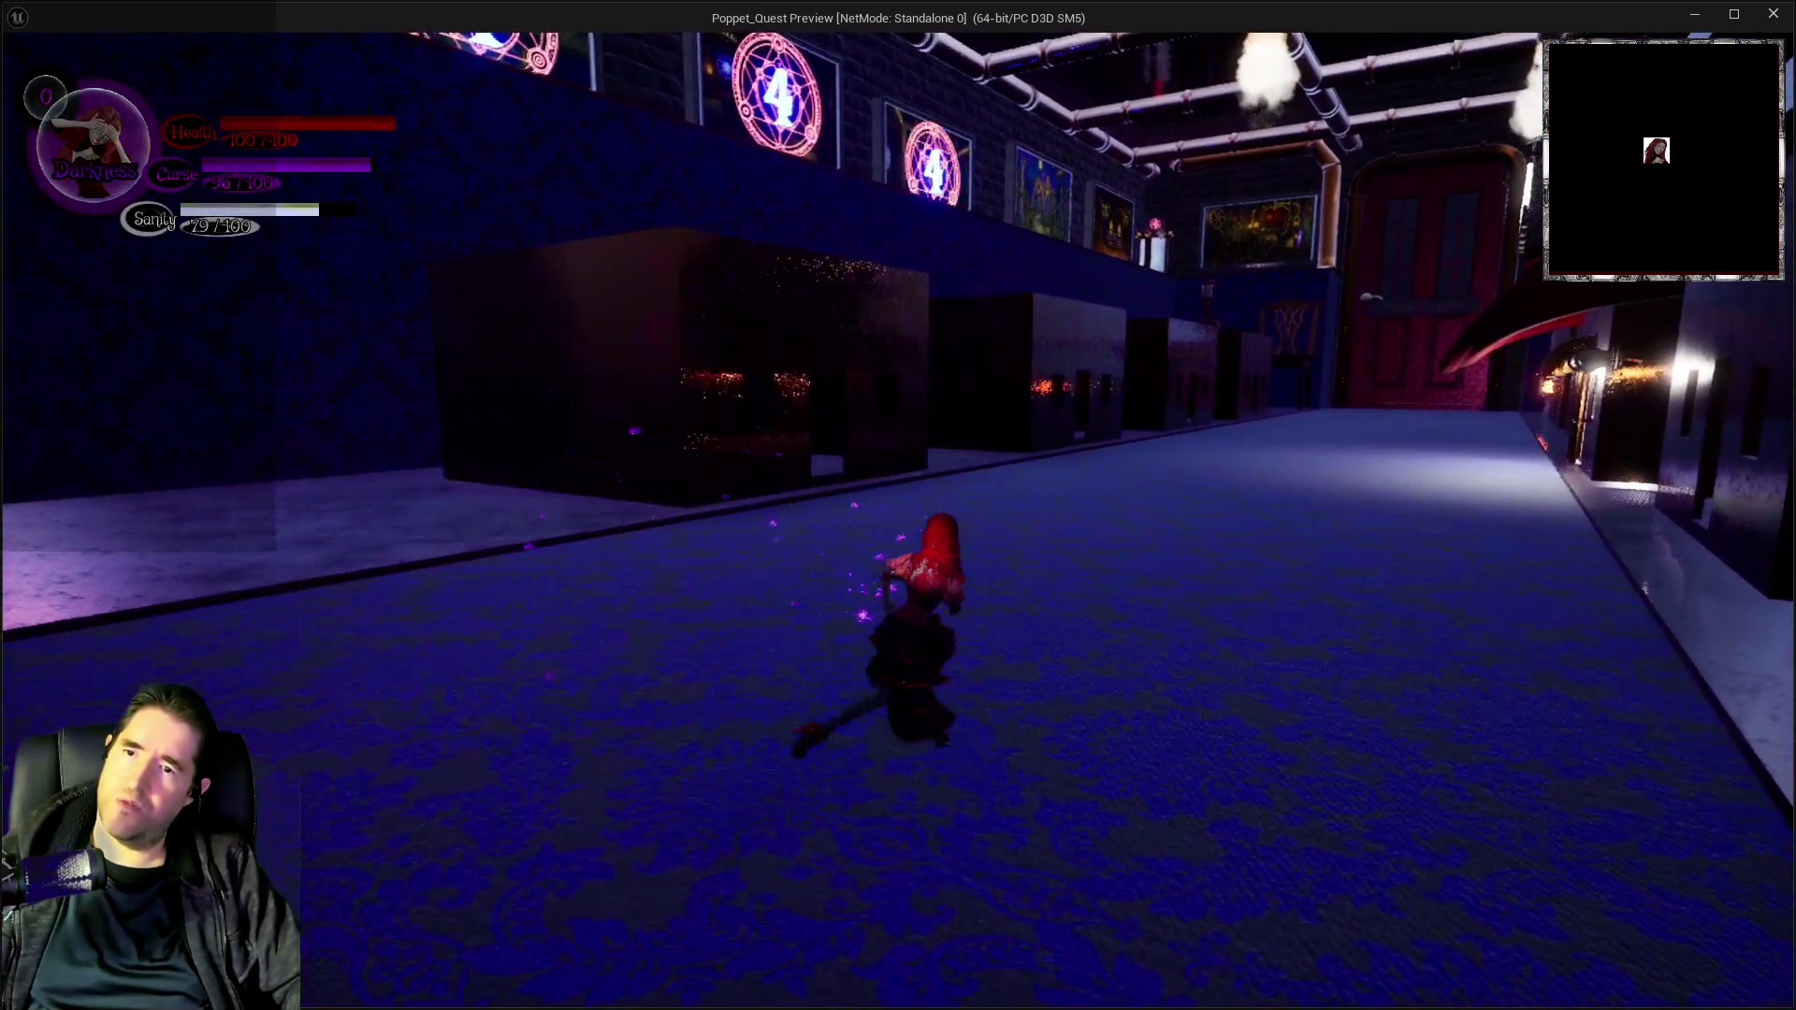
key("w")
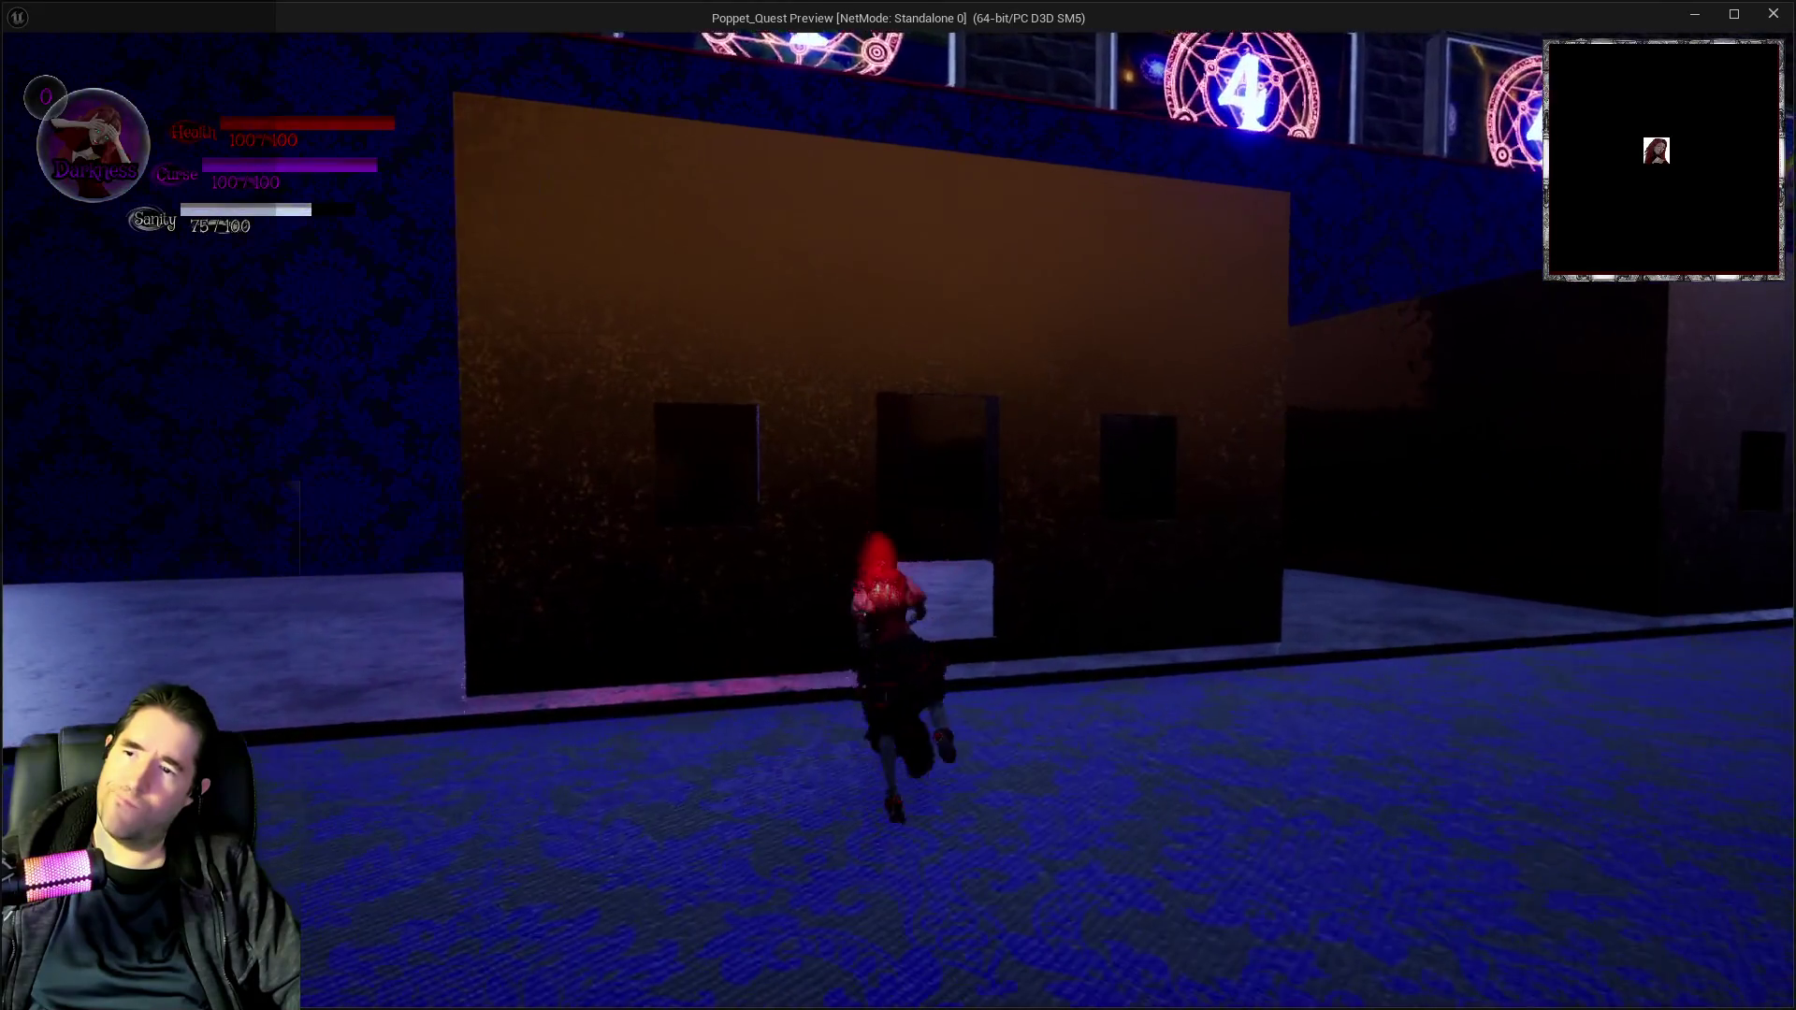
key("w")
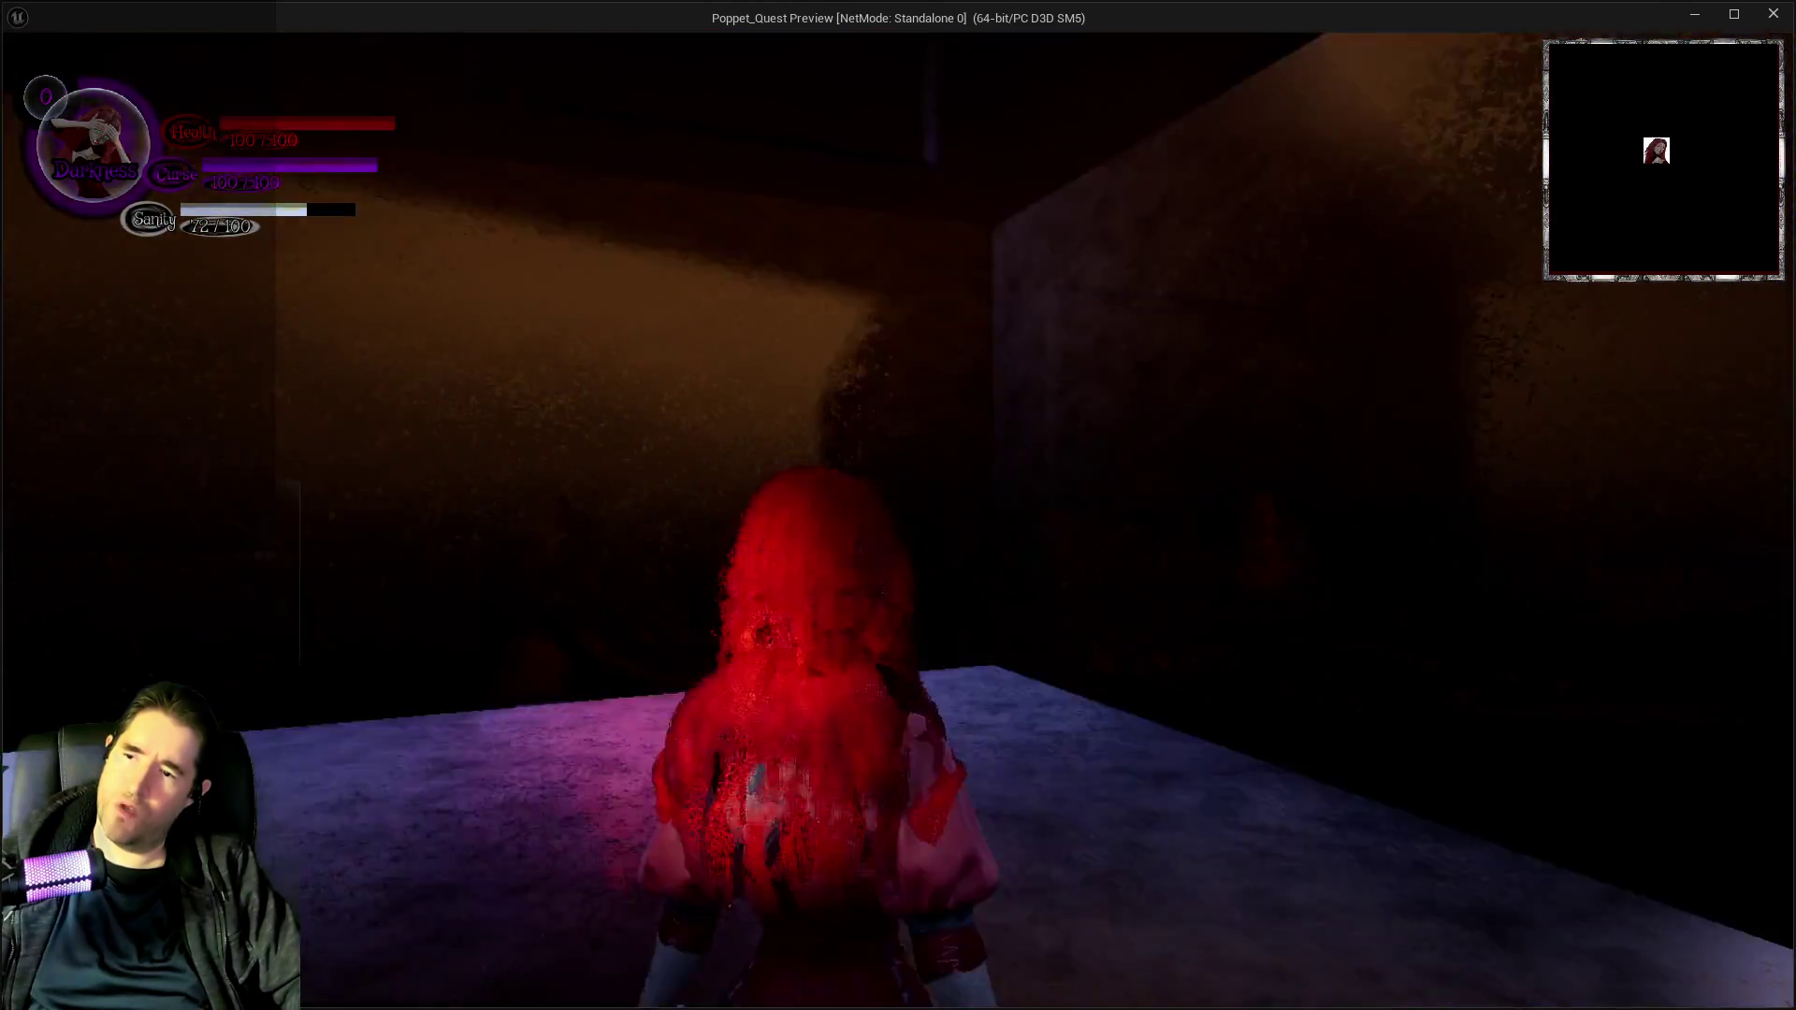
key("w")
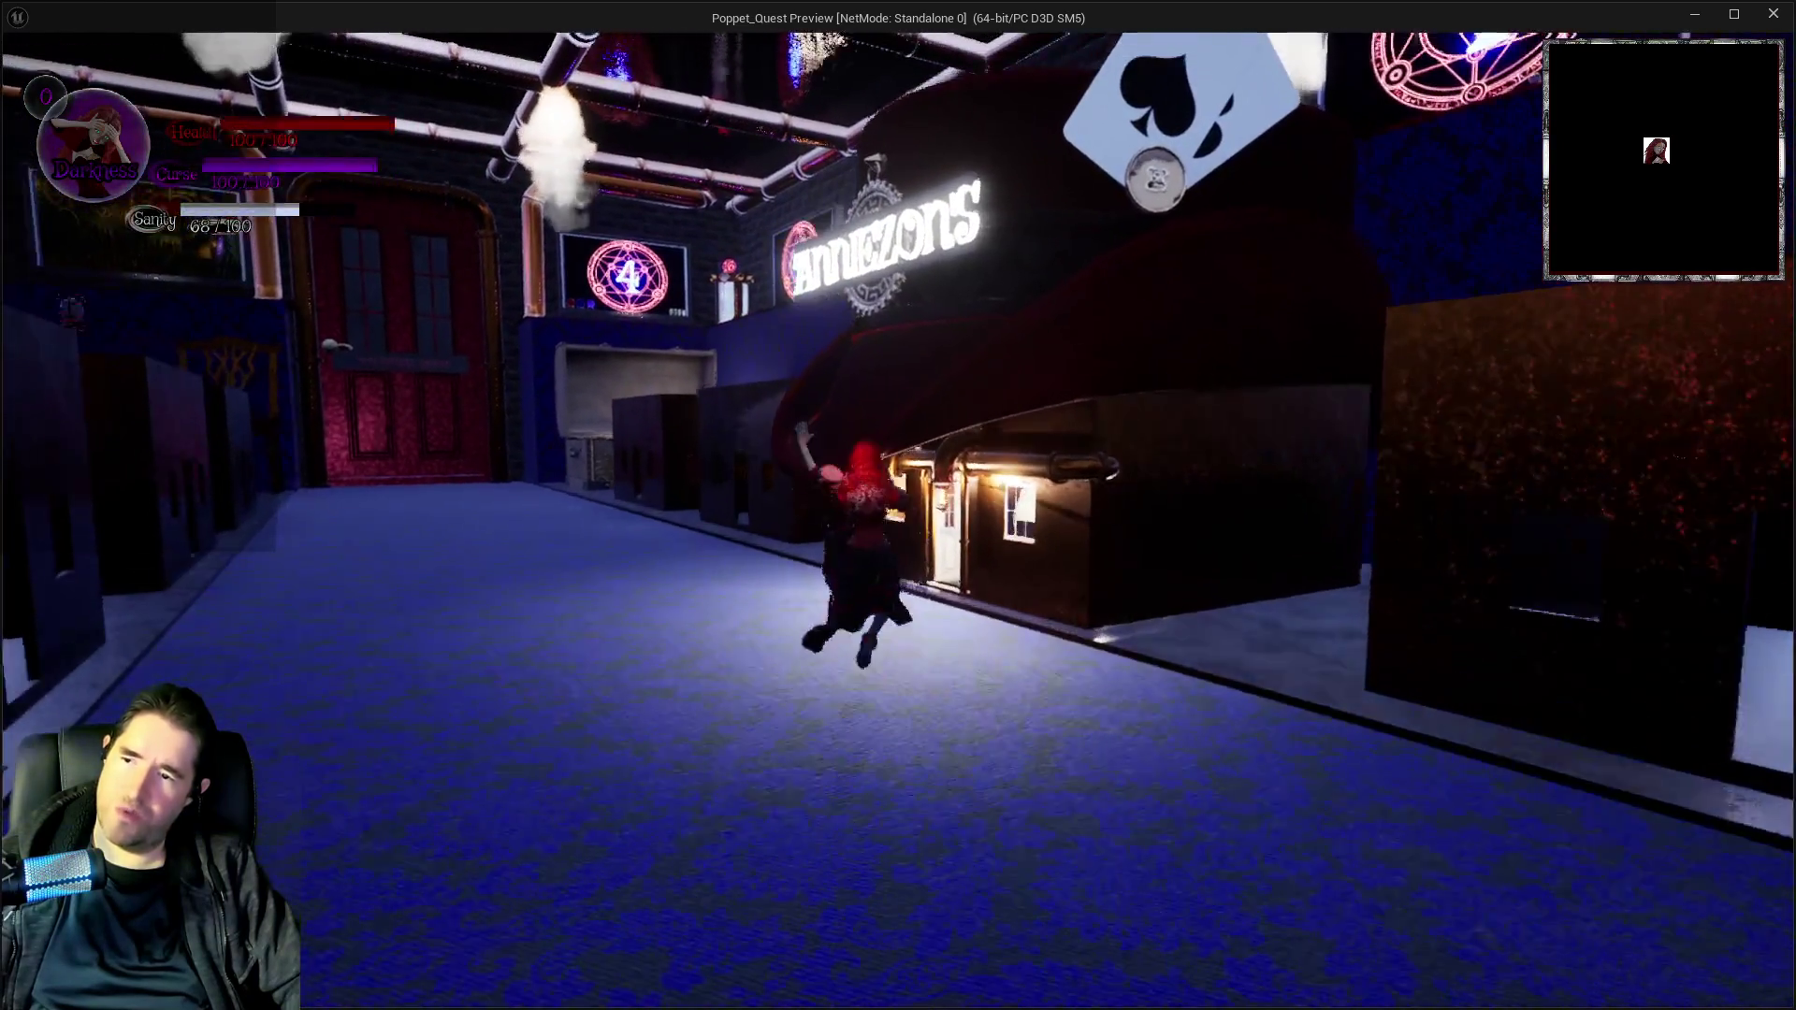
key("w")
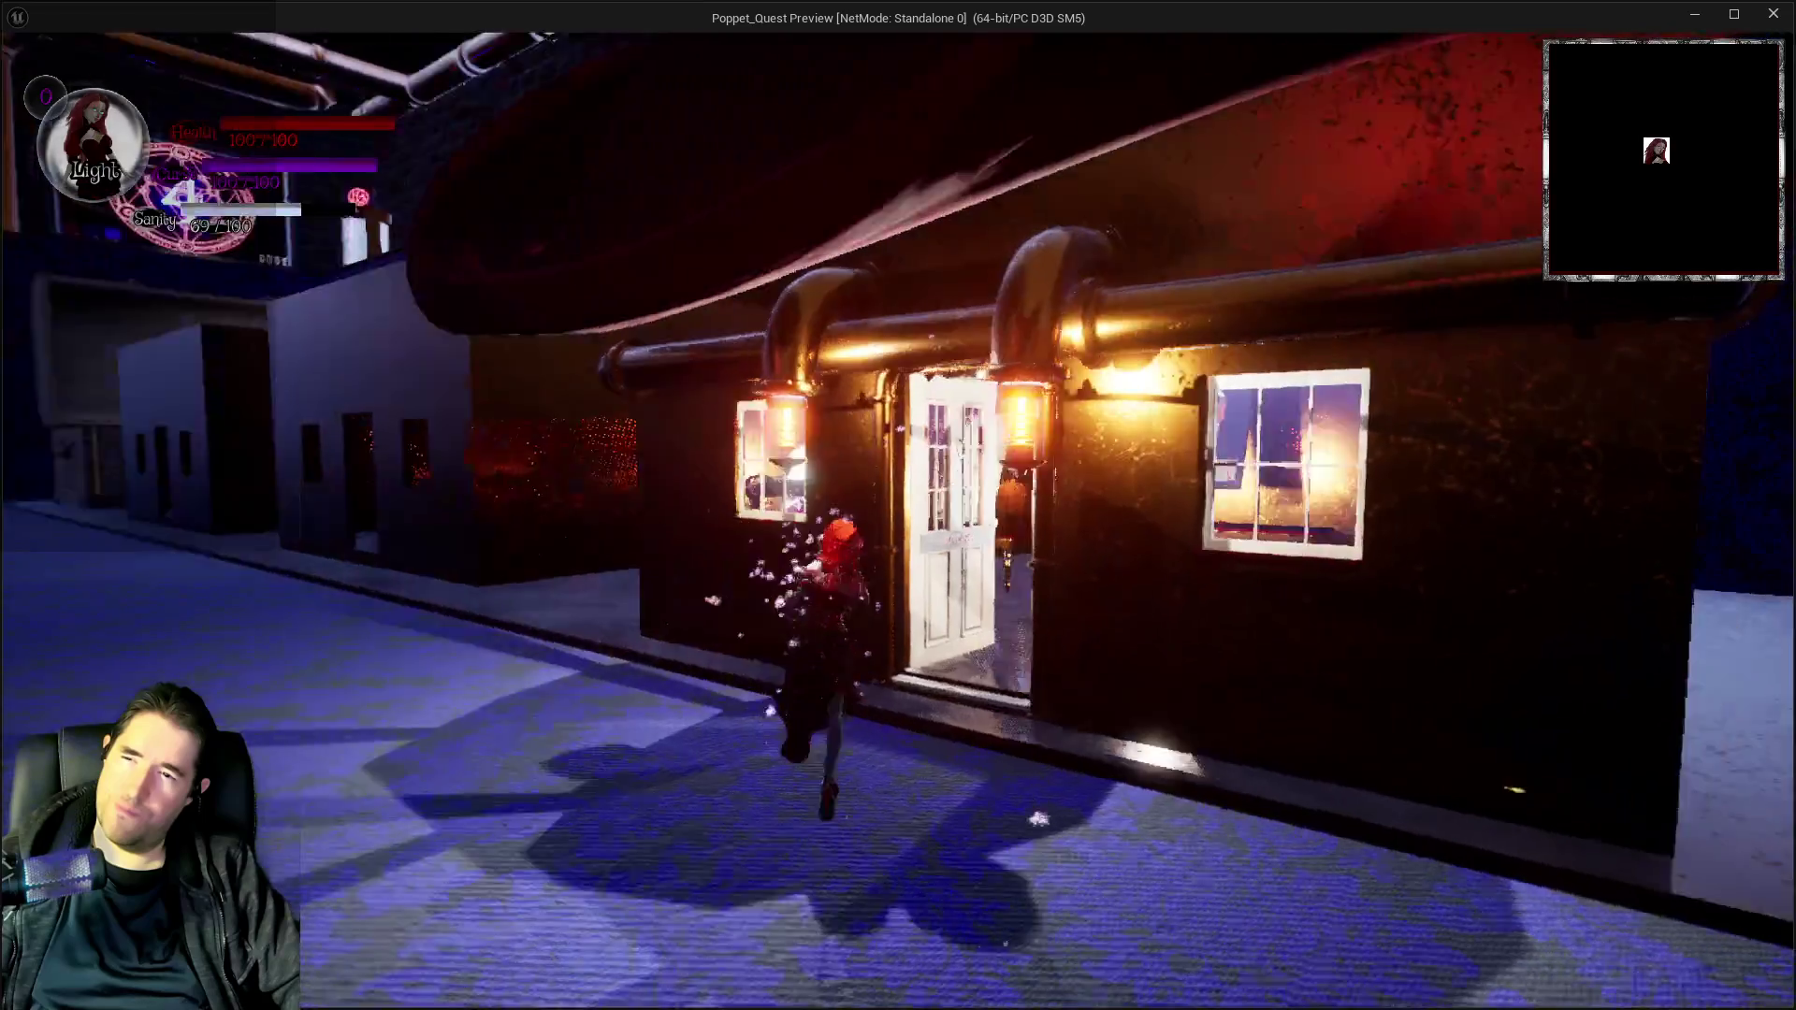
key("w")
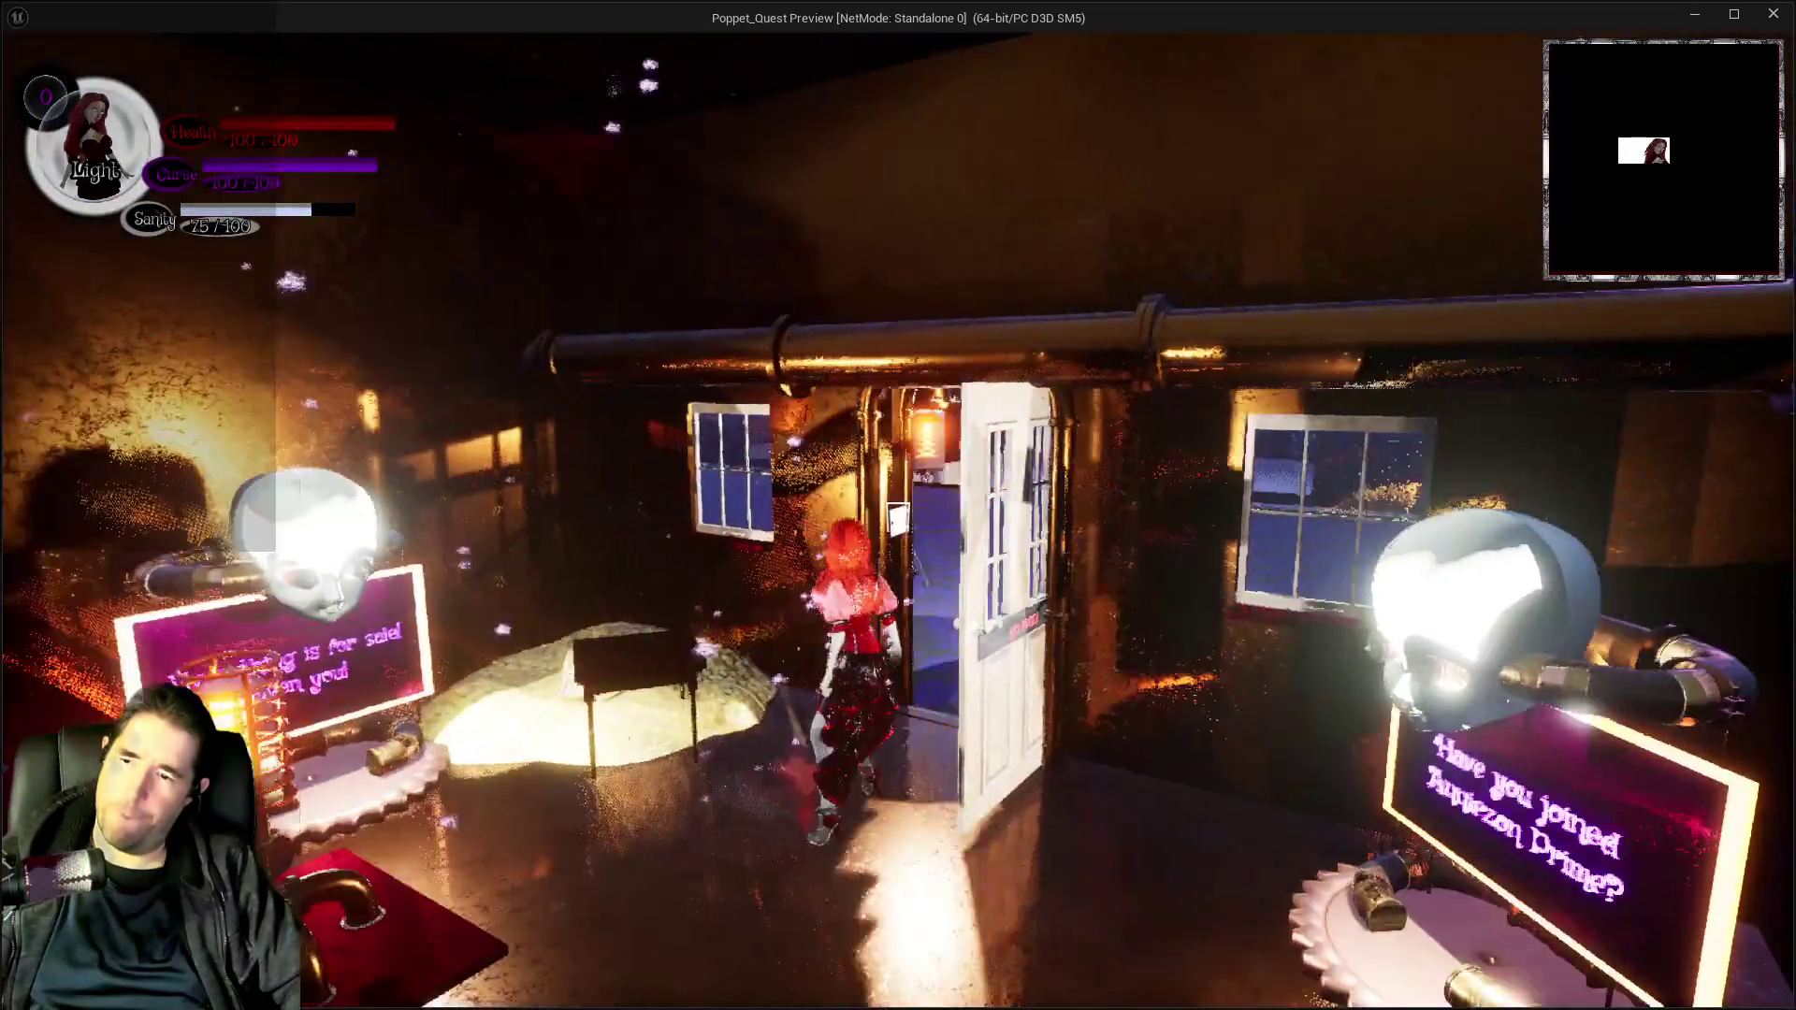
key("w")
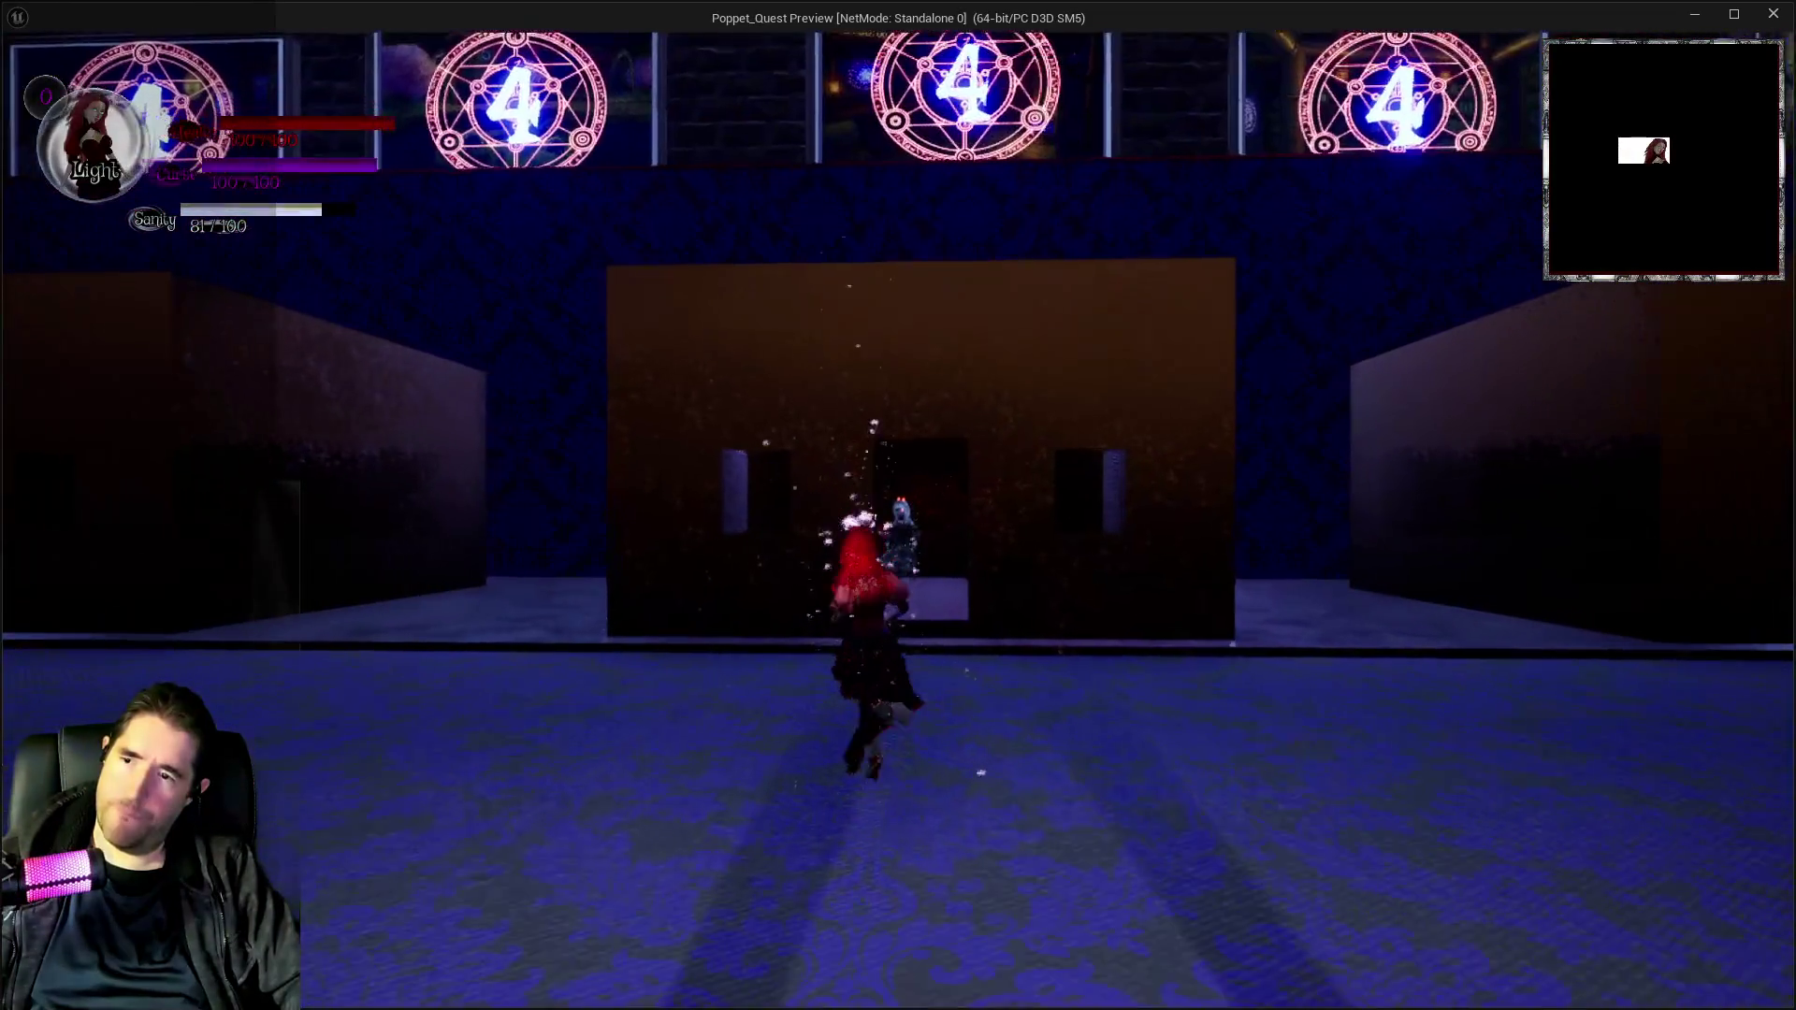
key("alt+Tab")
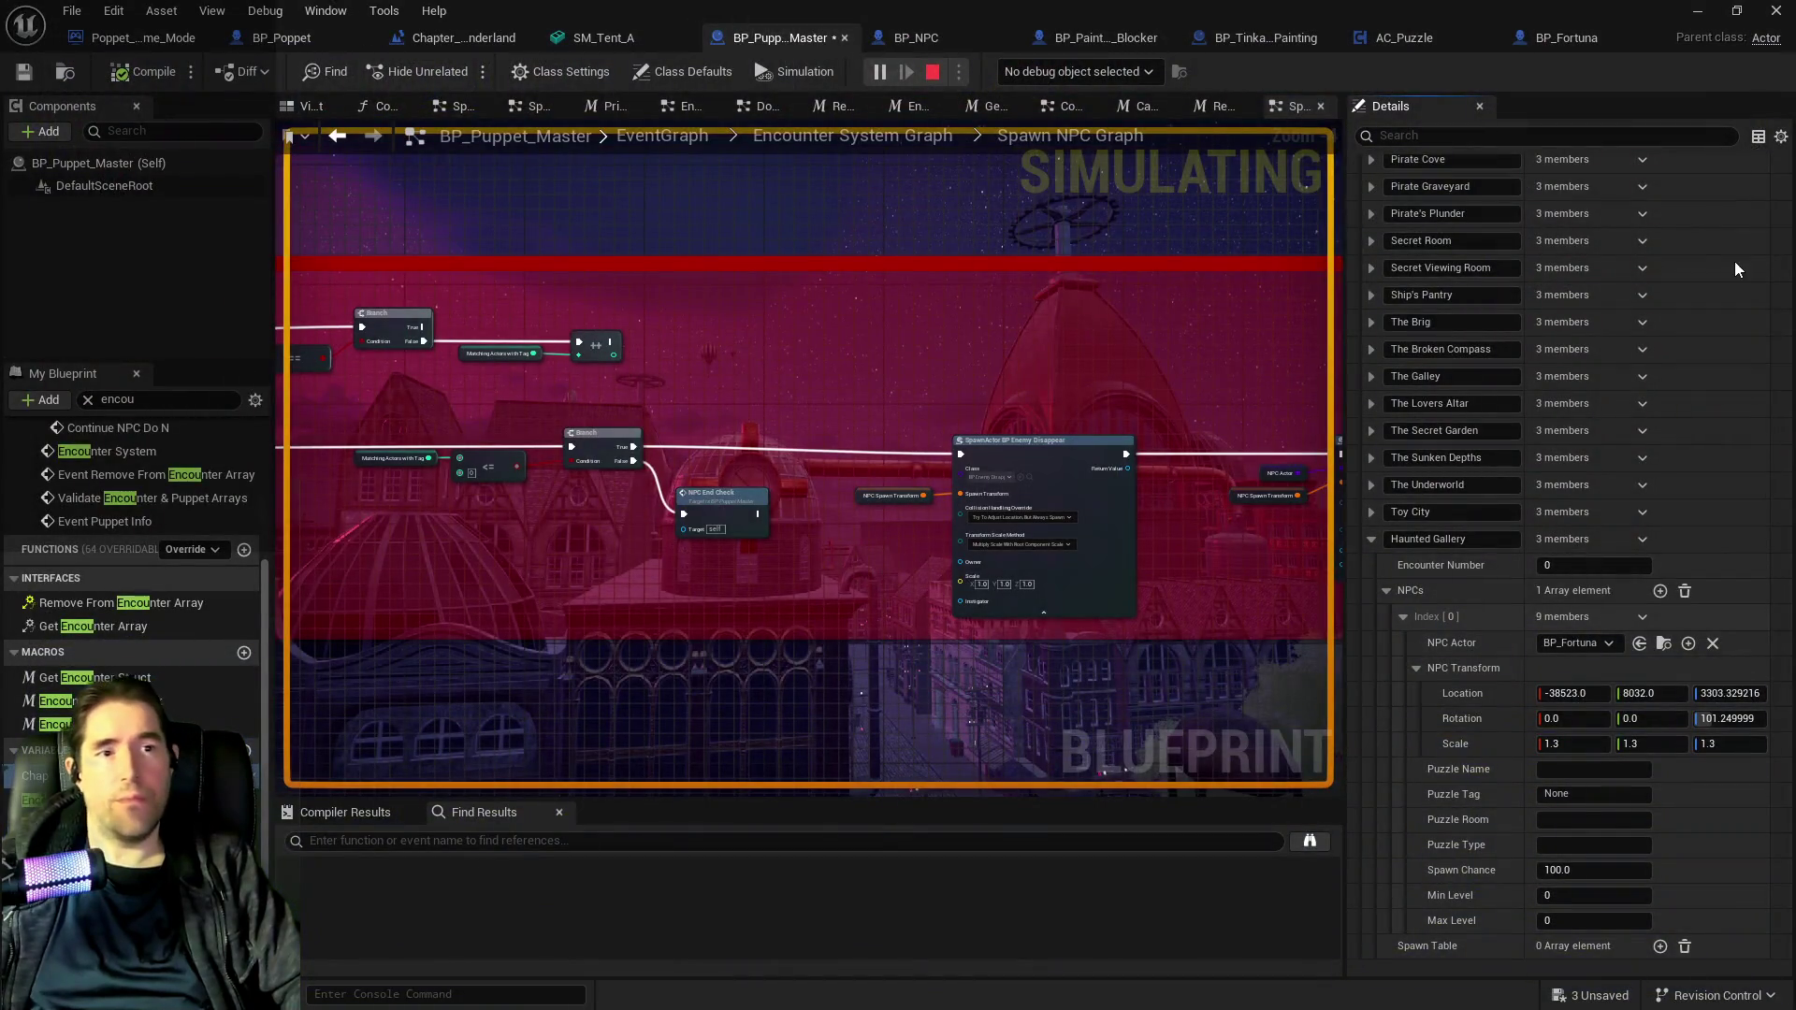
Stop the playtest and save all modified assets, including BP_Puppet_Master.
key("Escape")
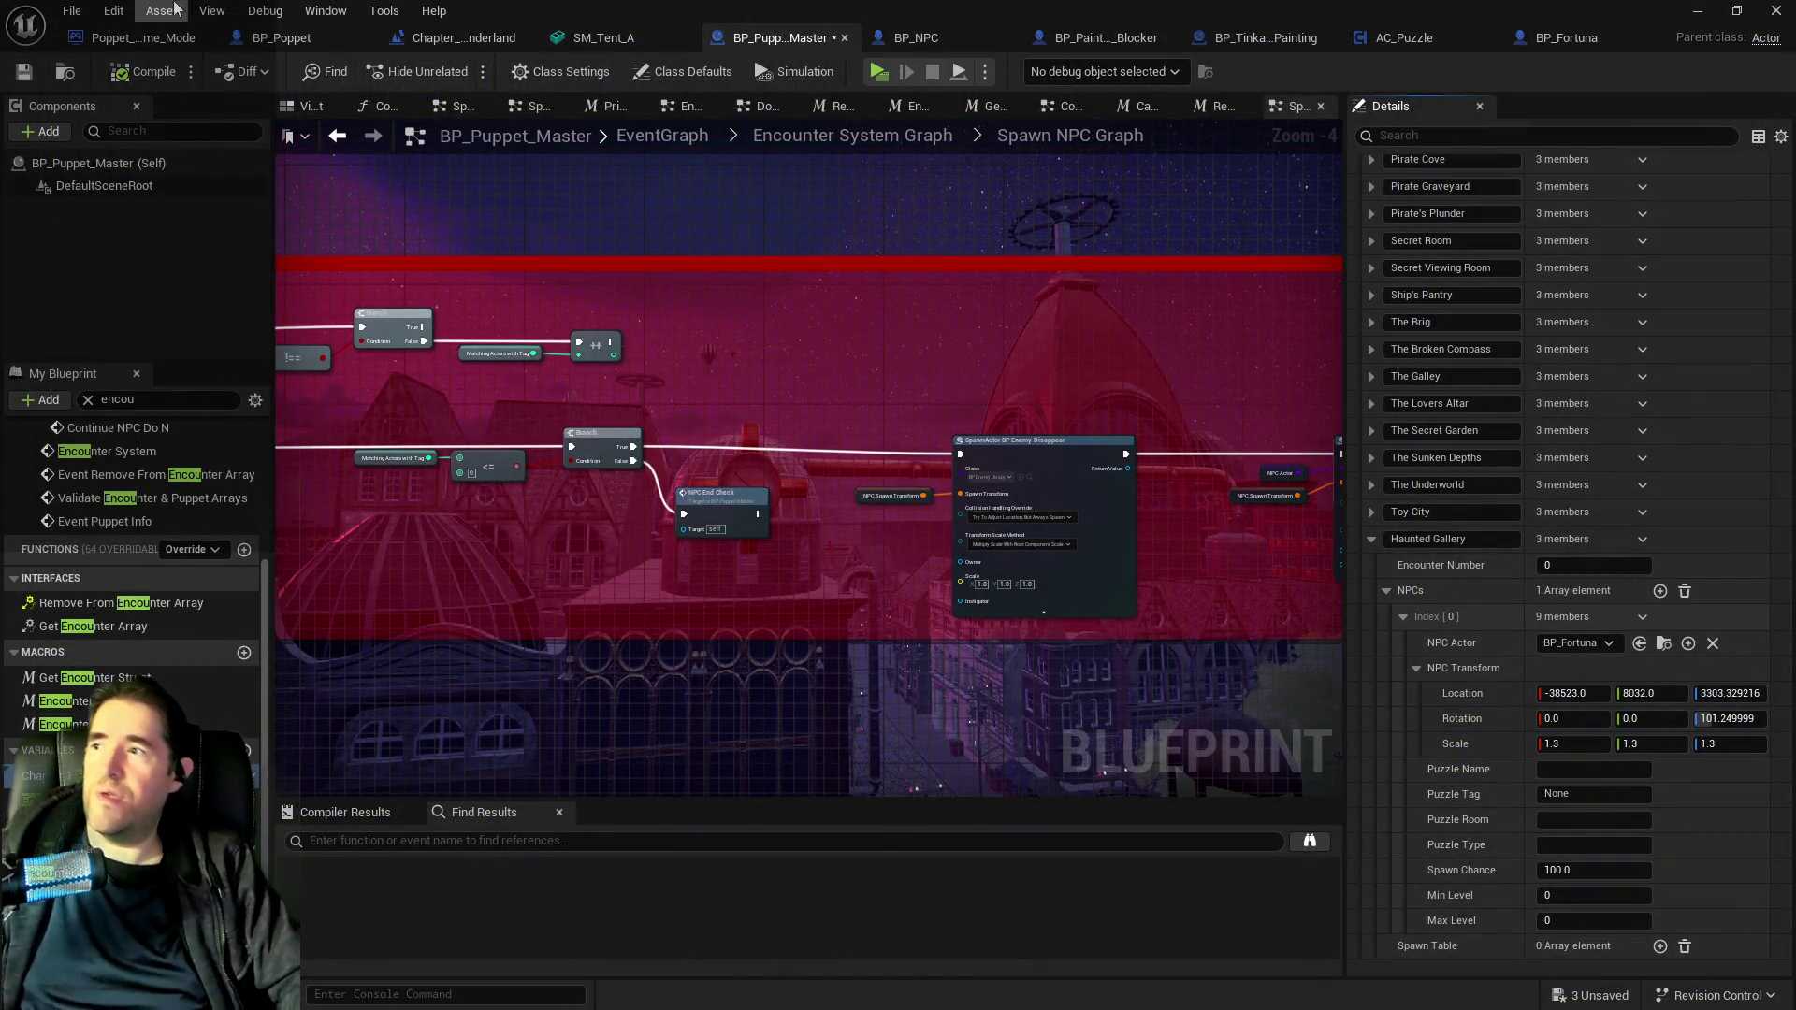
left_click(72, 11)
left_click(112, 140)
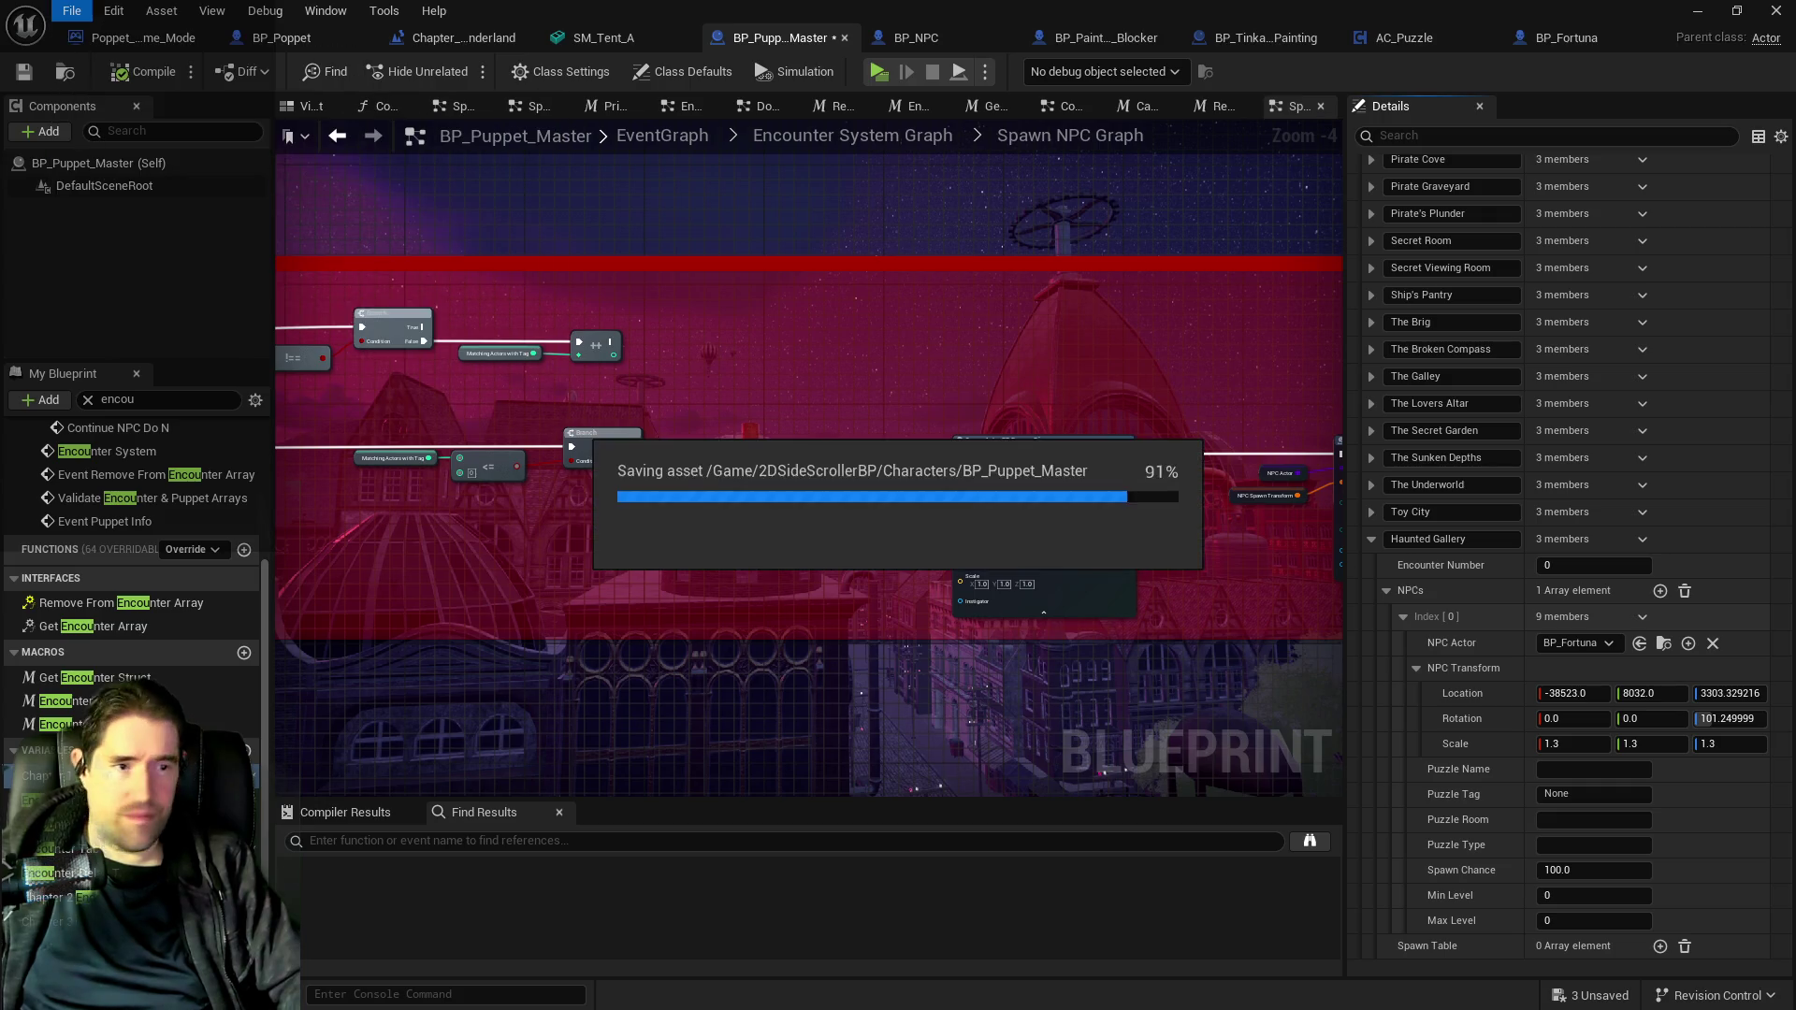